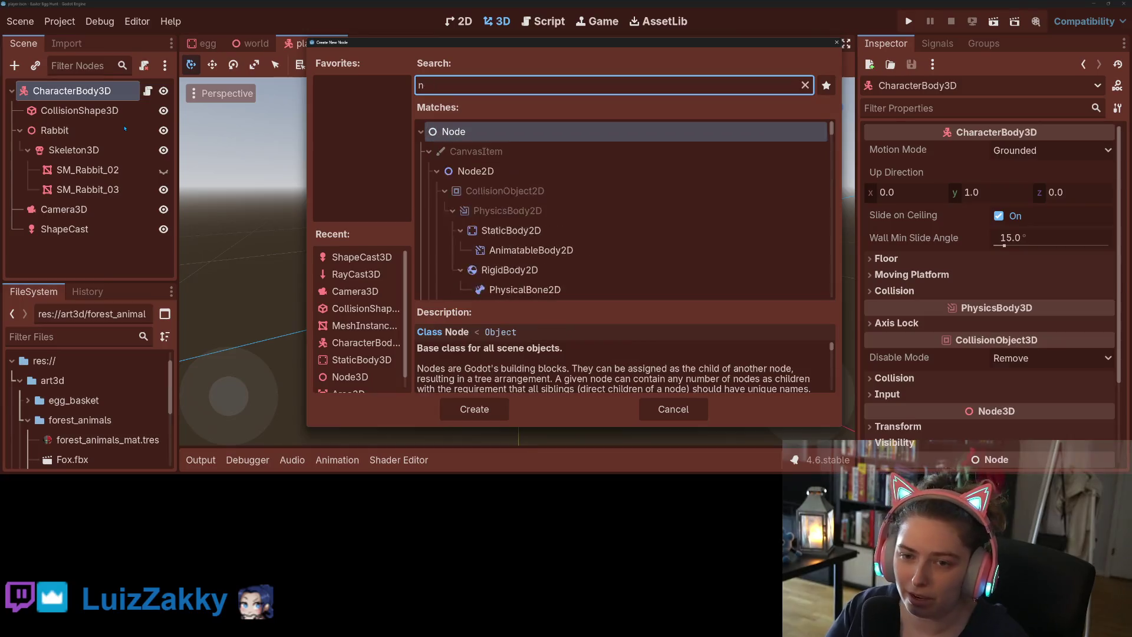
- Add a SpringArm3D node and reparent Camera3D under it
text(sprin)
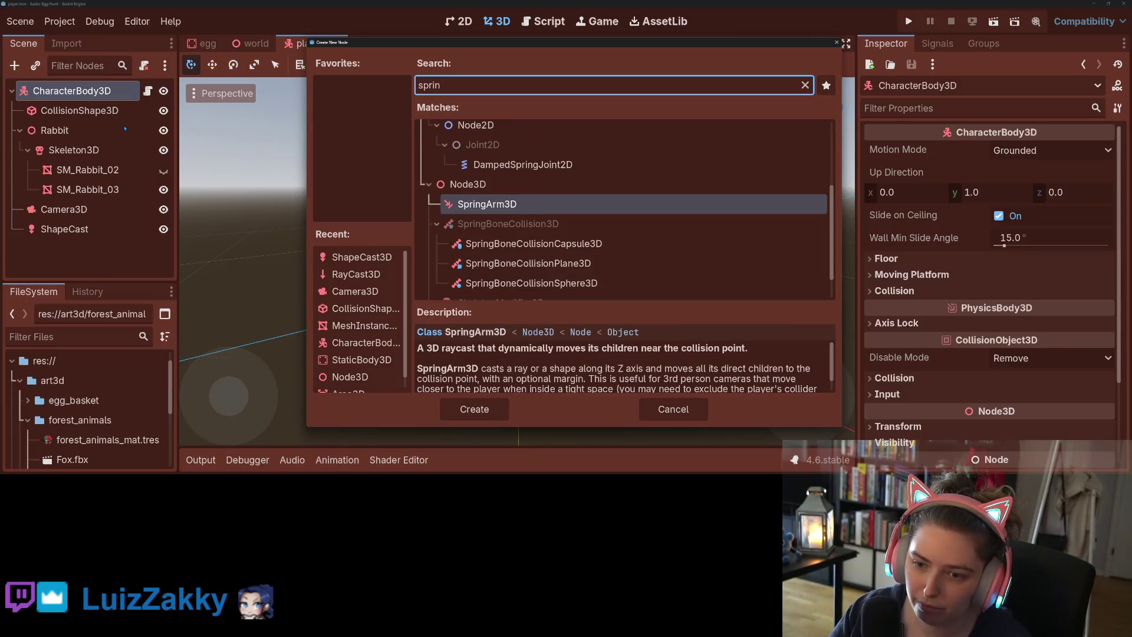
key(Return)
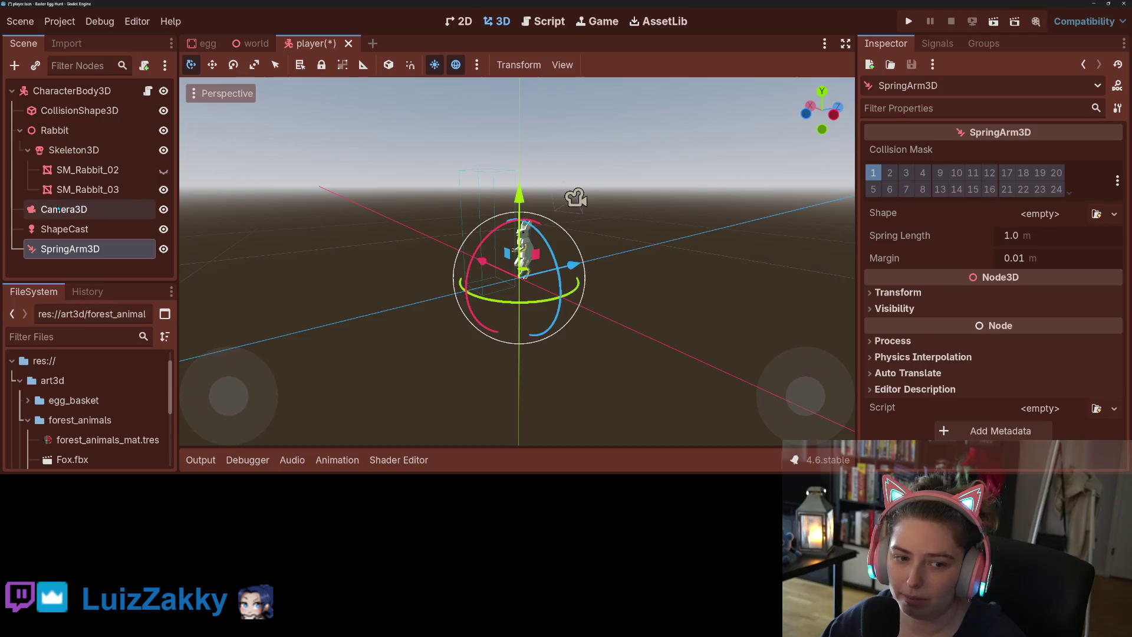
drag(59, 209, 71, 249)
click(77, 249)
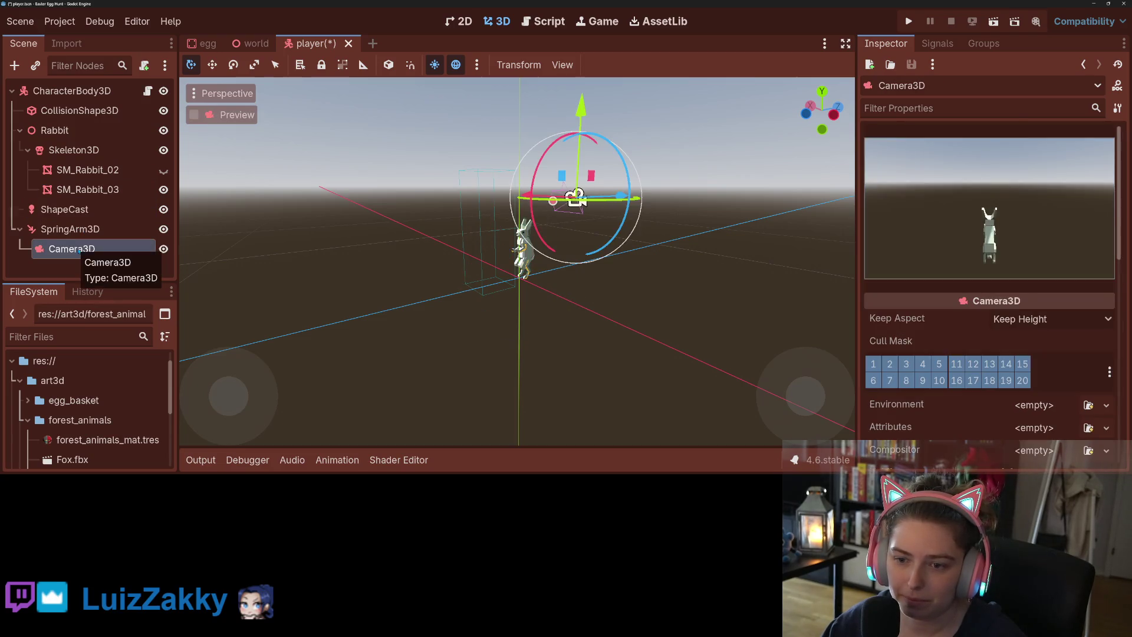
- Raise the spring arm above the rabbit and set its spring length to 3.0 m
click(69, 229)
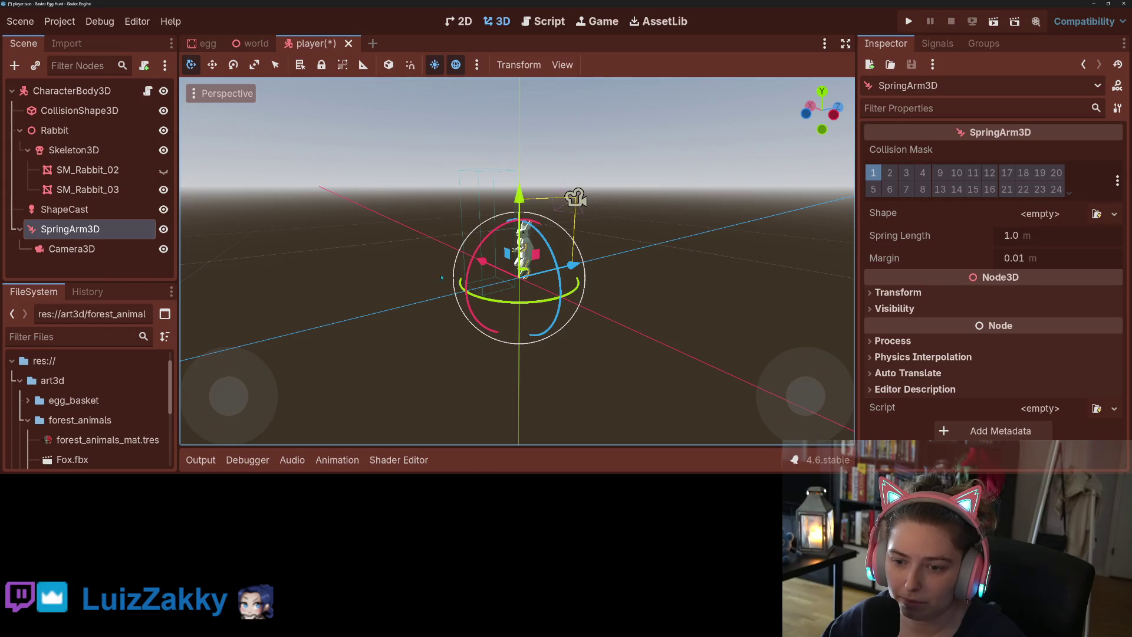
drag(441, 277, 465, 273)
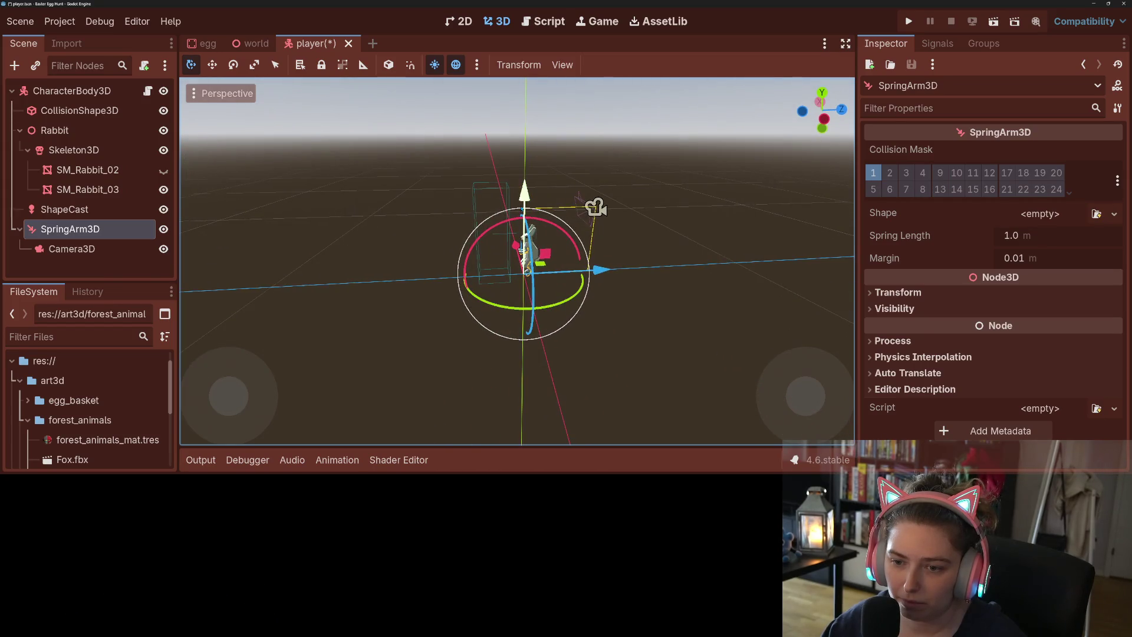
drag(524, 196, 527, 161)
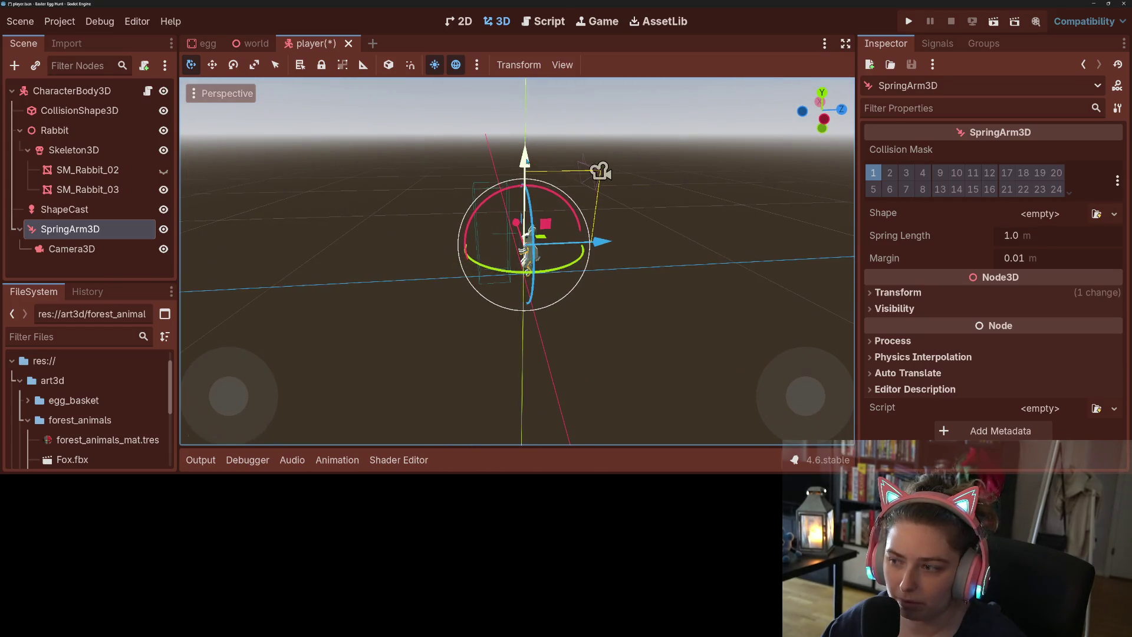
click(1011, 236)
text(3)
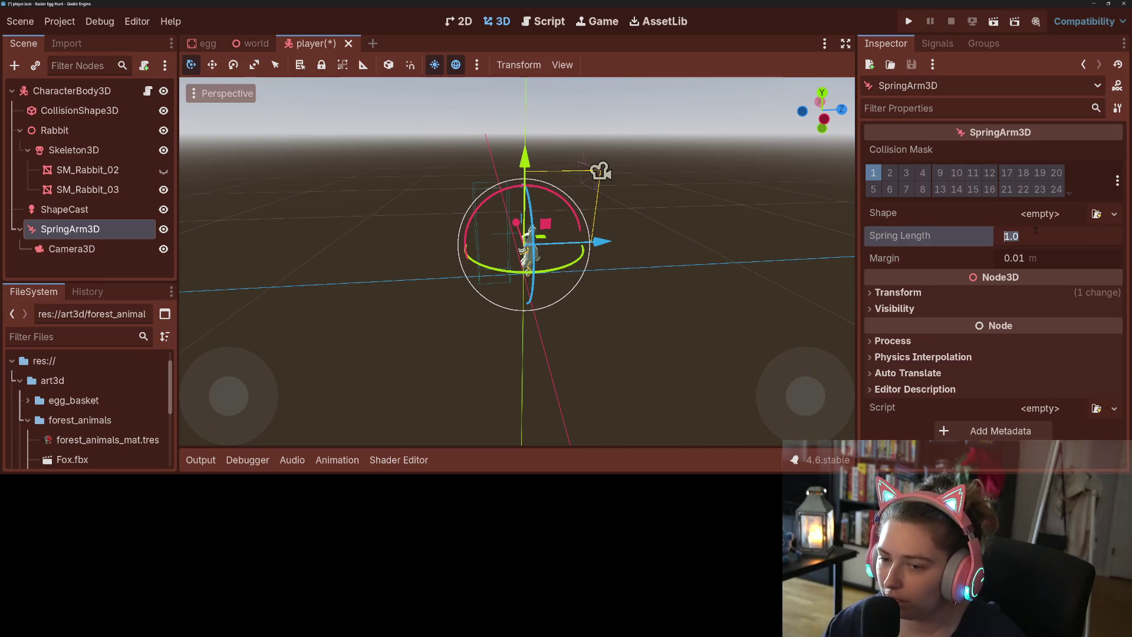
key(Return)
- Reset the Camera3D's position and rotation to zero
click(600, 171)
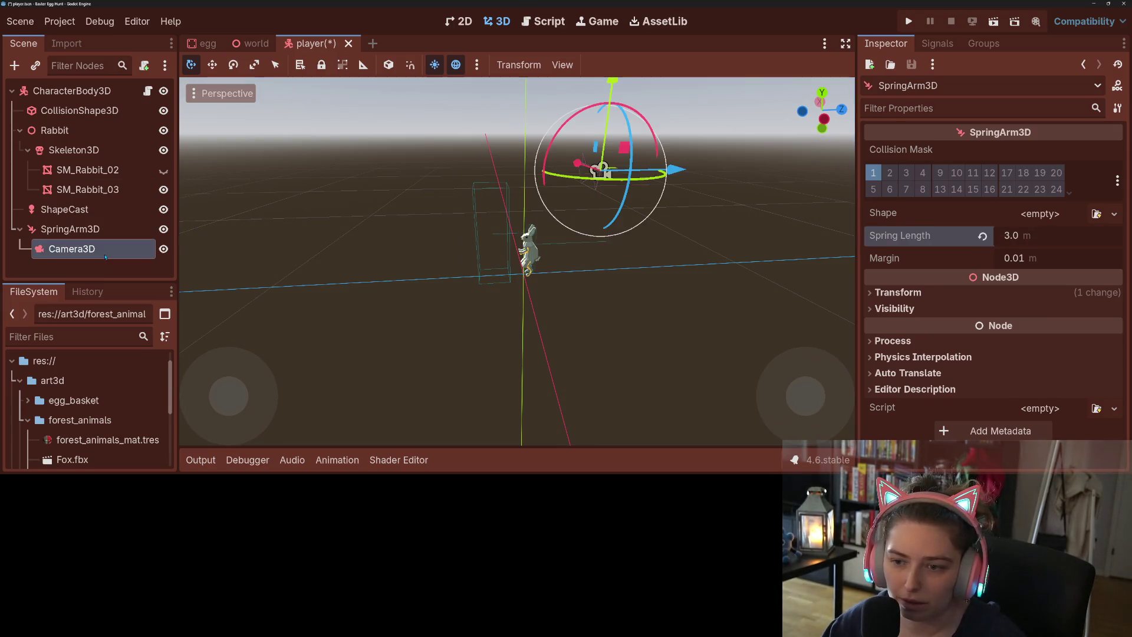
scroll(974, 350, down, 10)
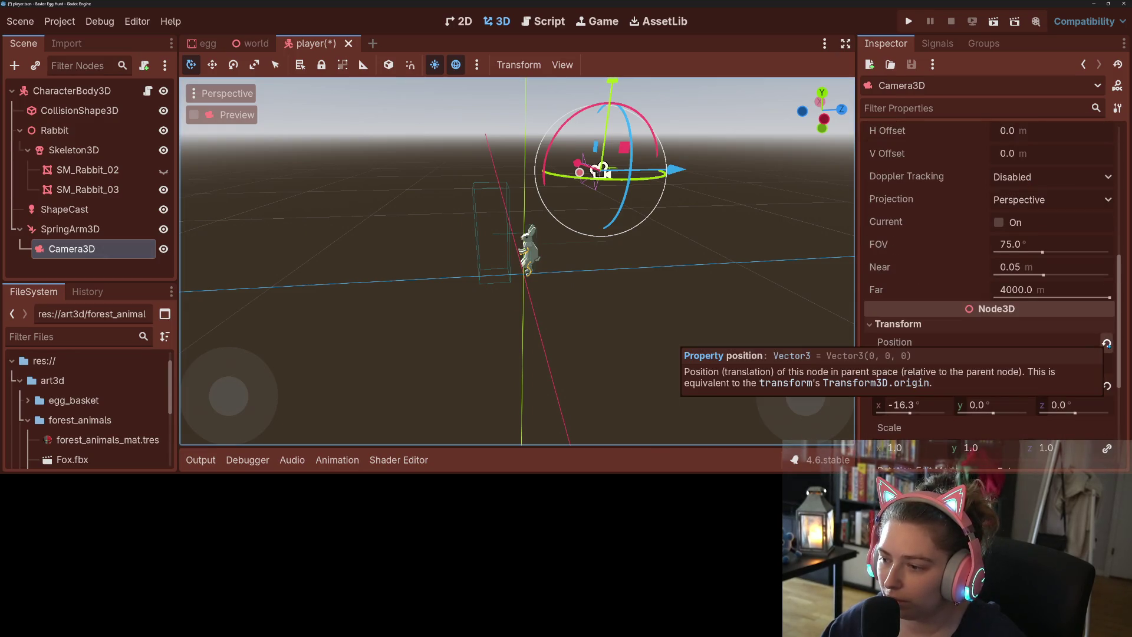
click(1106, 343)
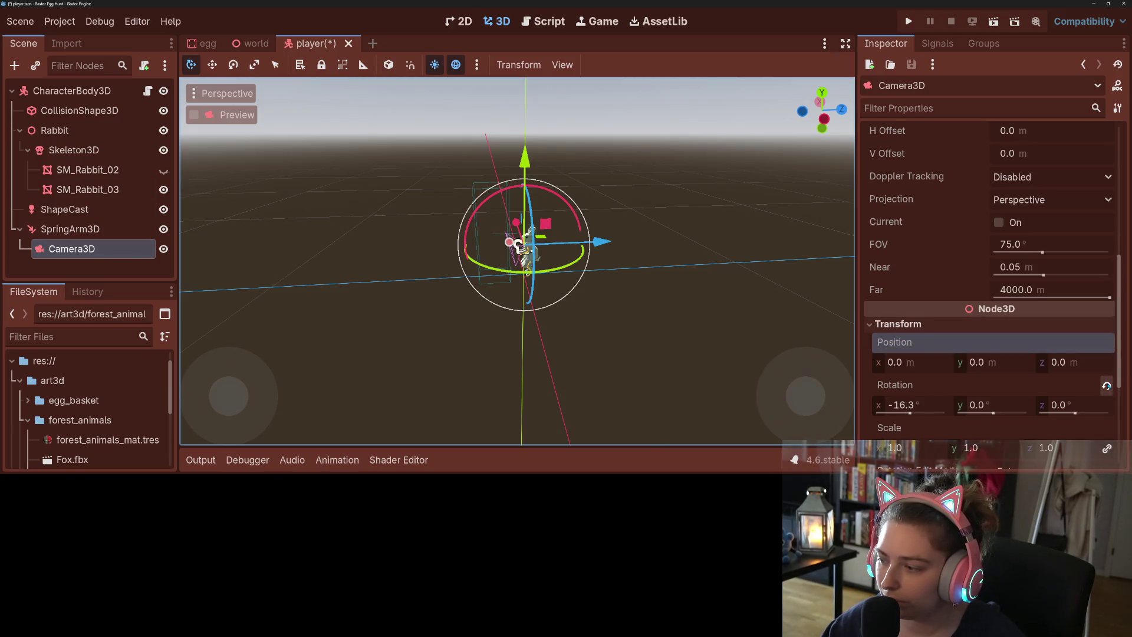
click(1106, 385)
- Tilt the spring arm down about 16°, save the scene, and run the game
click(70, 229)
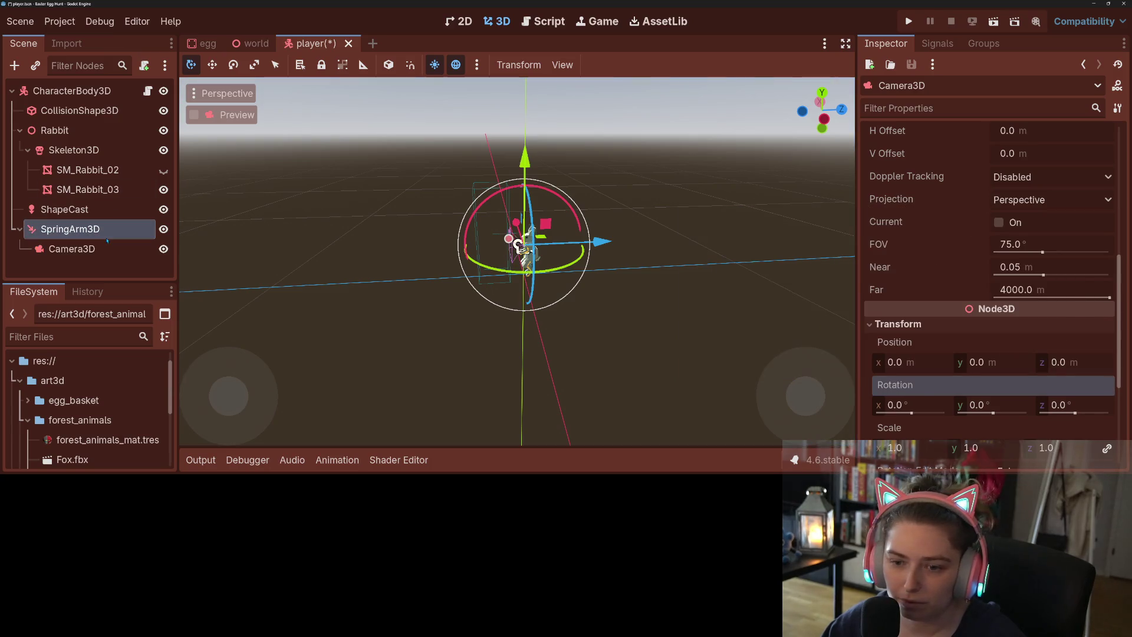
scroll(517, 261, up, 1)
drag(517, 196, 497, 197)
key(ctrl+s)
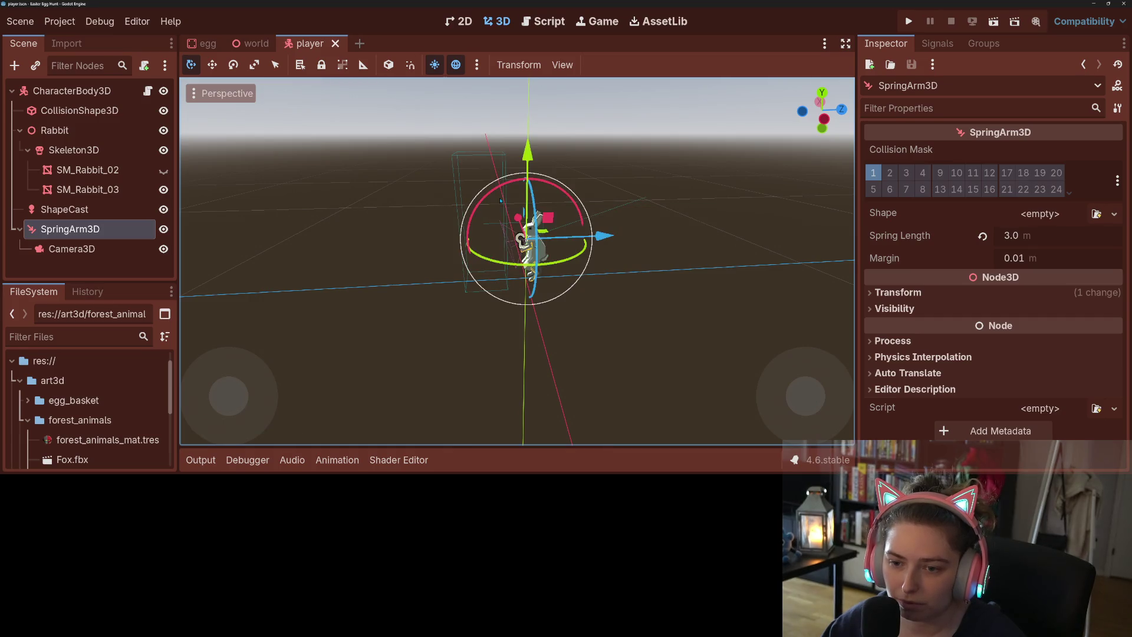
click(909, 21)
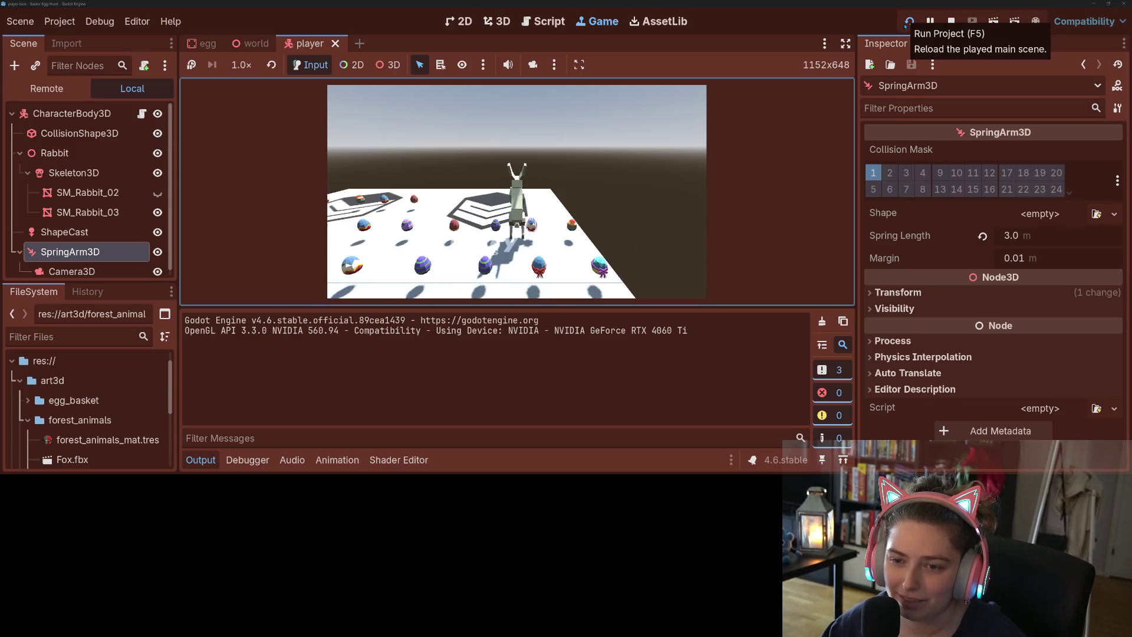
click(951, 21)
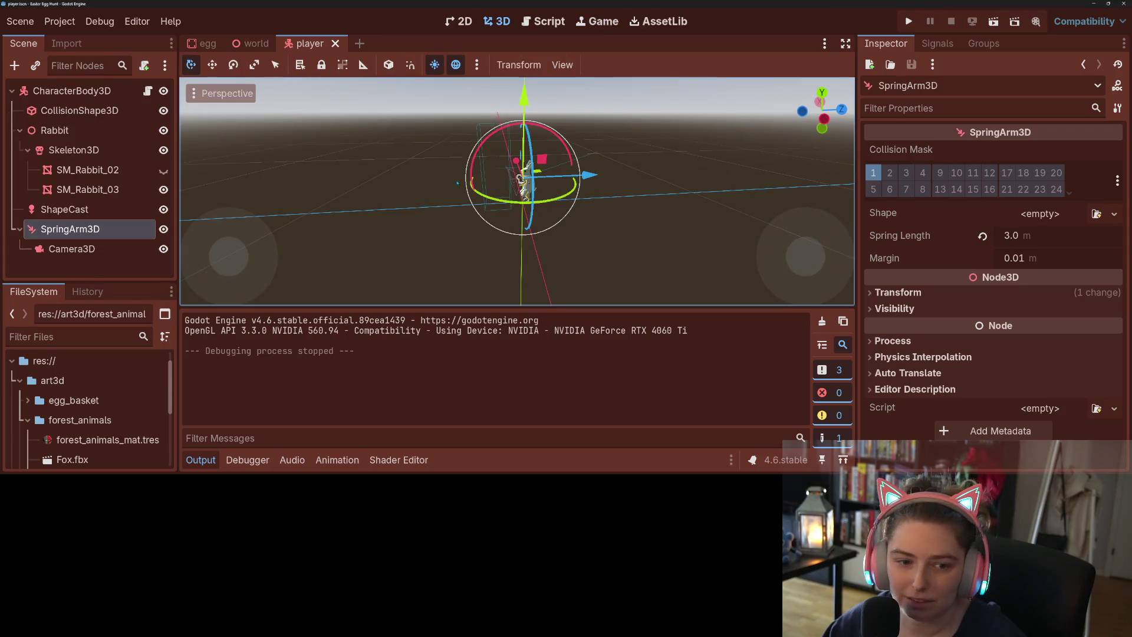
- In the right side view, move the spring arm higher and further back
key(KP_1)
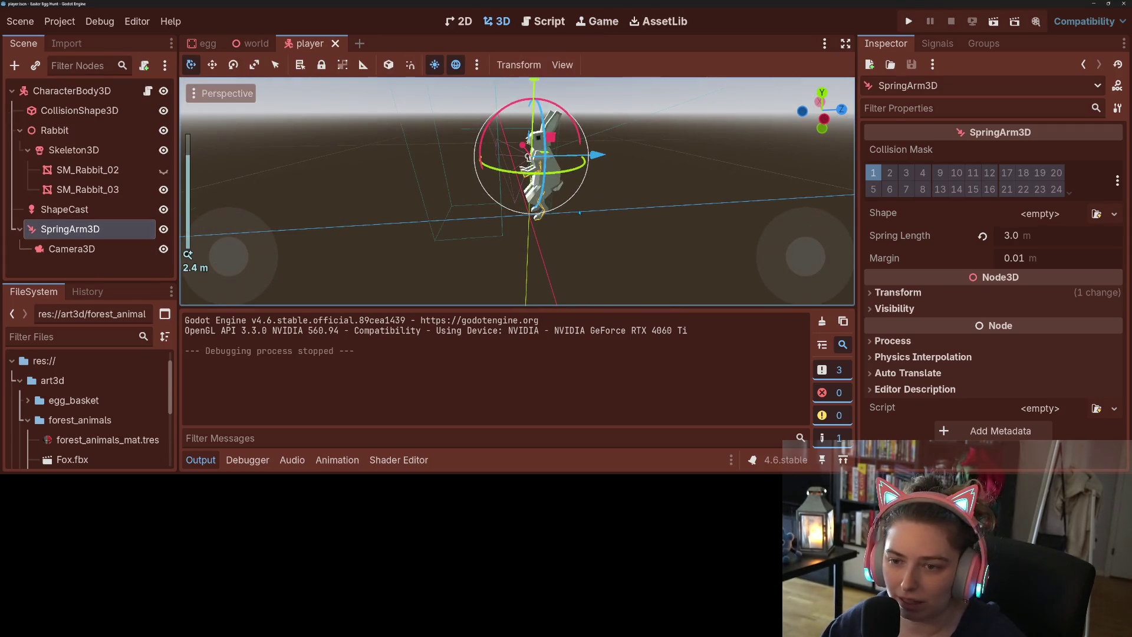
key(KP_3)
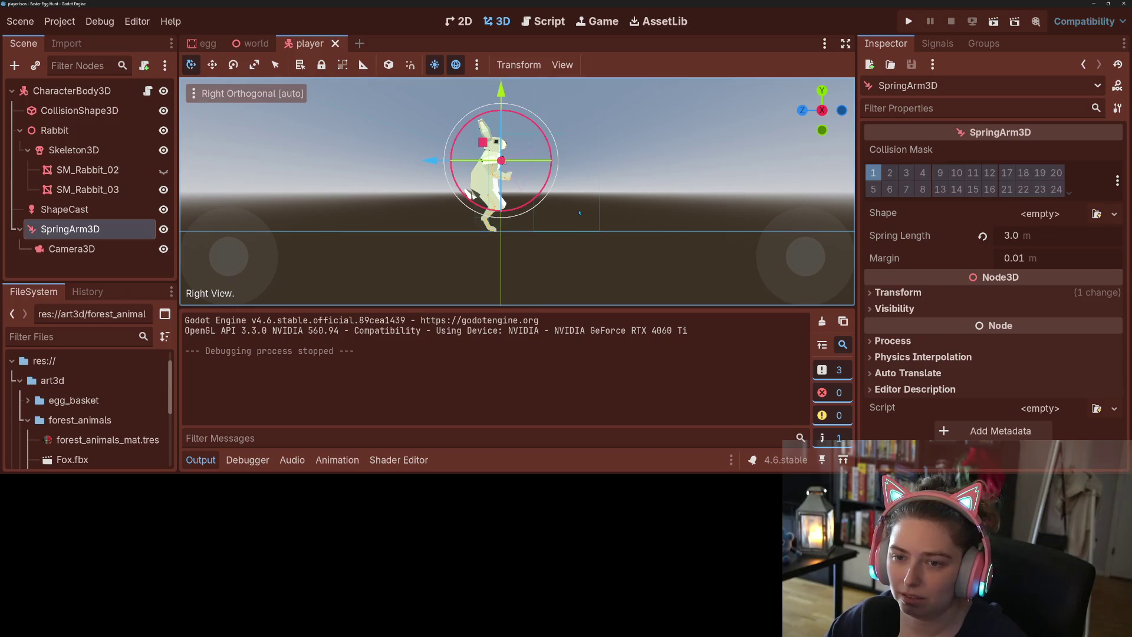
scroll(591, 274, down, 5)
scroll(590, 275, up, 4)
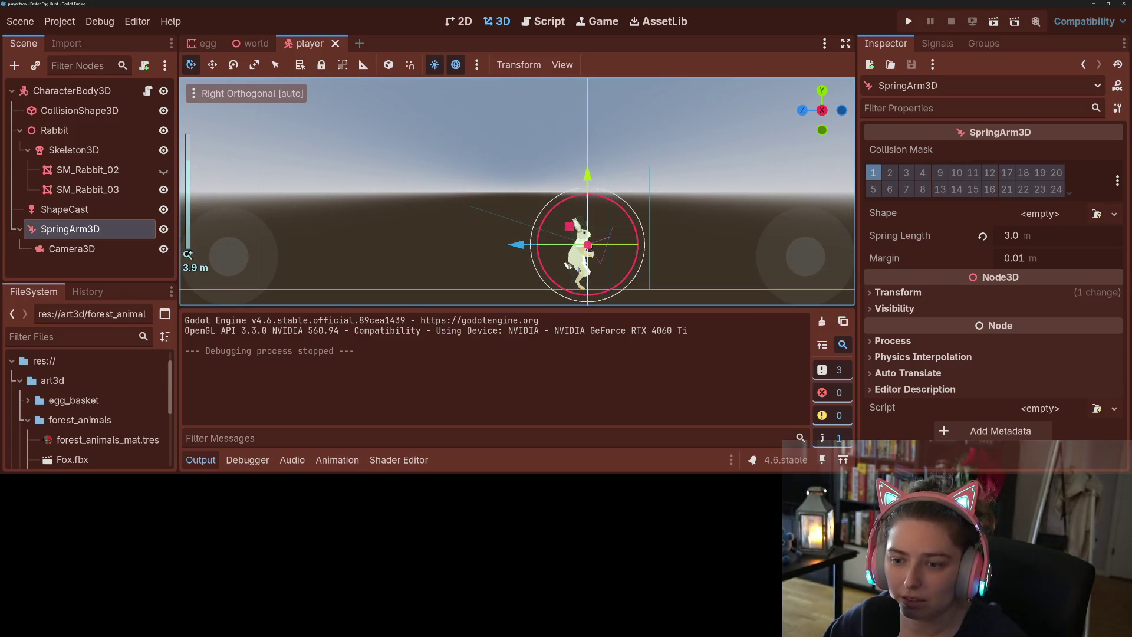
mouse_move(581, 239)
mouse_down()
mouse_move(565, 210)
mouse_move(533, 207)
mouse_up()
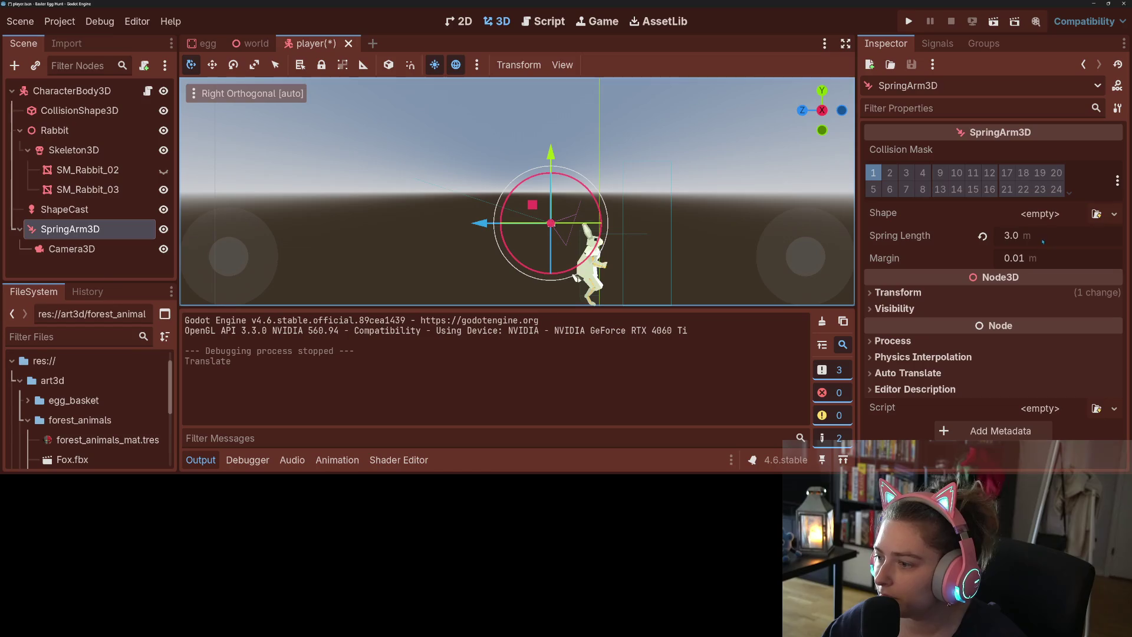
- Set the spring length to 2.0 m, save the scene, and run the game
click(1043, 236)
text(2)
key(Return)
key(ctrl+s)
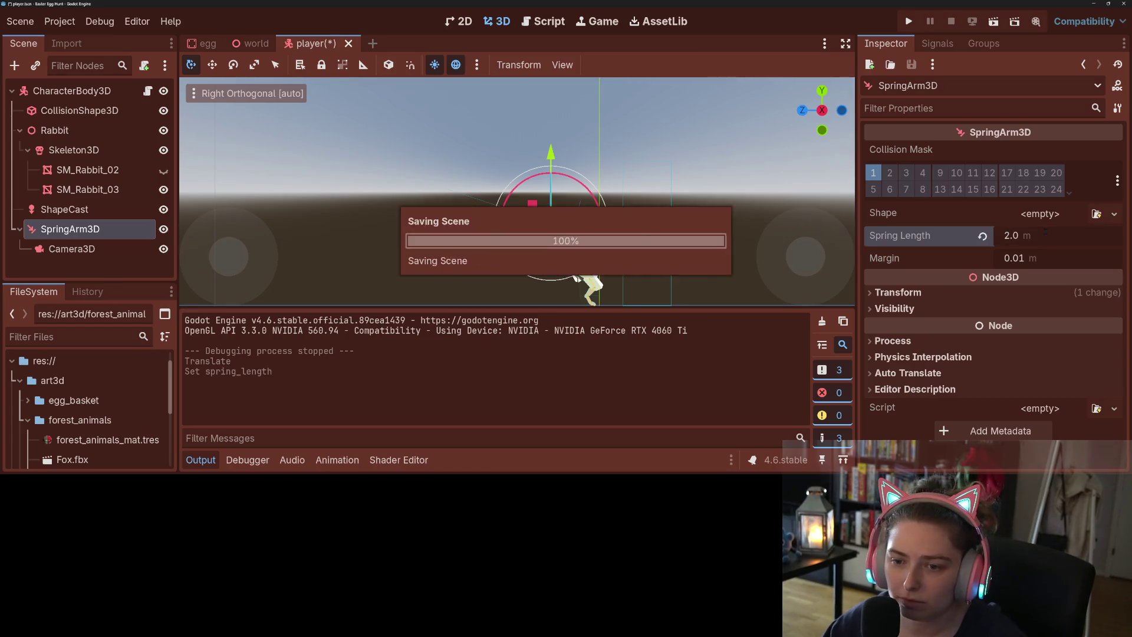
click(1042, 237)
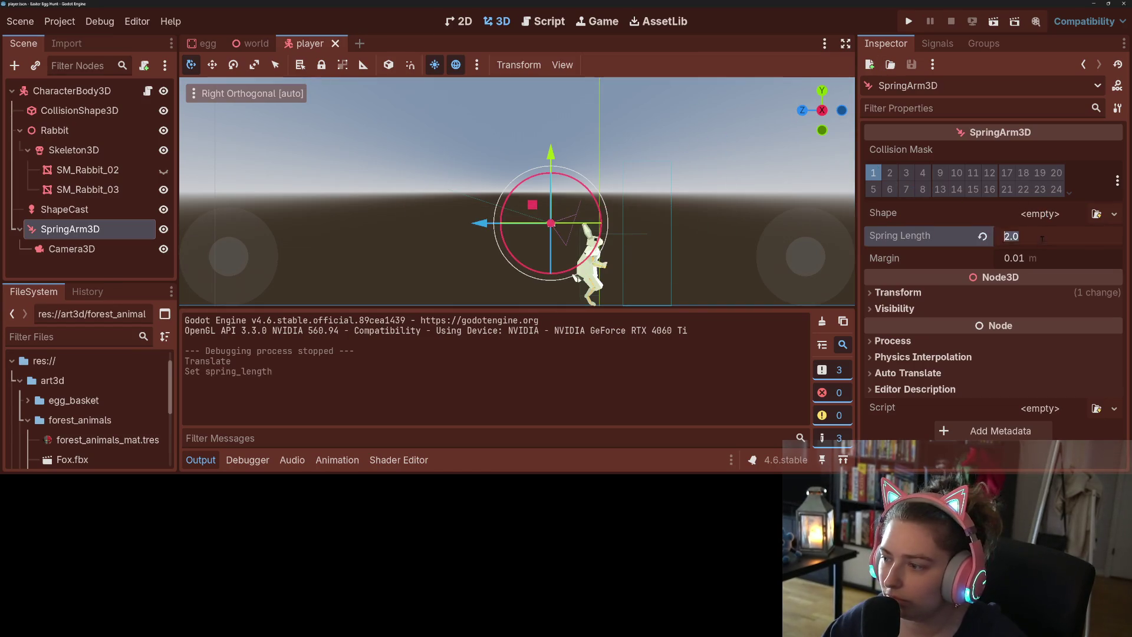
click(908, 21)
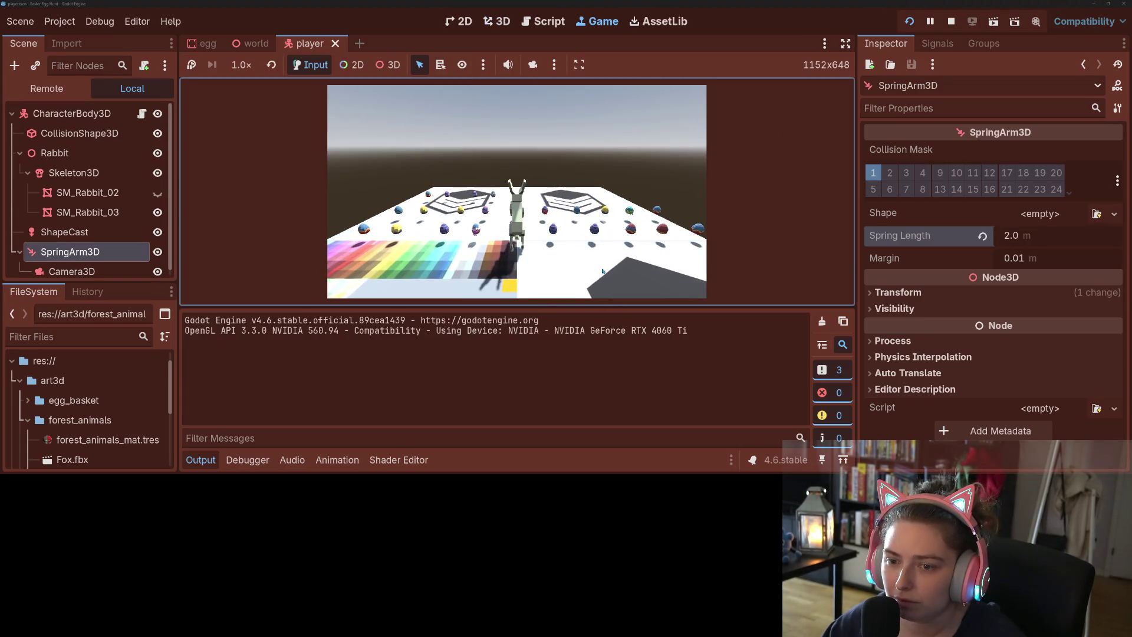
key(w)
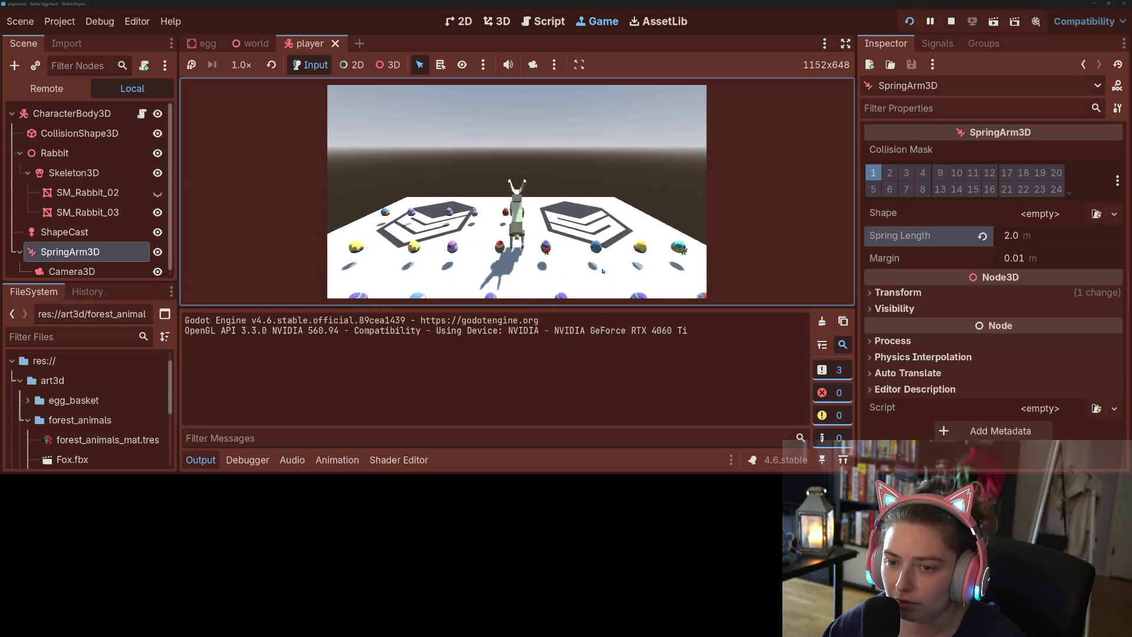
key(w)
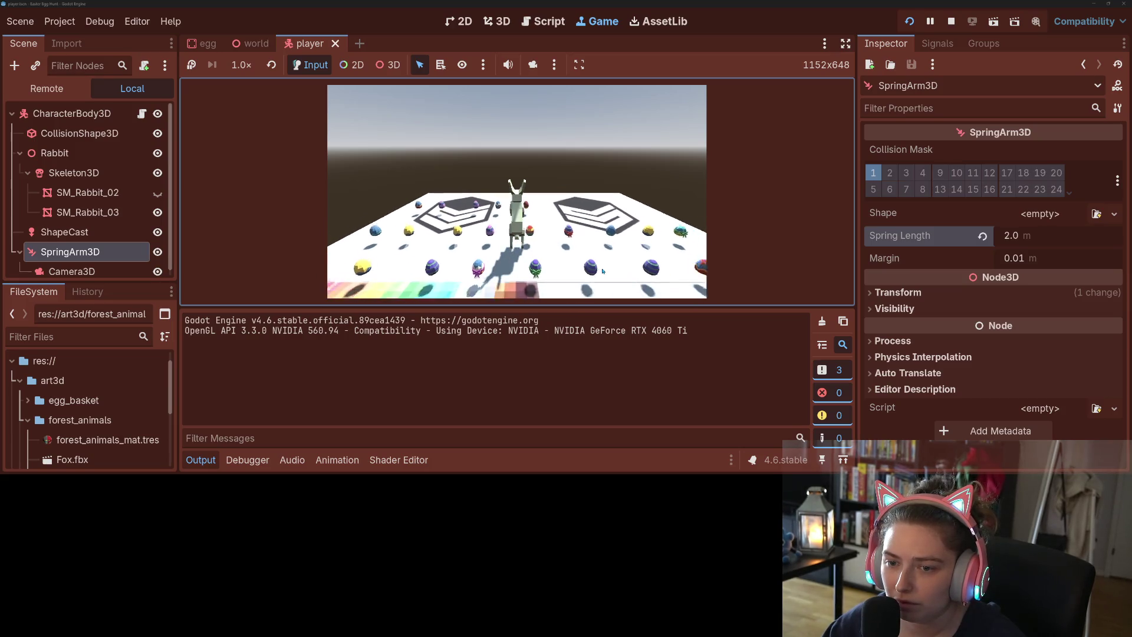
key(d)
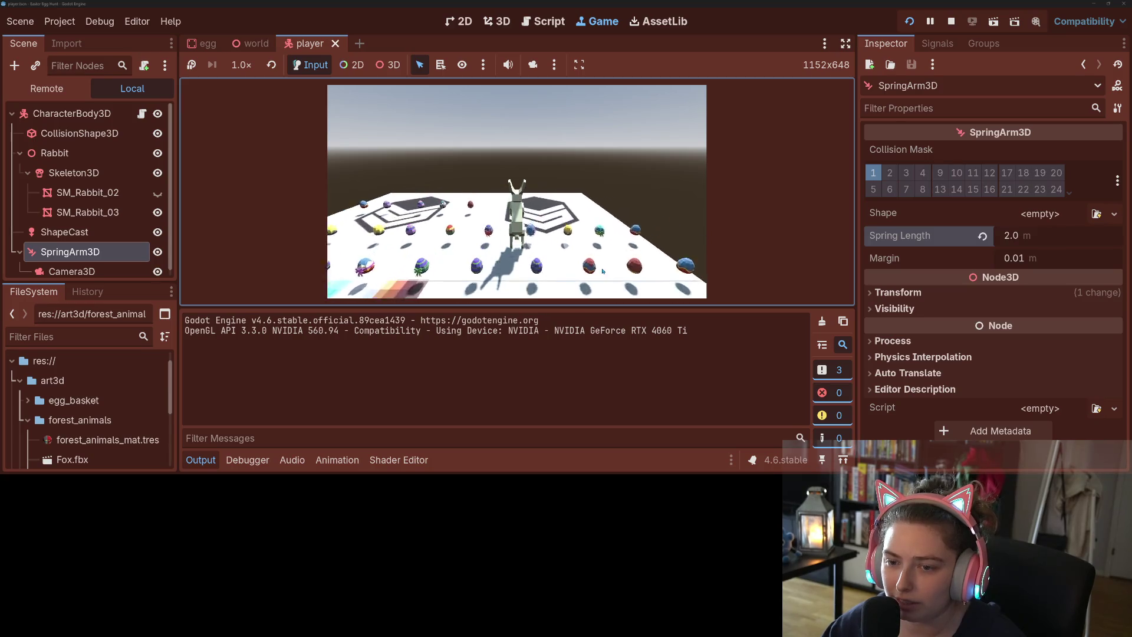
key(s)
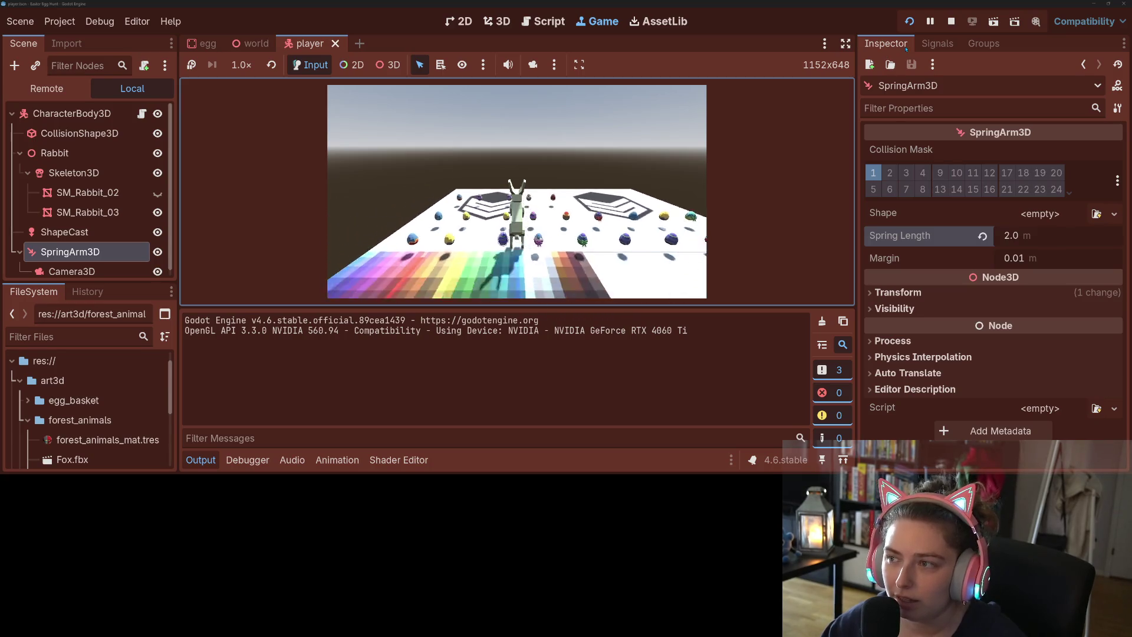
click(949, 22)
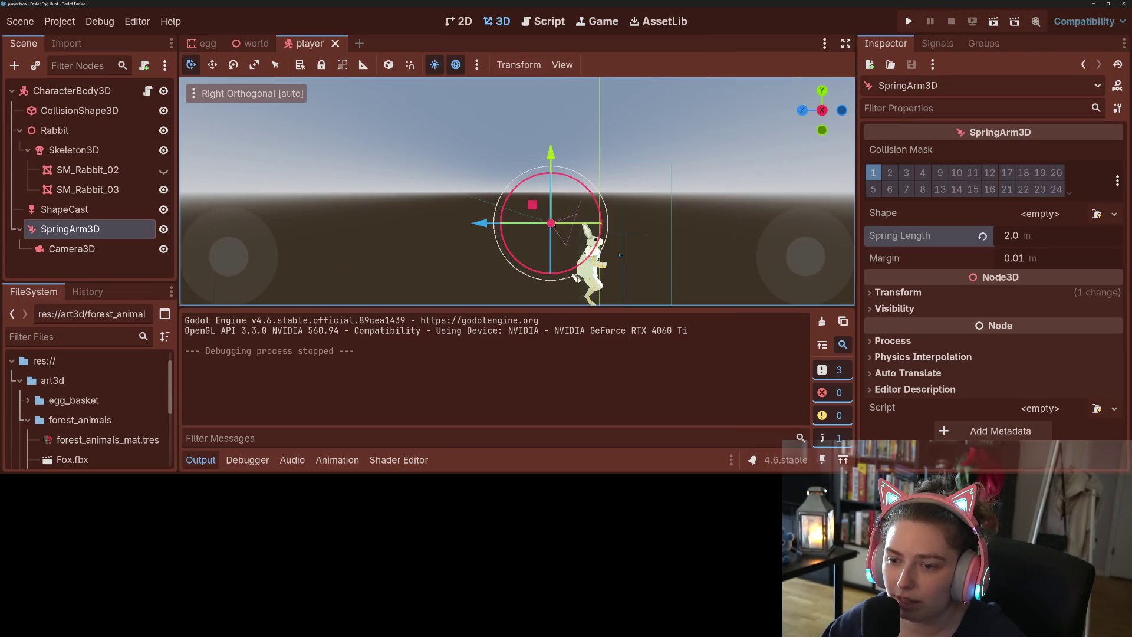
- Rotate the spring arm slightly in the front orthographic view
scroll(260, 255, down, 2)
drag(260, 255, 621, 264)
key(KP_1)
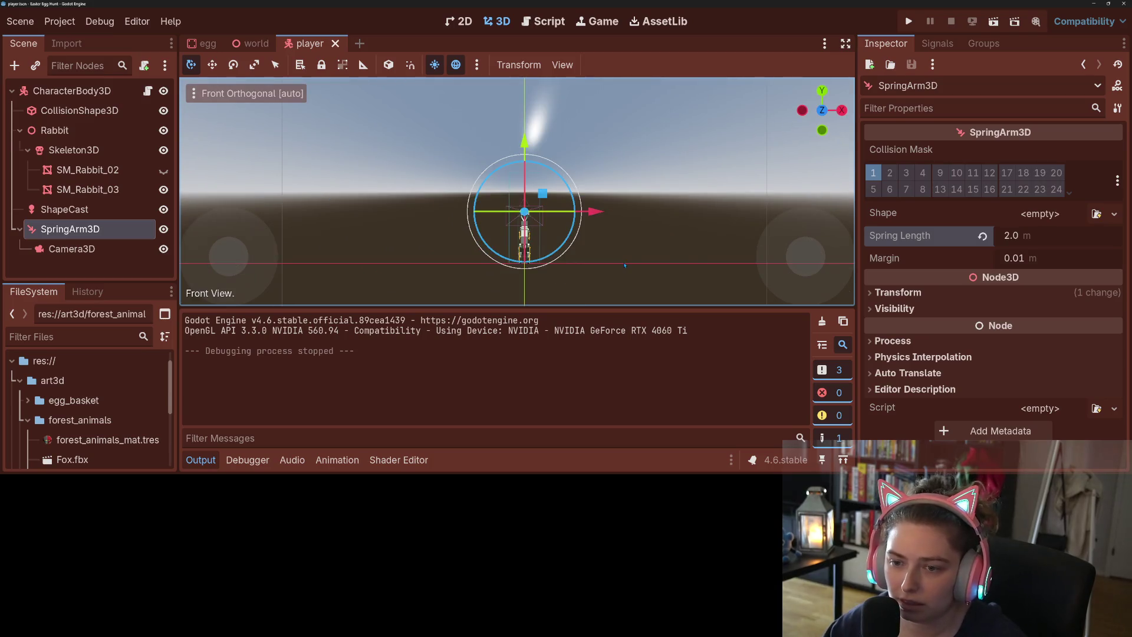
mouse_move(558, 212)
mouse_down()
mouse_move(492, 277)
mouse_move(378, 247)
mouse_move(539, 262)
mouse_move(544, 241)
mouse_move(556, 290)
mouse_up()
scroll(530, 247, down, 2)
- From the top view, nudge the spring arm about 0.39 m to the rabbit's side
key(KP_7)
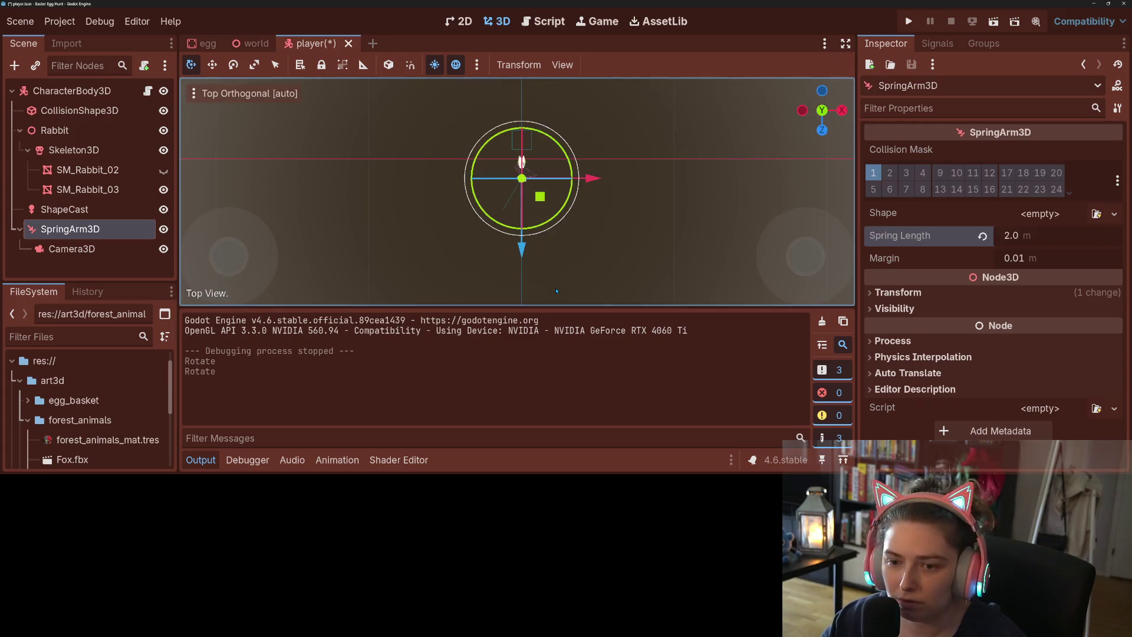
scroll(560, 186, up, 3)
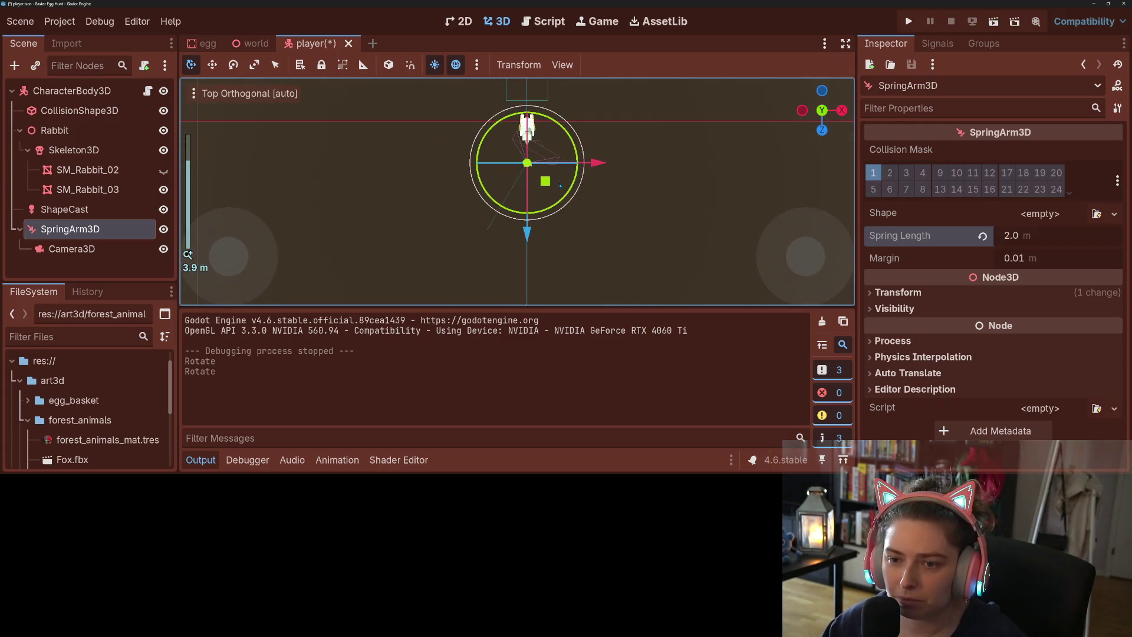
drag(545, 181, 527, 178)
- Run the game, walk the rabbit with W, S and D to test the offset camera, then stop
key(F5)
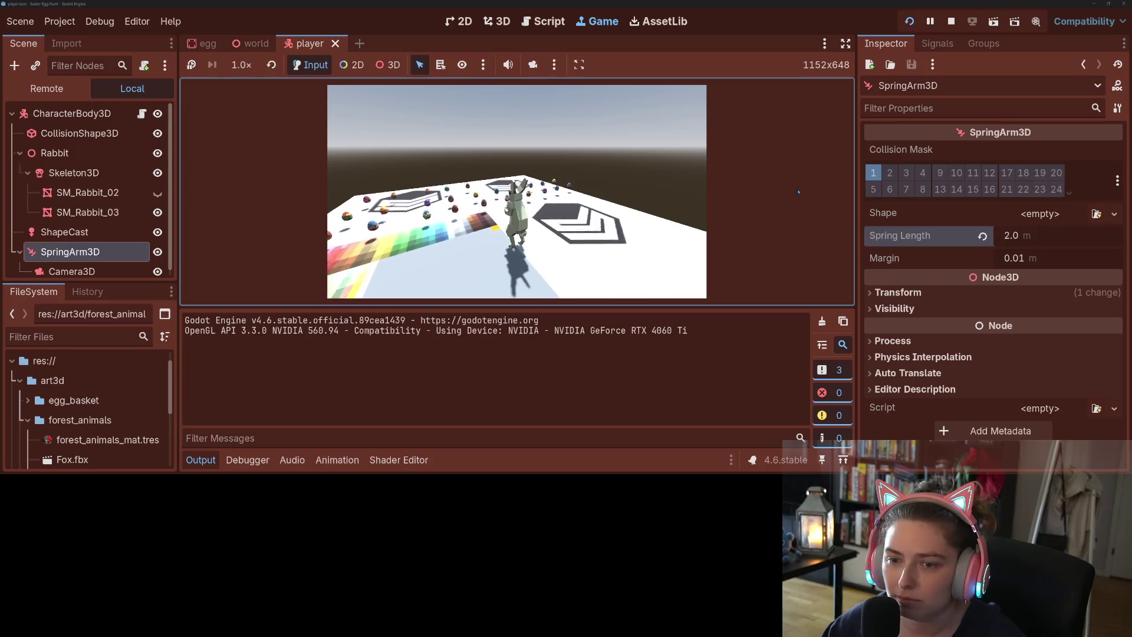
key(d)
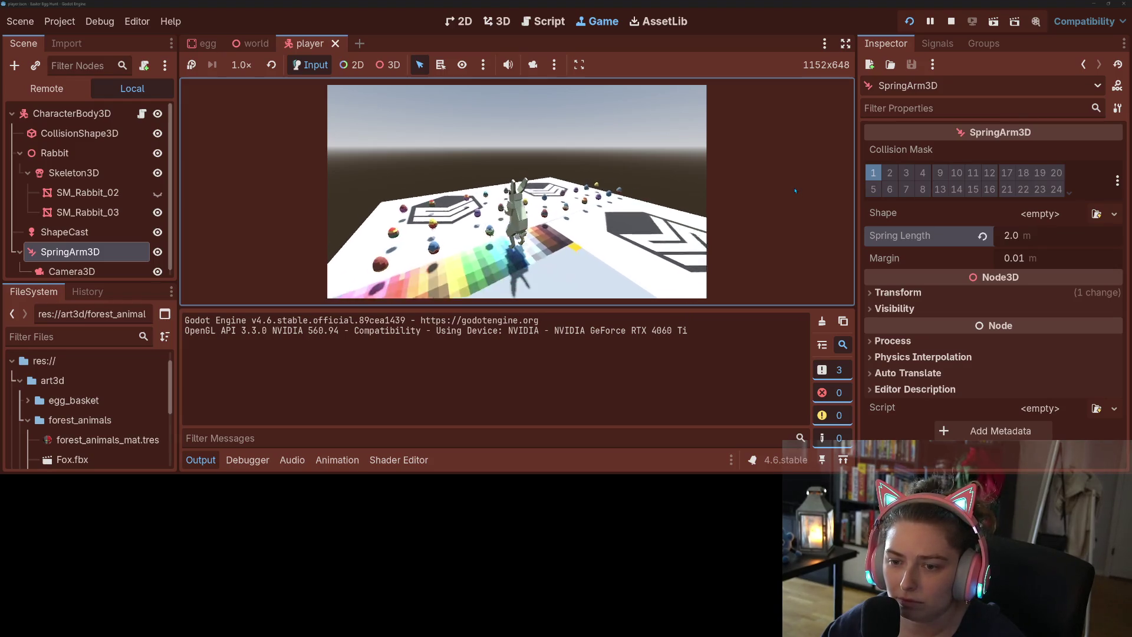
key(w)
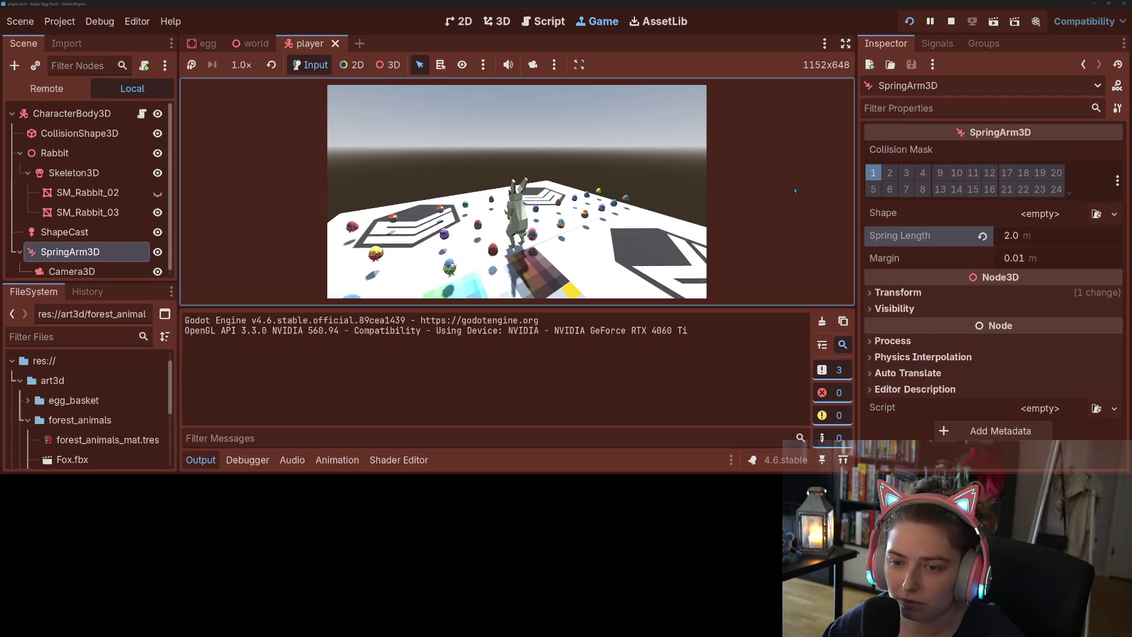
key(w)
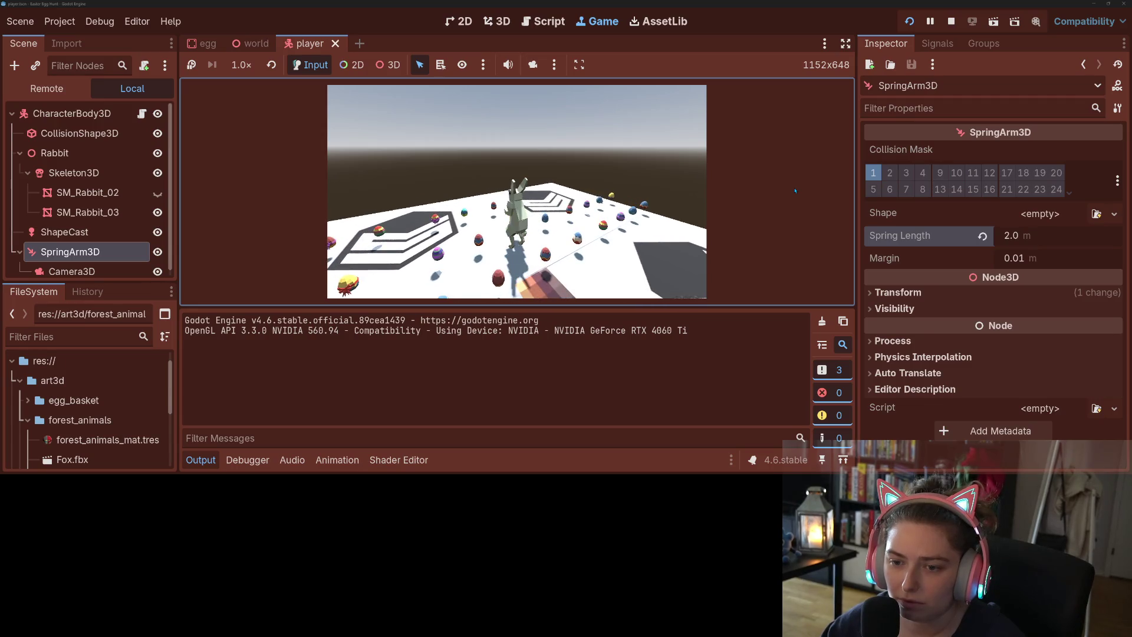
key(s)
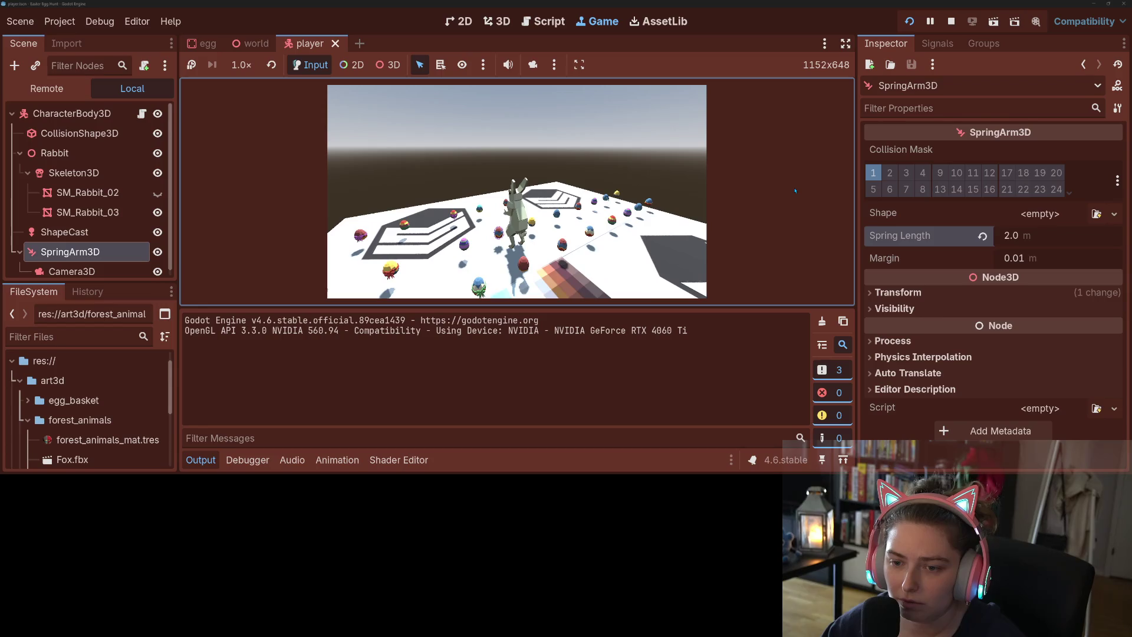
key(w)
key(s)
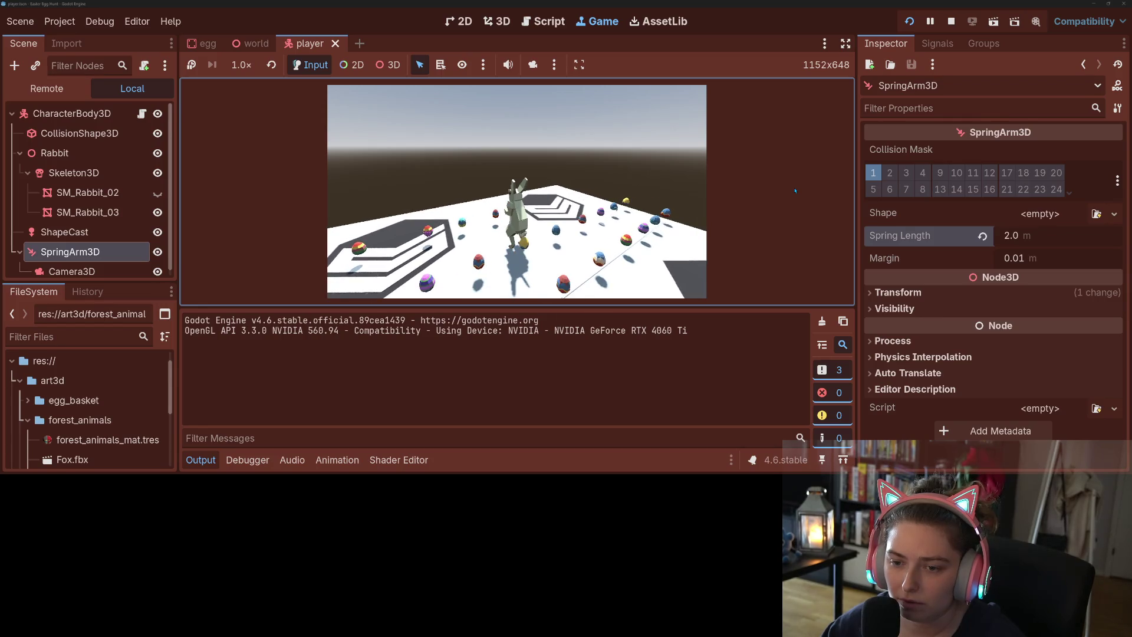
key(d)
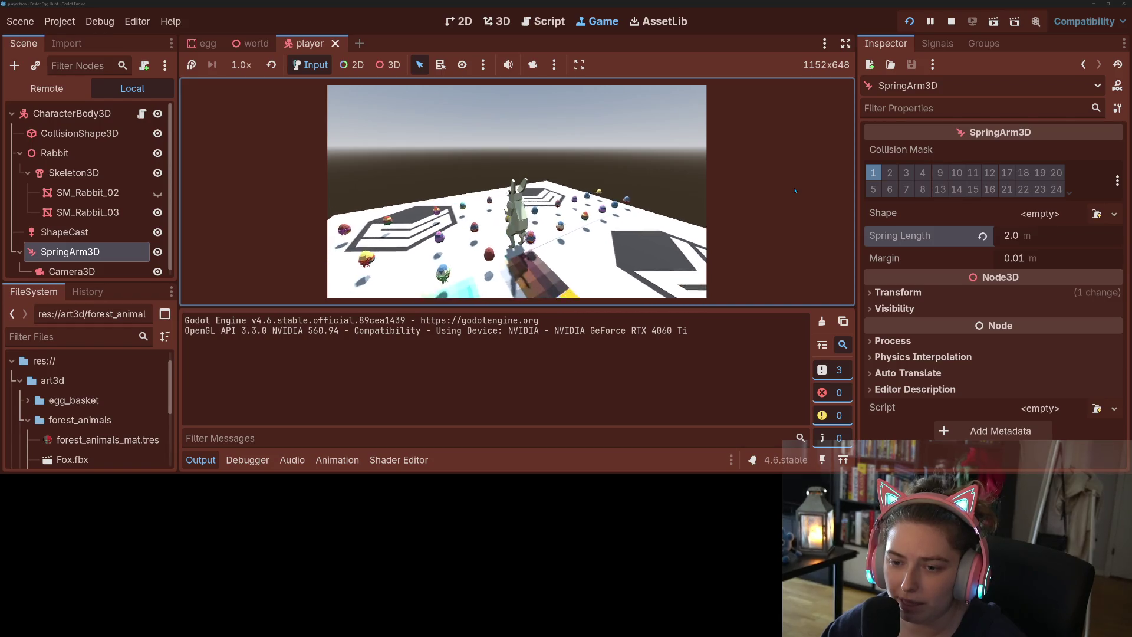
key(F8)
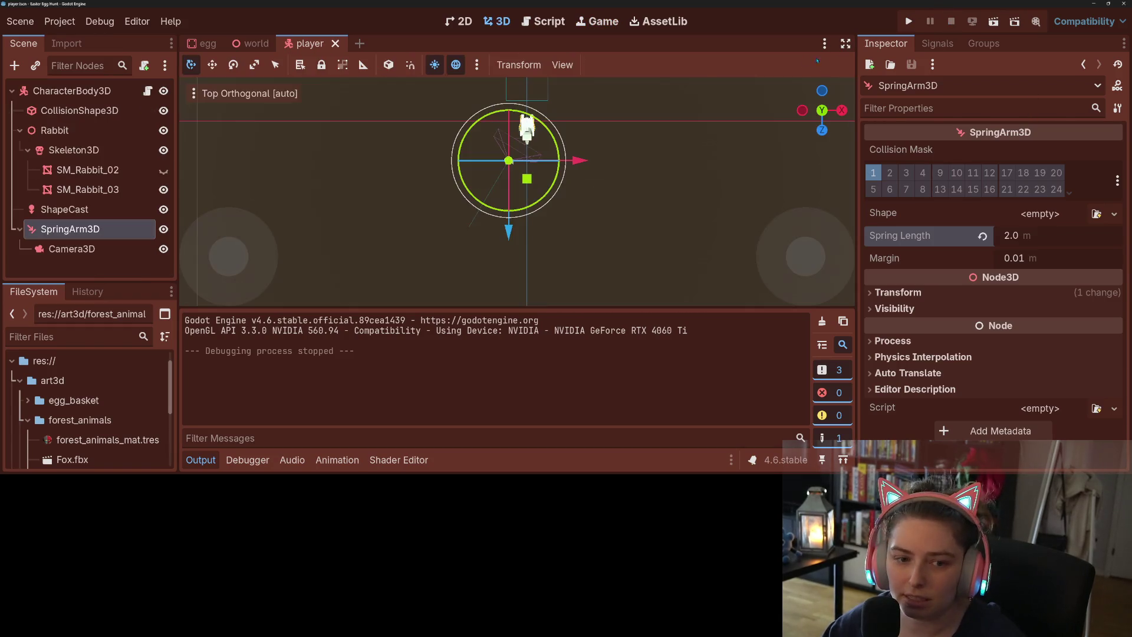
- Move the ShapeCast node about 0.33 m forward of the rabbit
click(79, 211)
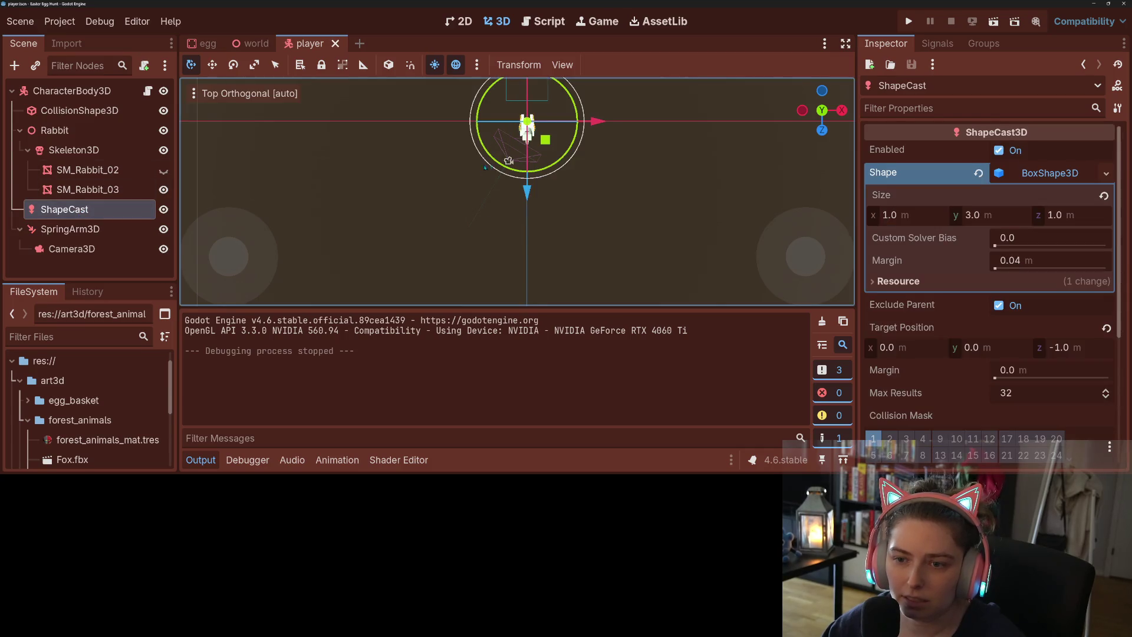
scroll(531, 170, up, 2)
key(KP_1)
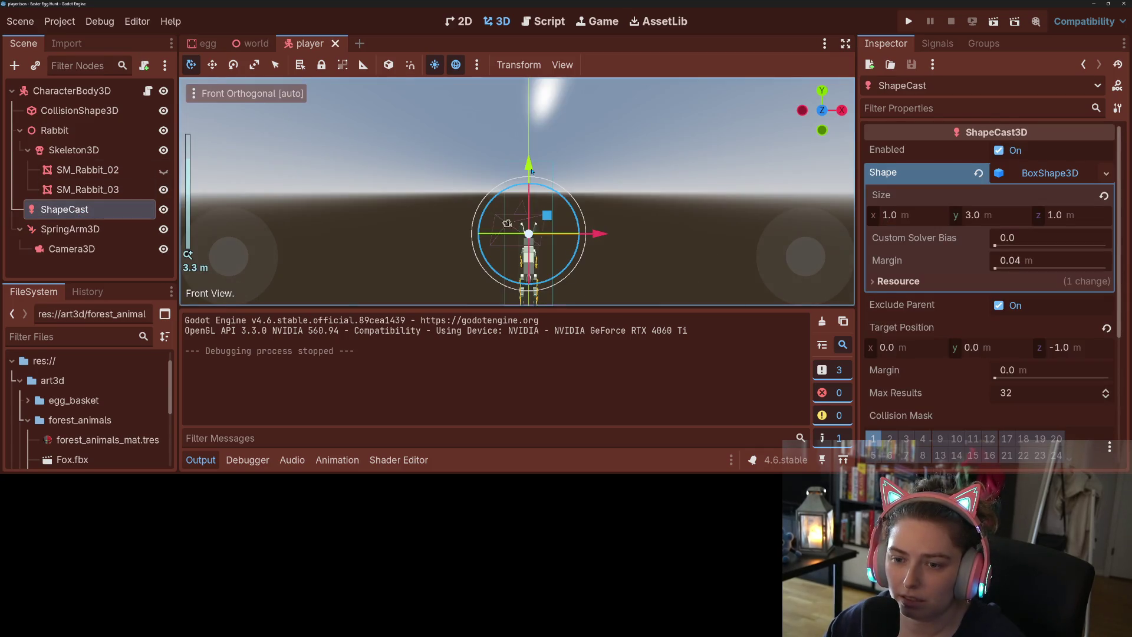
key(KP_3)
key(KP_7)
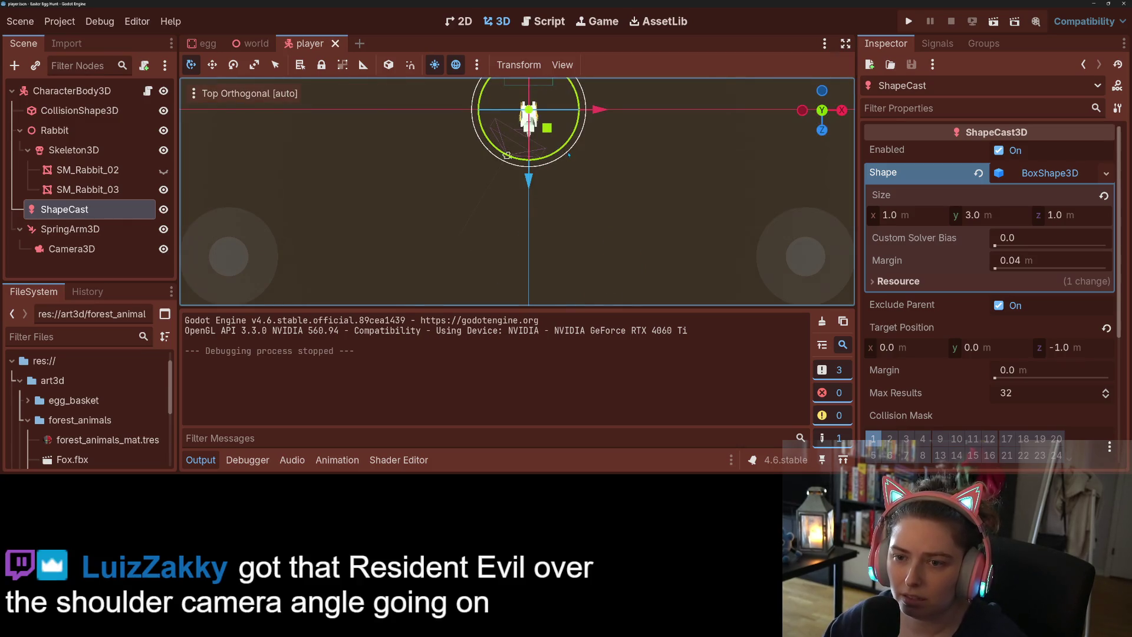
scroll(559, 140, down, 5)
scroll(557, 153, up, 3)
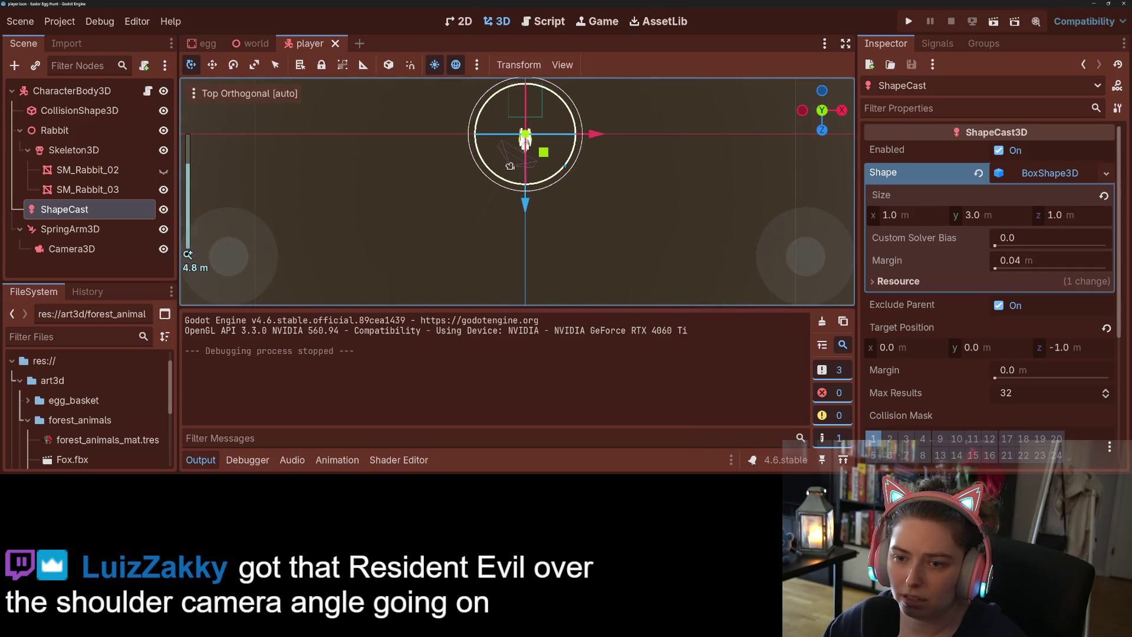
scroll(556, 158, up, 3)
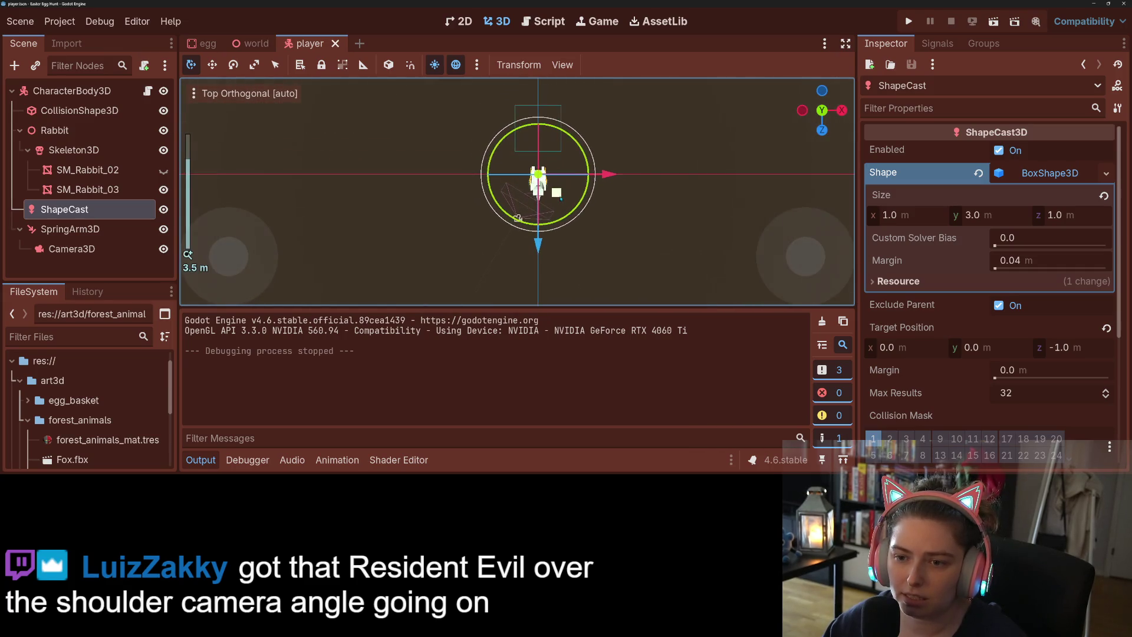
drag(543, 248, 544, 232)
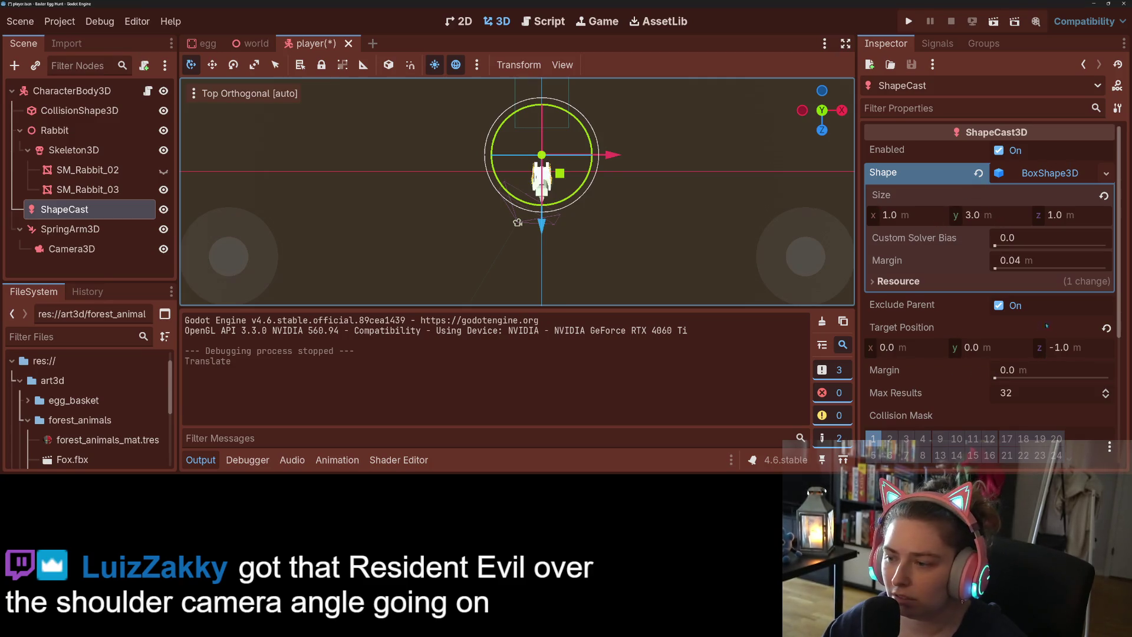
- Set the ShapeCast target position z to -0.5, save, and run the game
click(1079, 349)
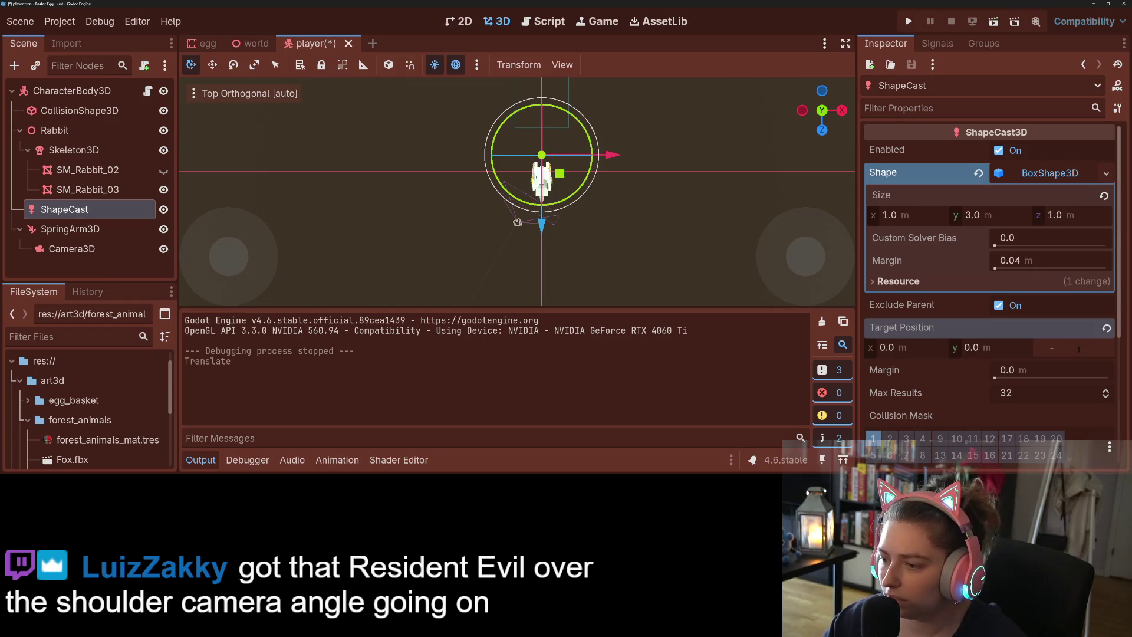
text(.5)
text(-0.5)
key(Return)
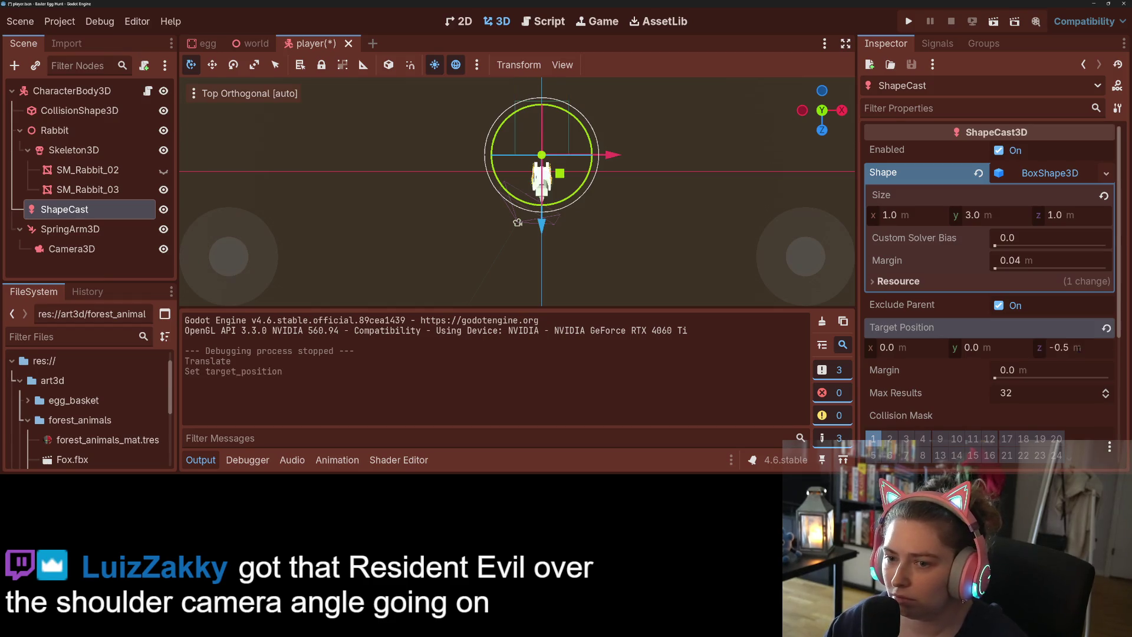
key(ctrl+s)
click(908, 21)
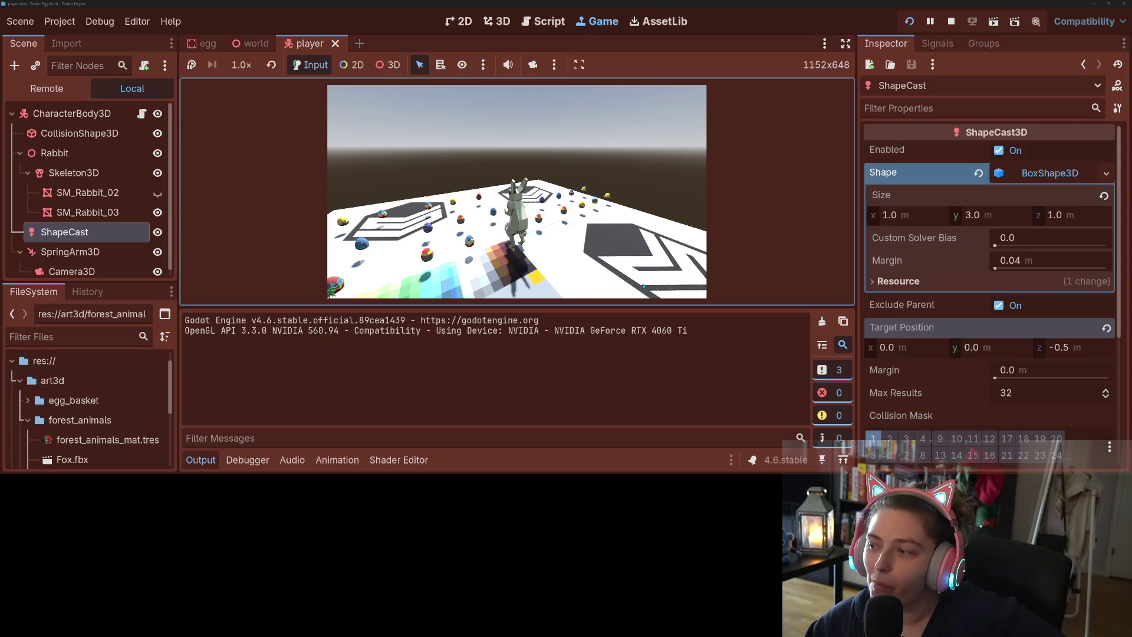
- Toggle the output log, capture the mouse, and move the rabbit around collecting eggs
click(201, 462)
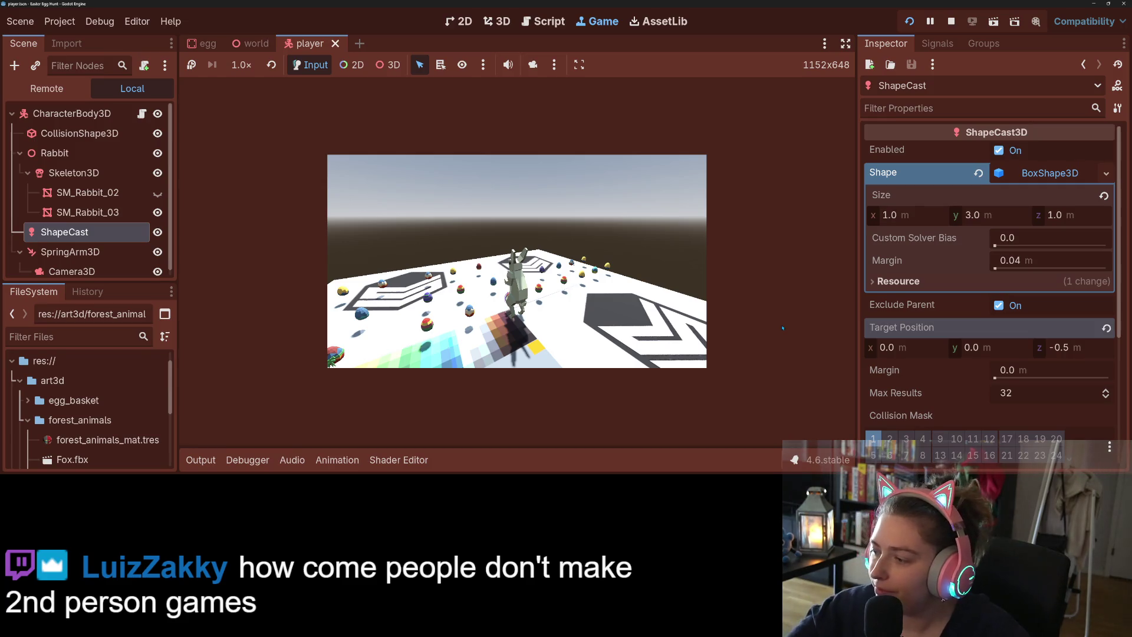
click(783, 328)
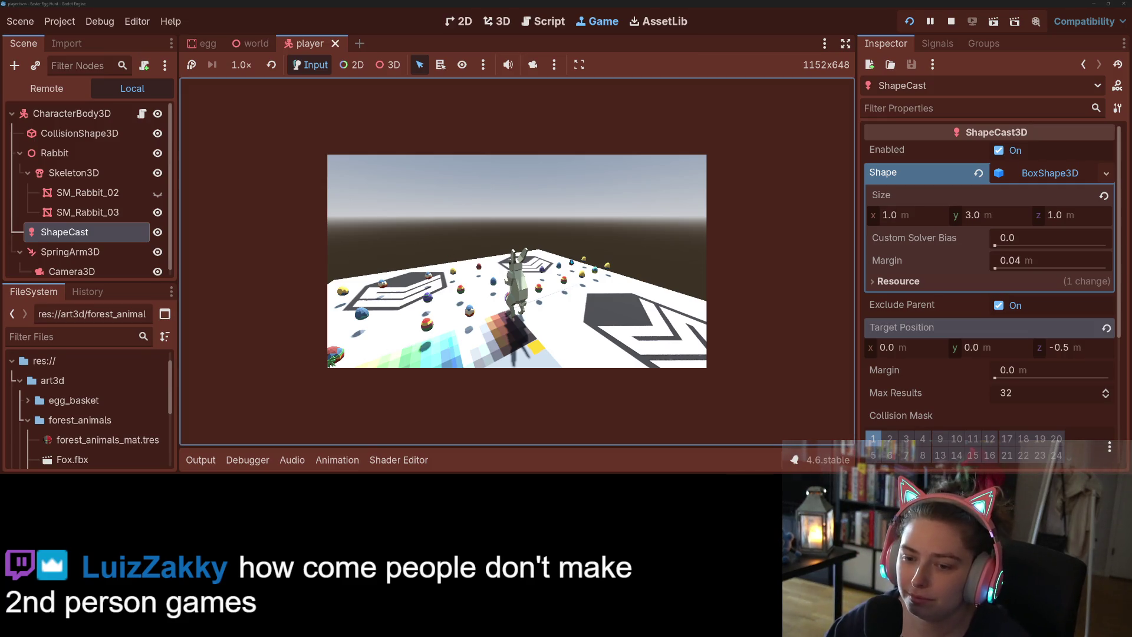
click(201, 459)
click(613, 257)
key(w)
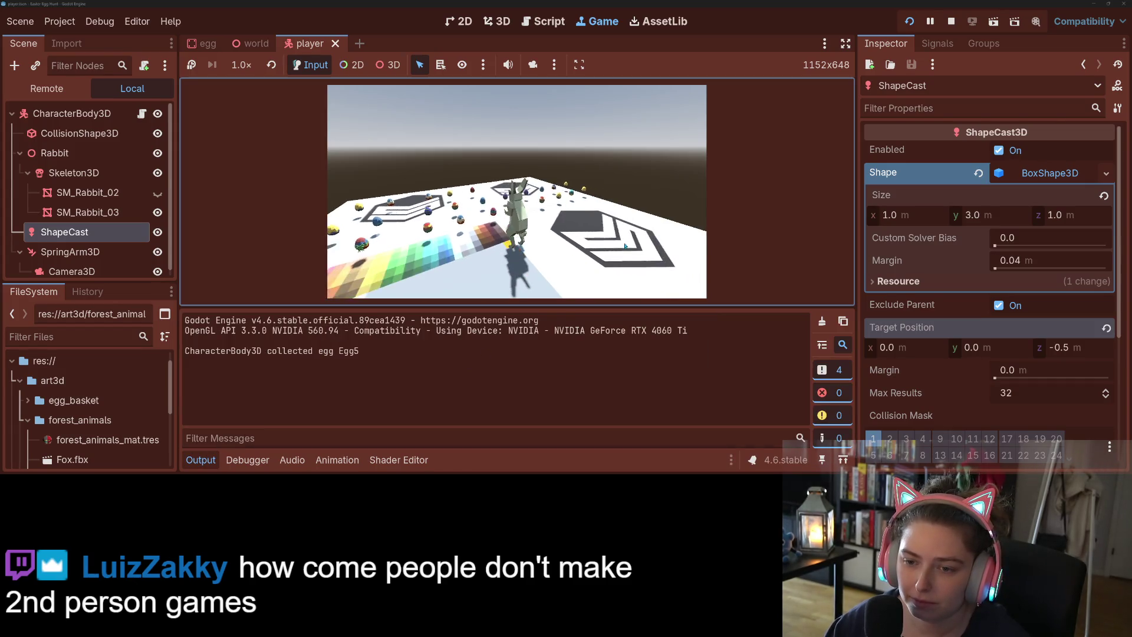
key(w)
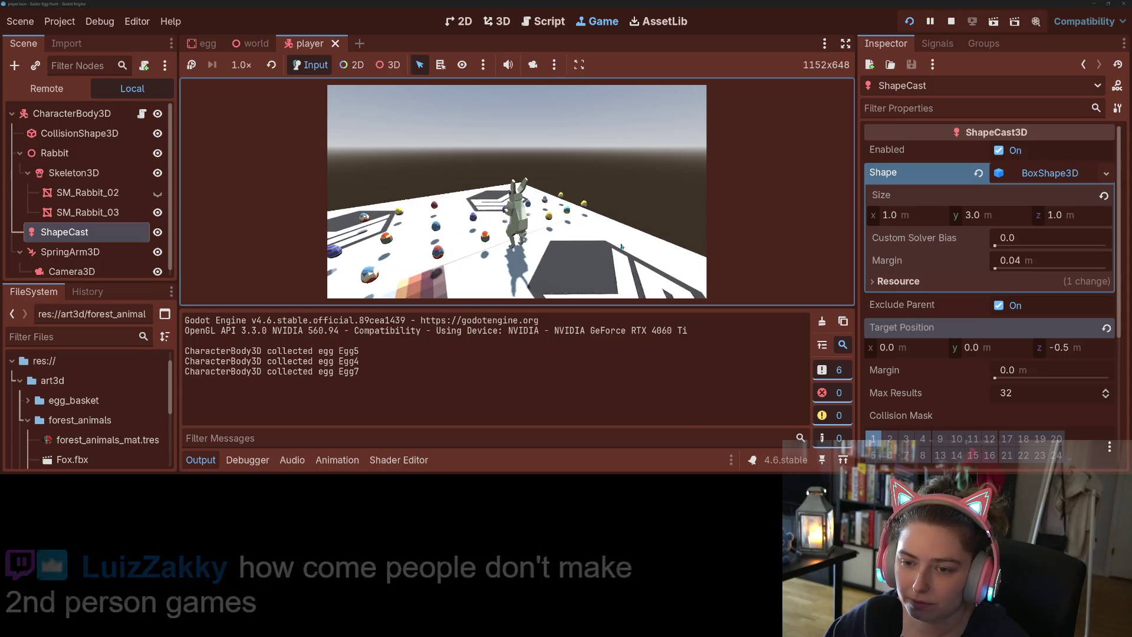
key(w)
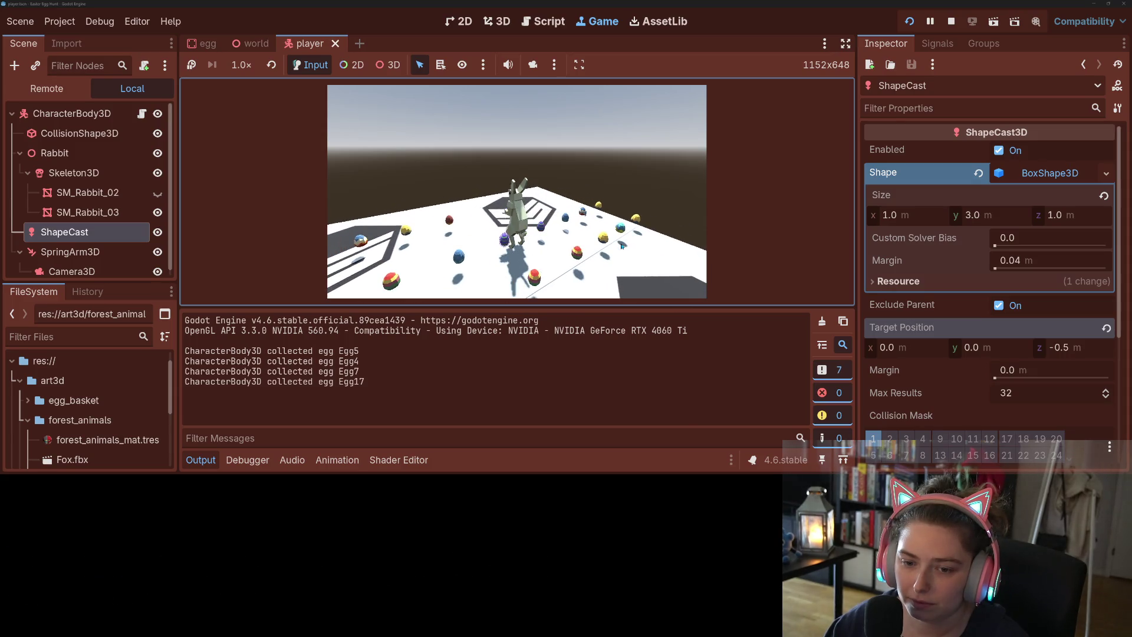
key(w)
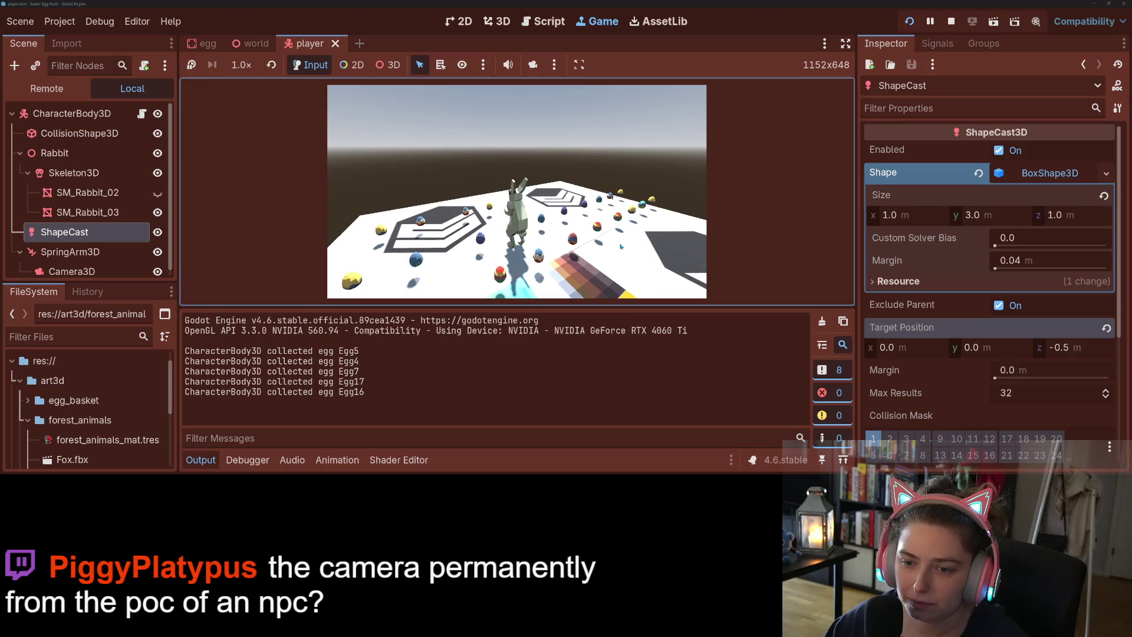
key(a)
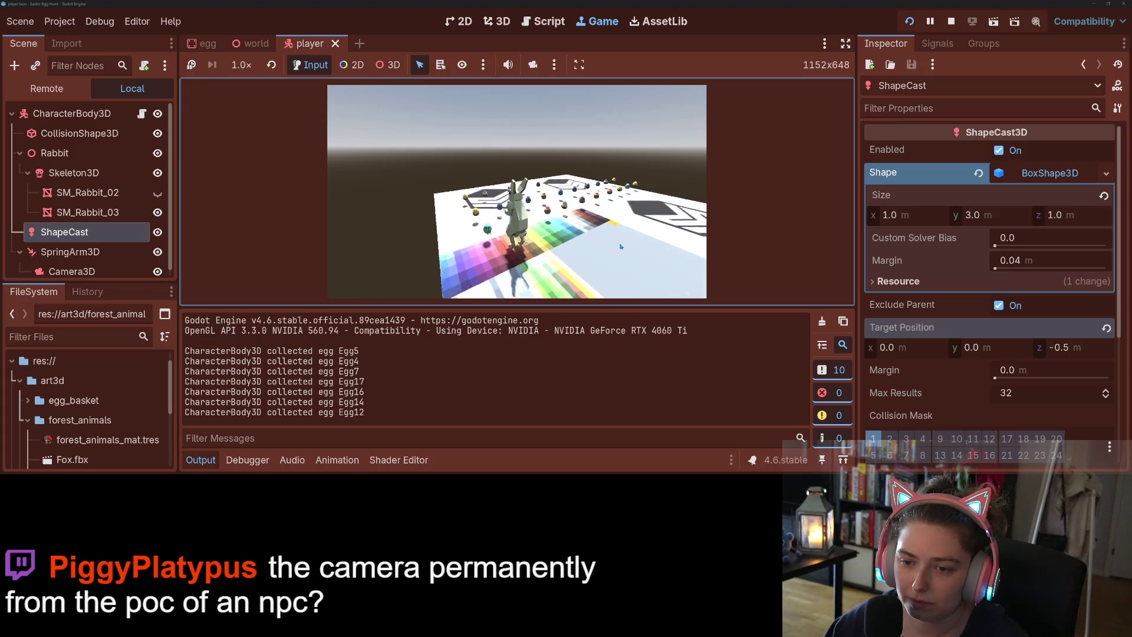
key(a)
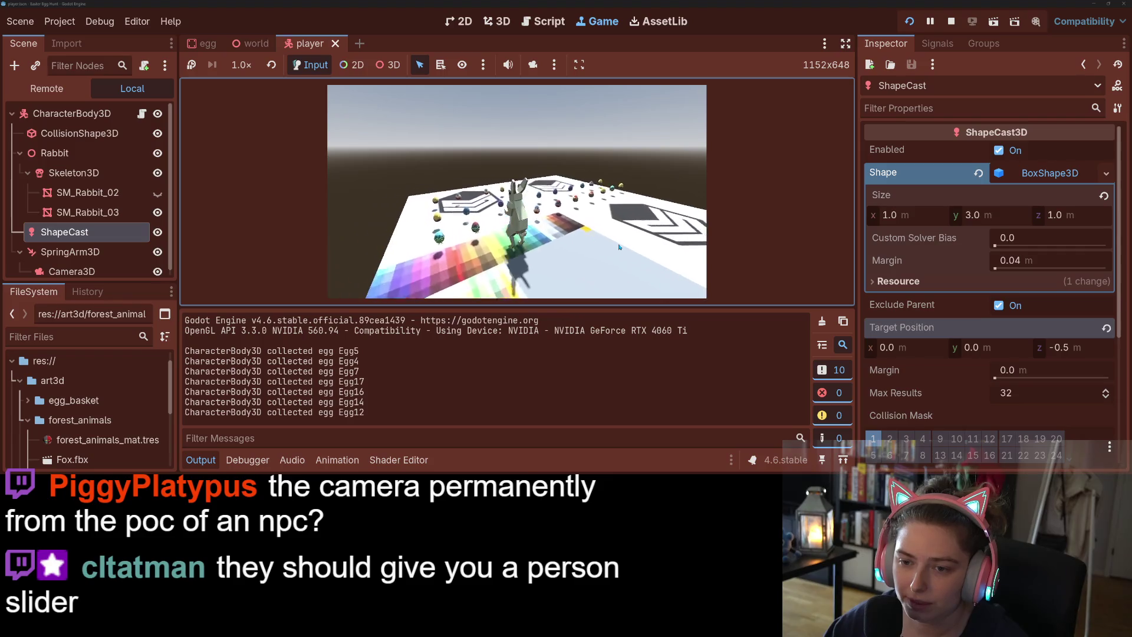
key(a)
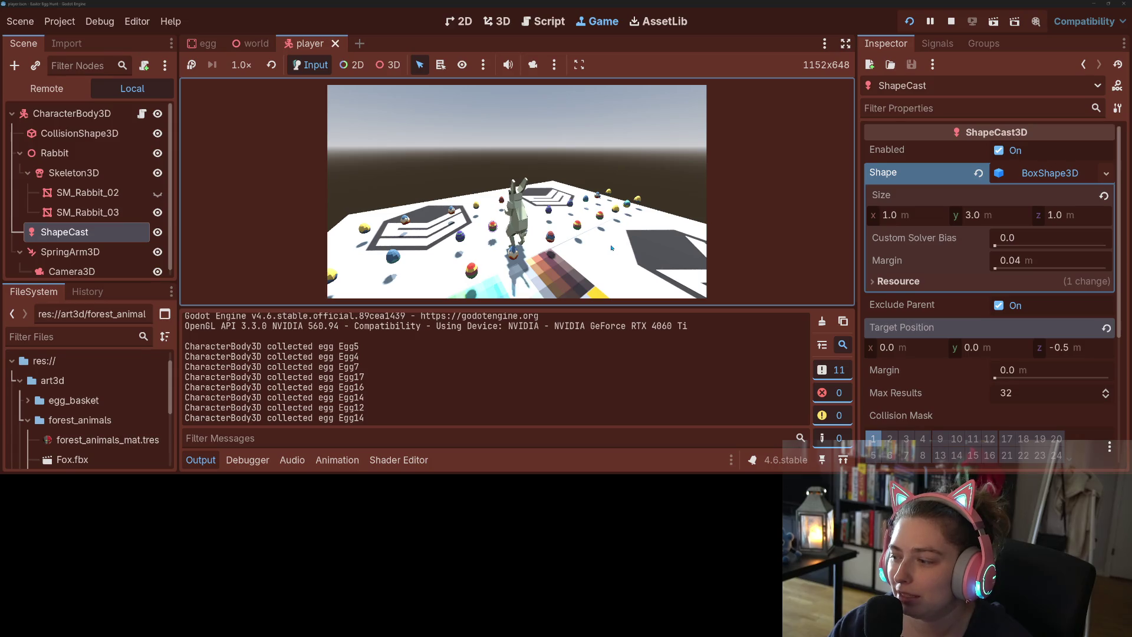
- Keep walking the rabbit through the egg field and rainbow strip, then stop the game
key(w)
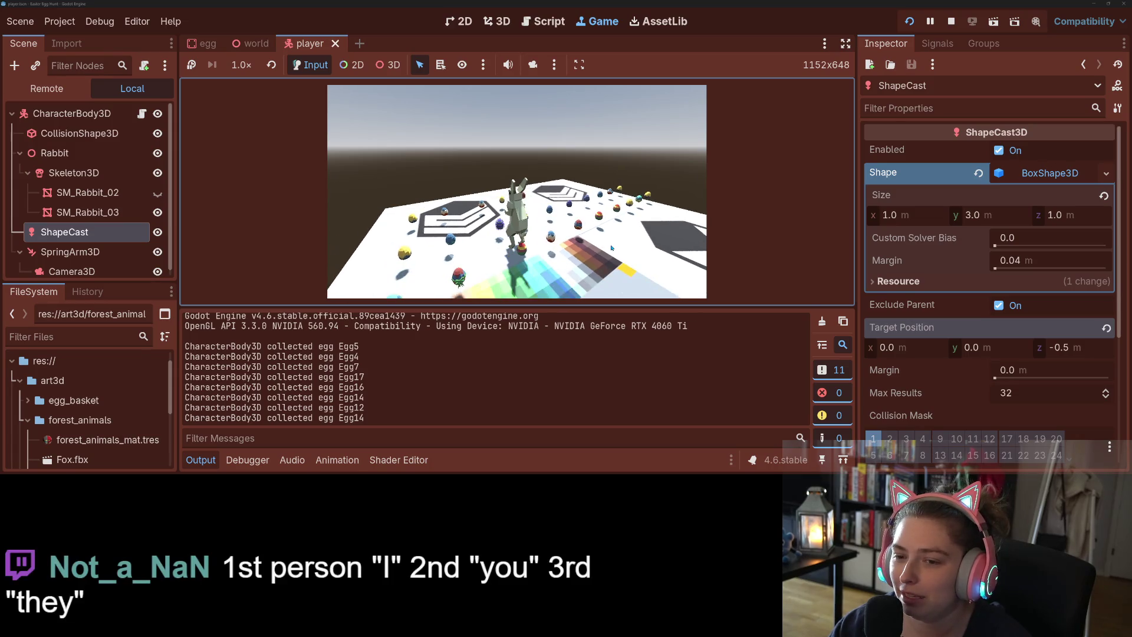
key(w)
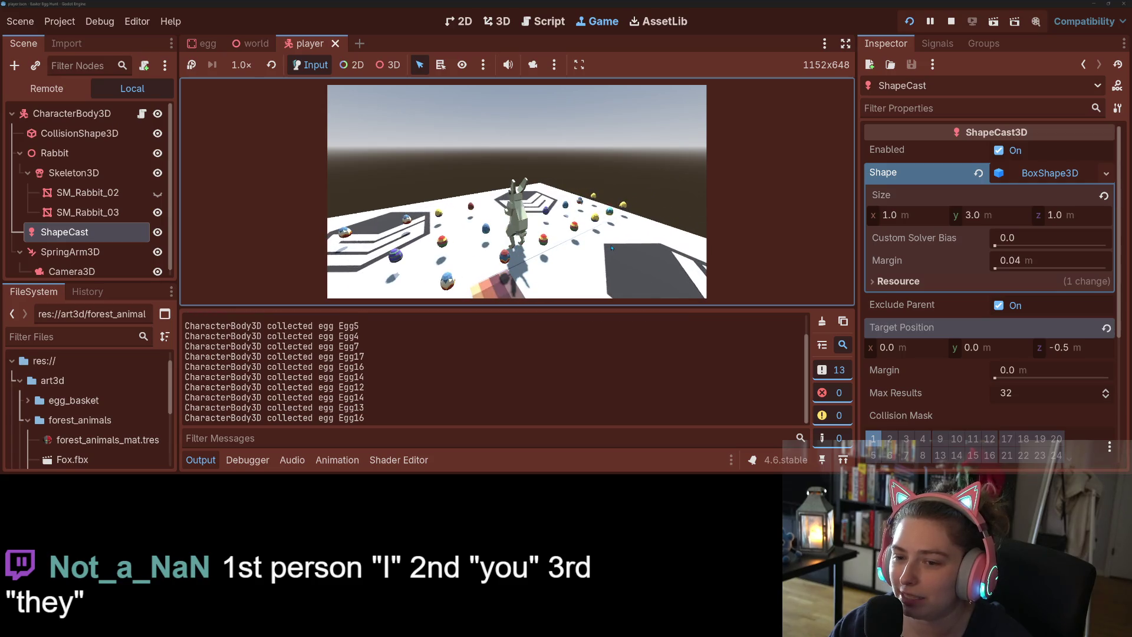
key(w)
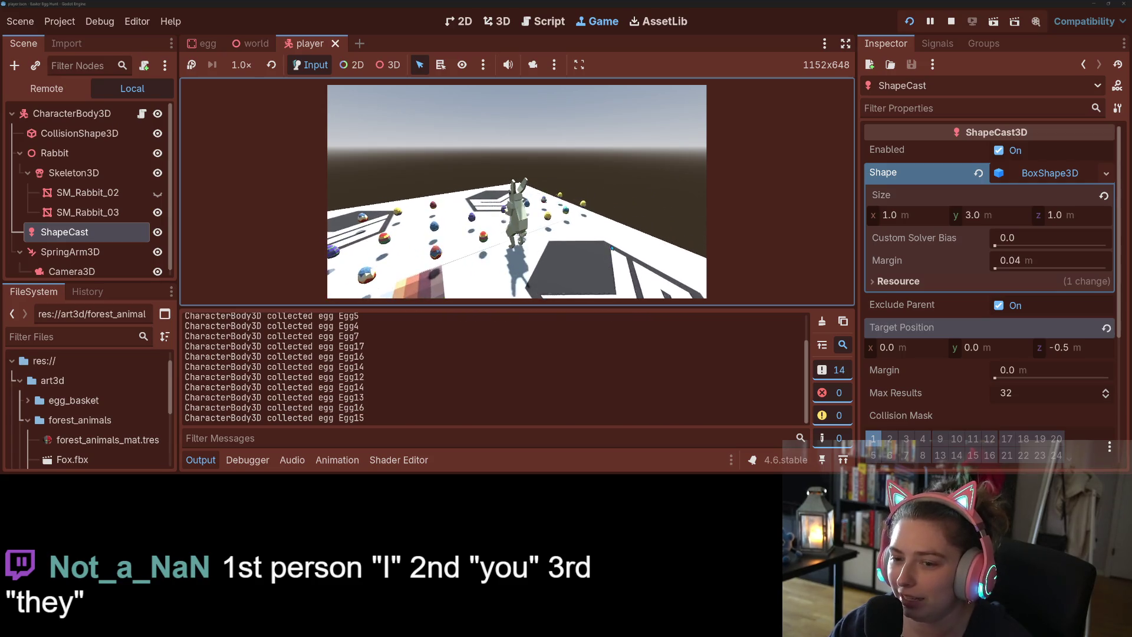
key(w)
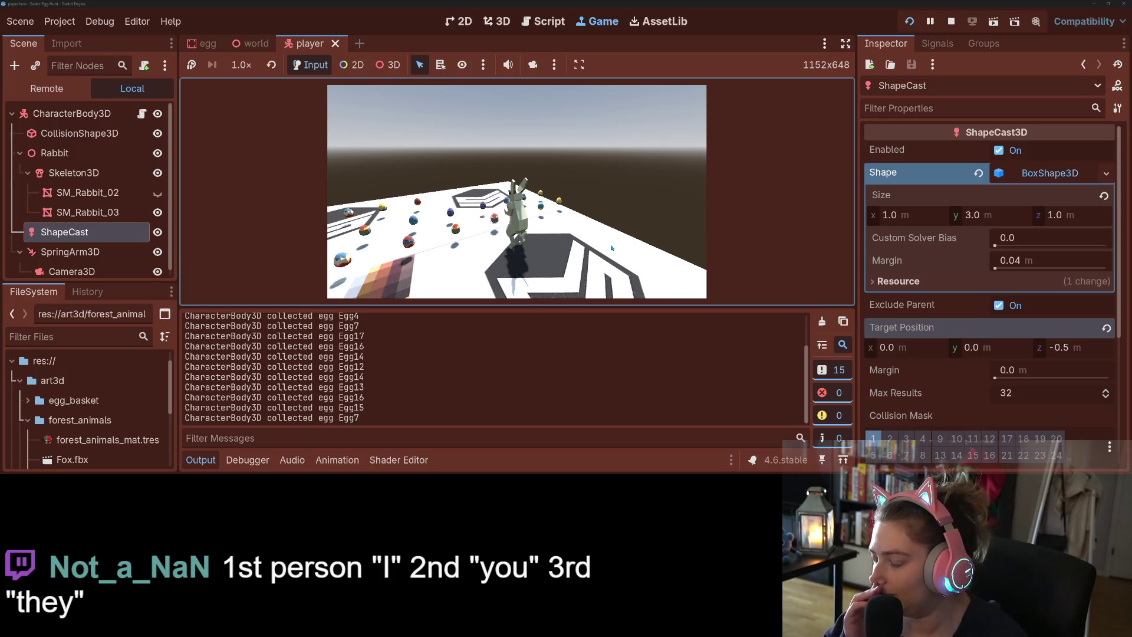
key(w)
key(w)
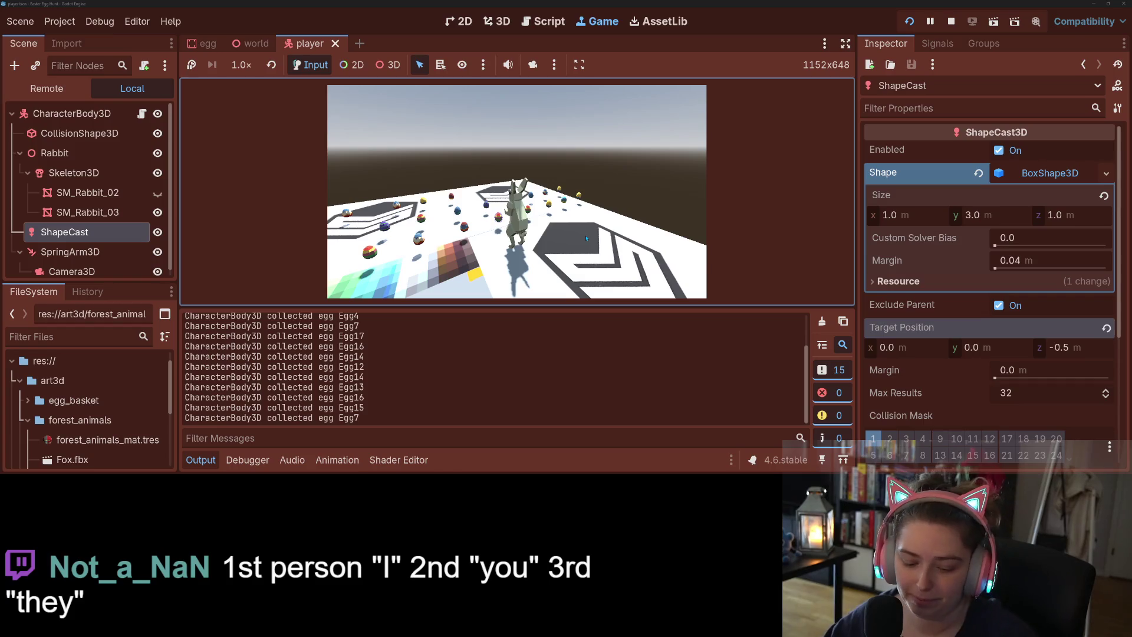
key(w)
key(w)
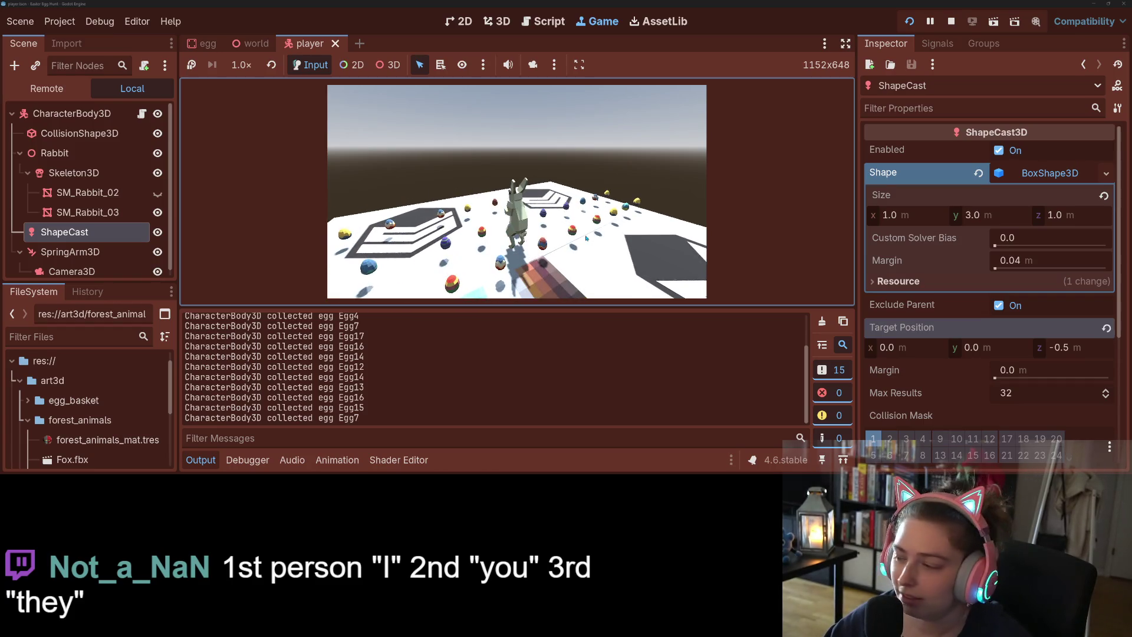
key(w)
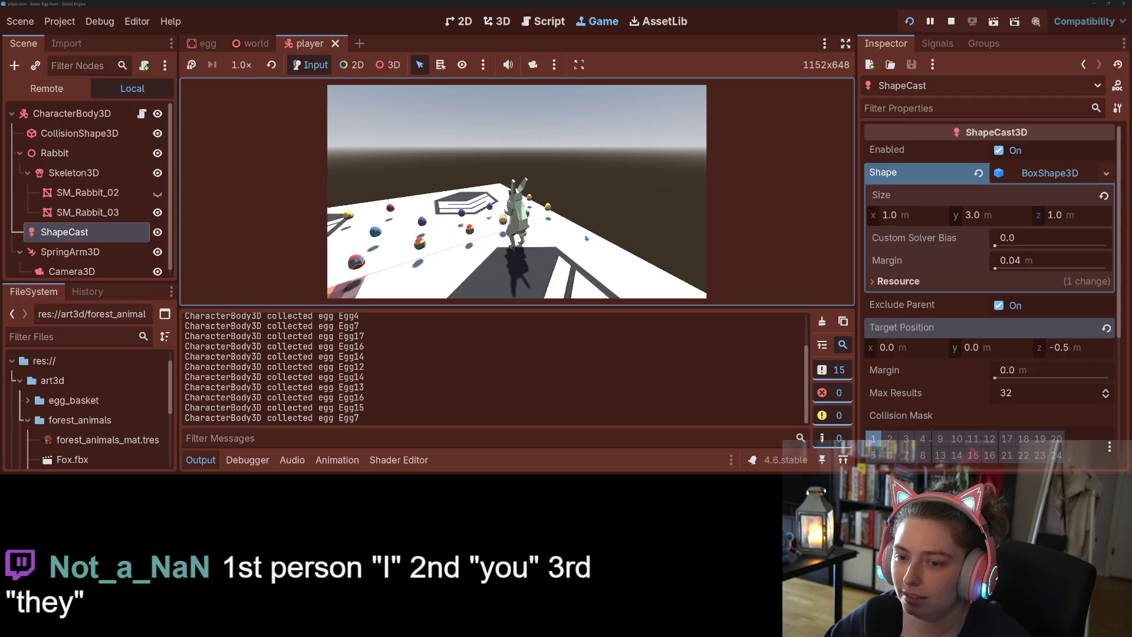
key(w)
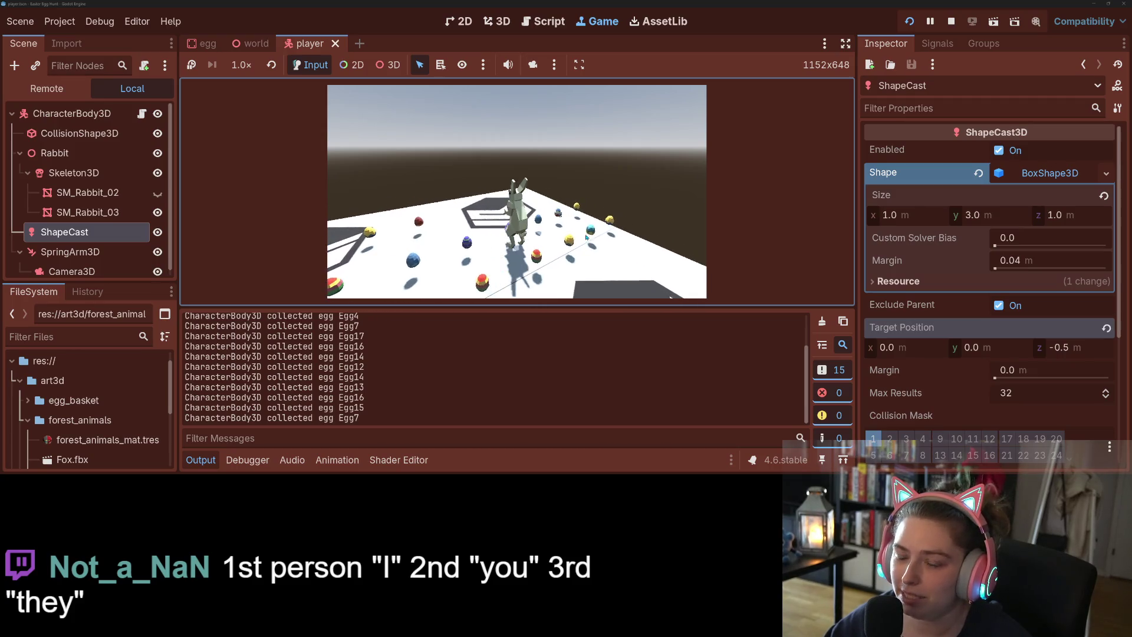
key(w)
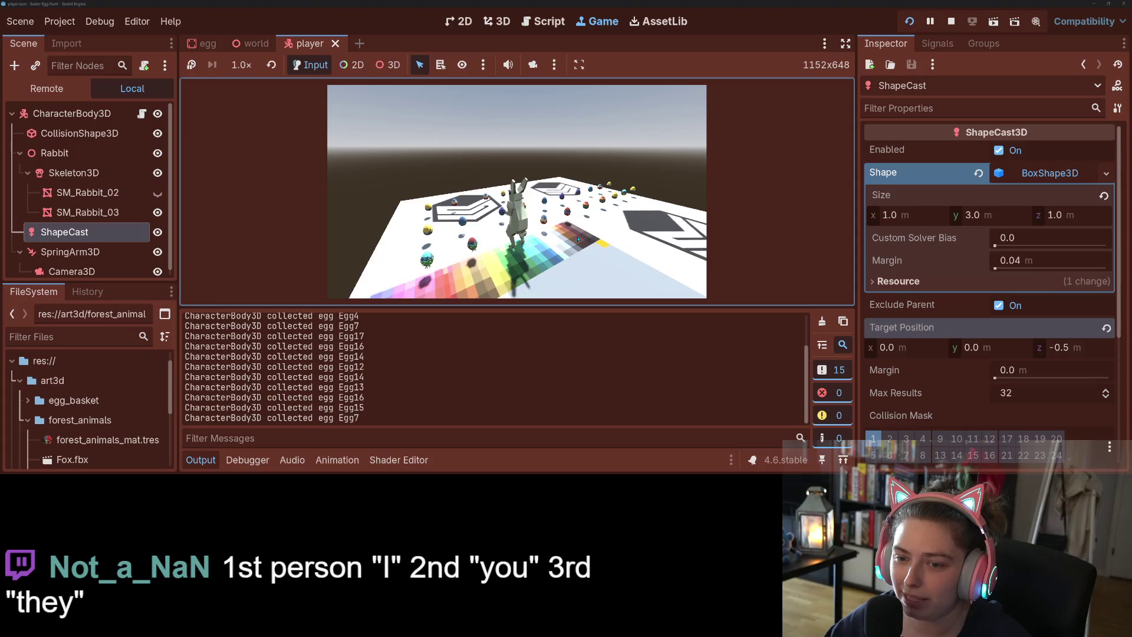
key(w)
key(w)
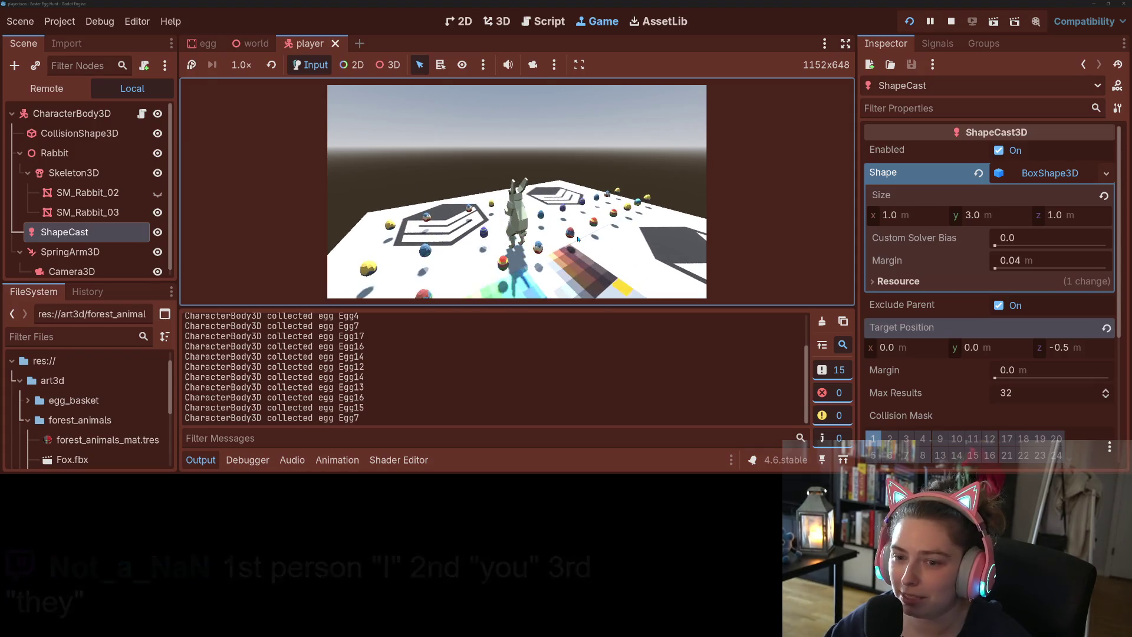
key(w)
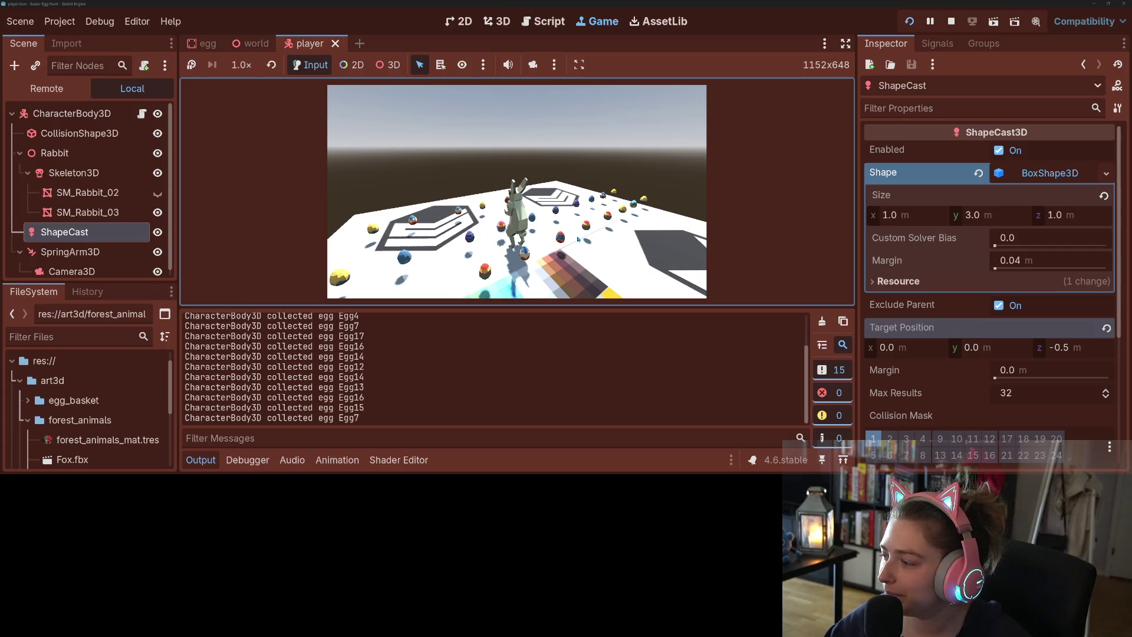
key(w)
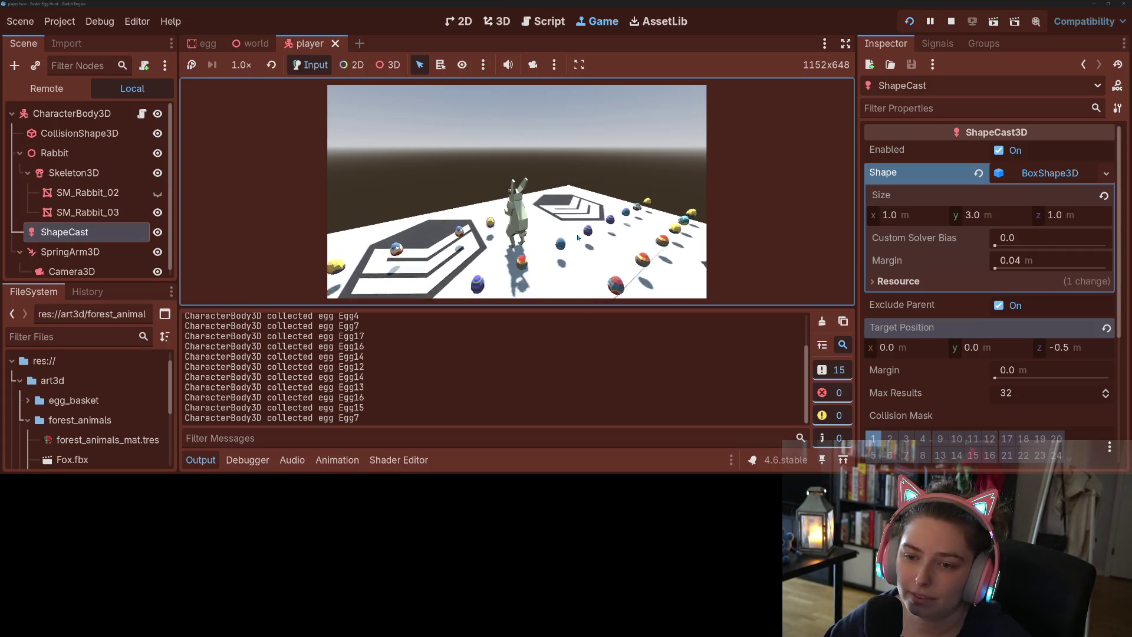
key(w)
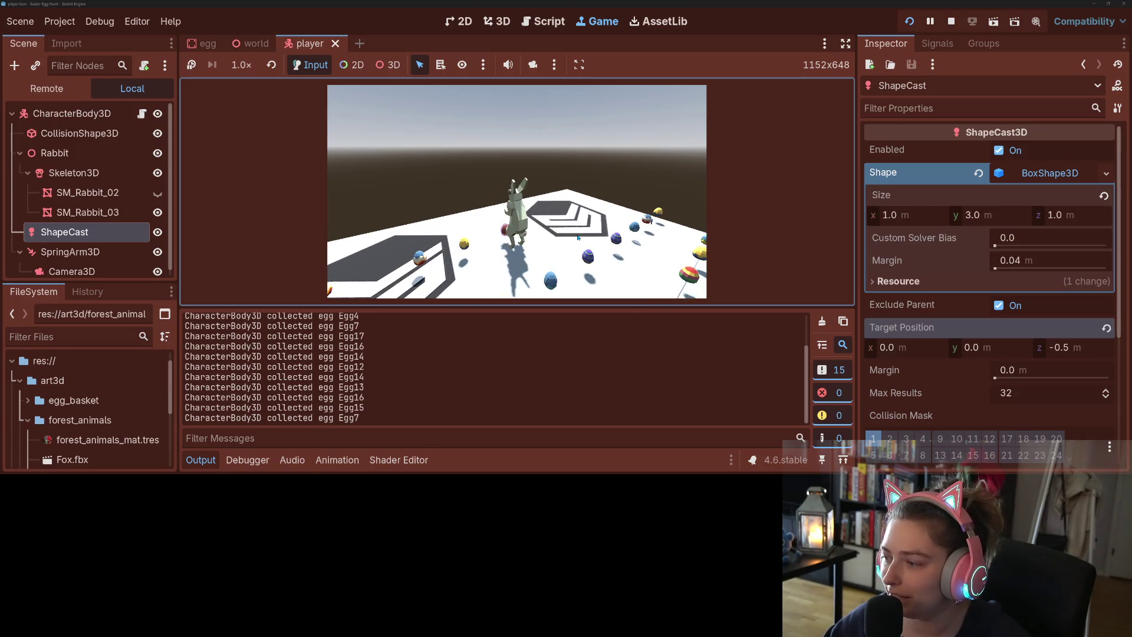
key(w)
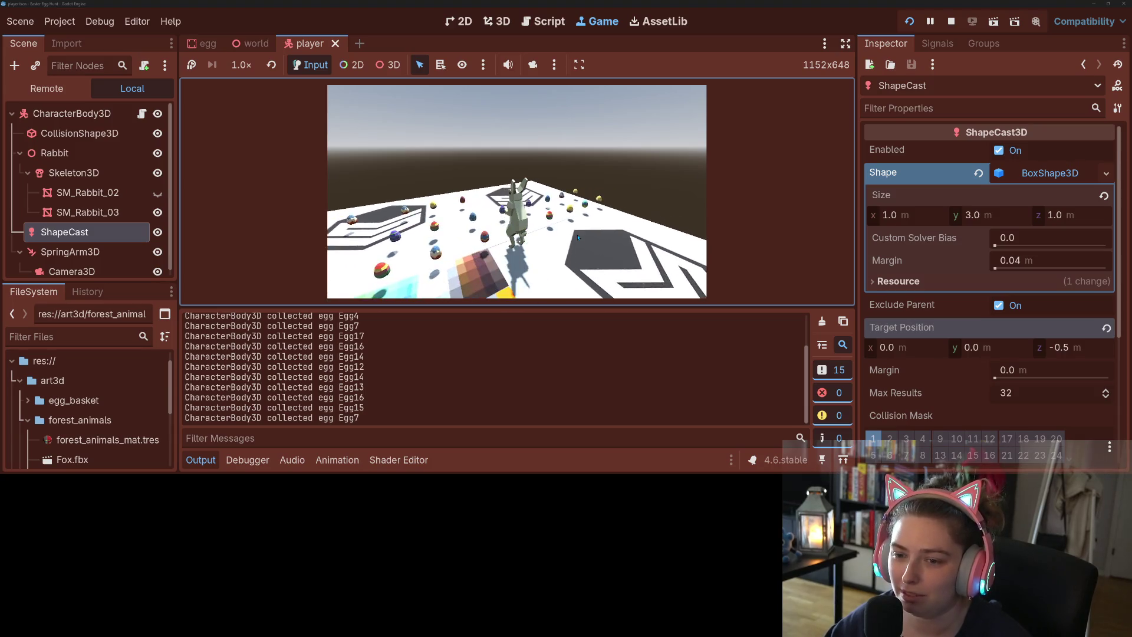
key(w)
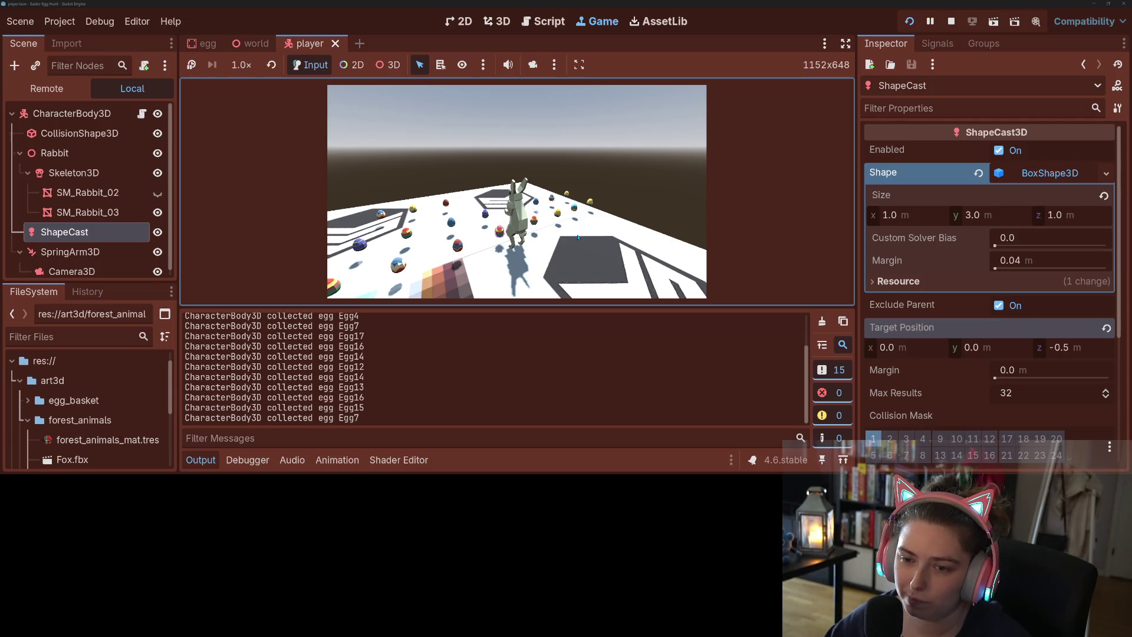
key(w)
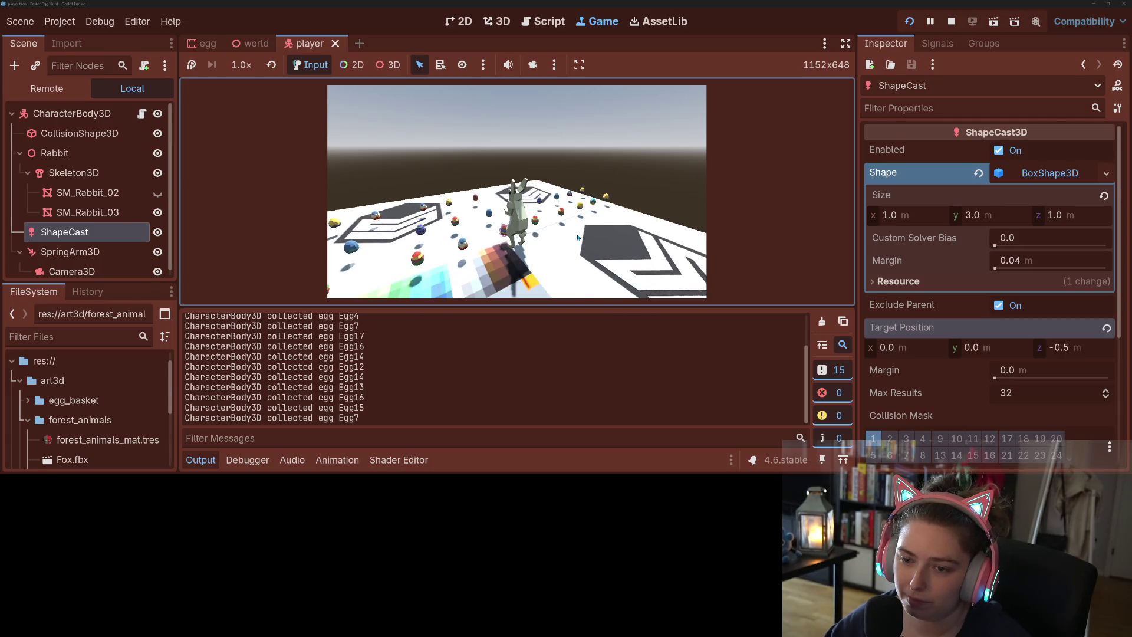
key(w)
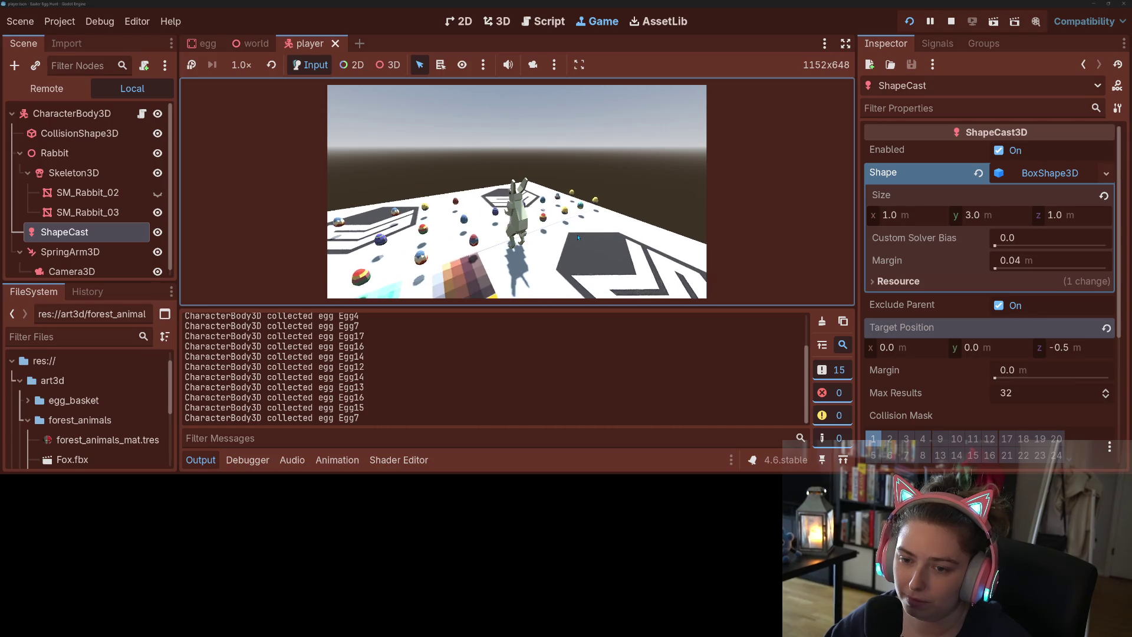
key(F8)
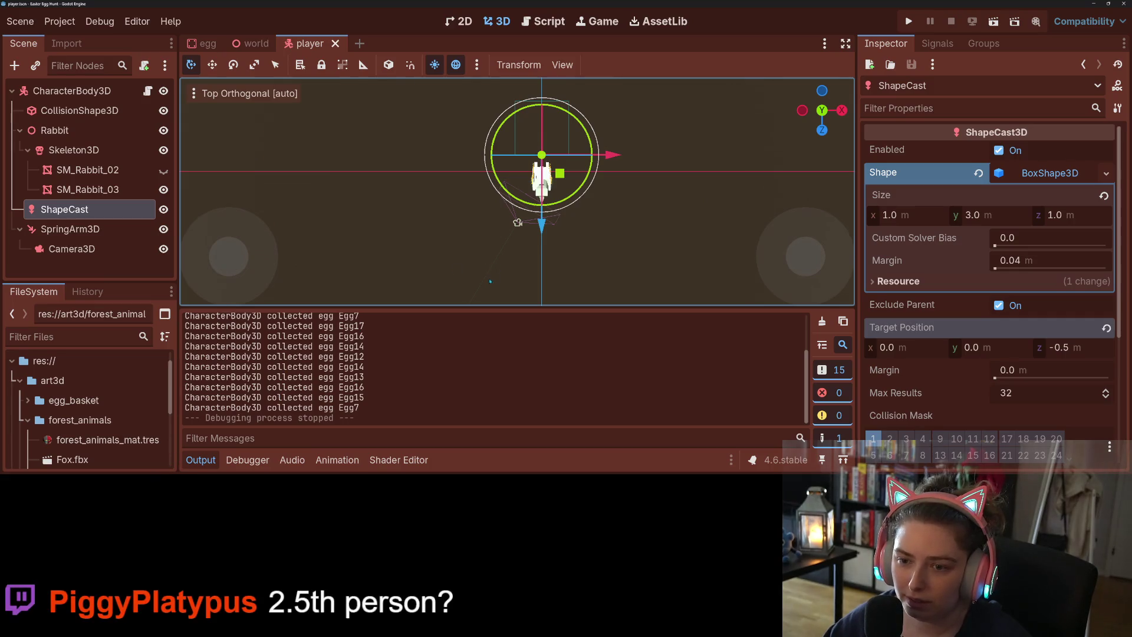
- Save the player scene and review the player.tscn diff in GitHub Desktop
mouse_move(560, 177)
mouse_down()
mouse_move(598, 194)
mouse_move(562, 269)
mouse_up()
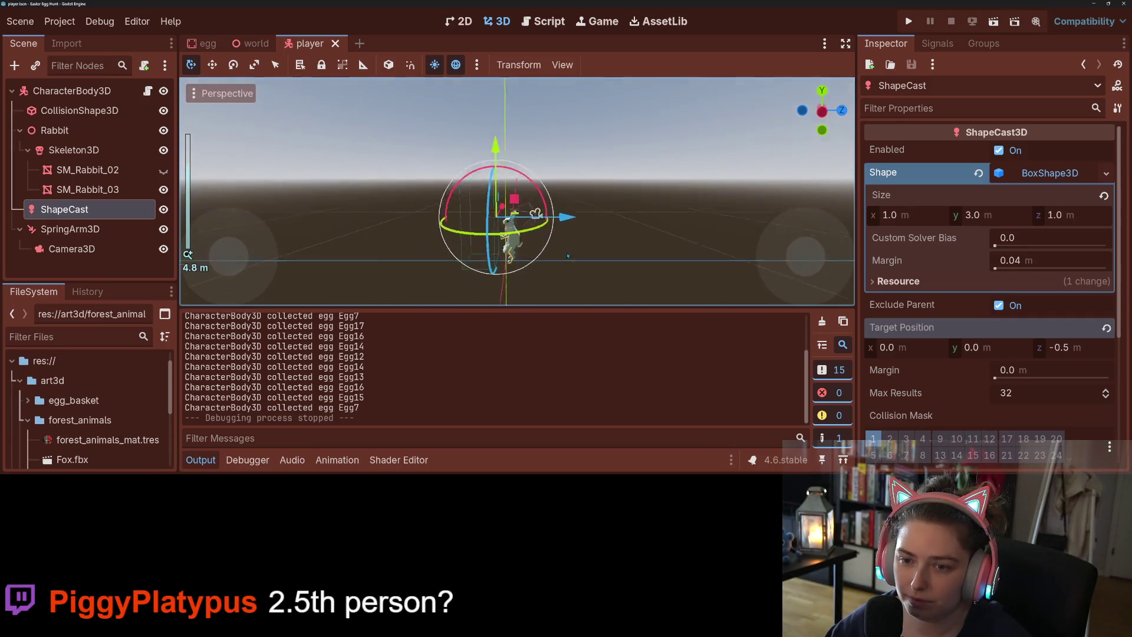
scroll(561, 268, down, 2)
key(ctrl+s)
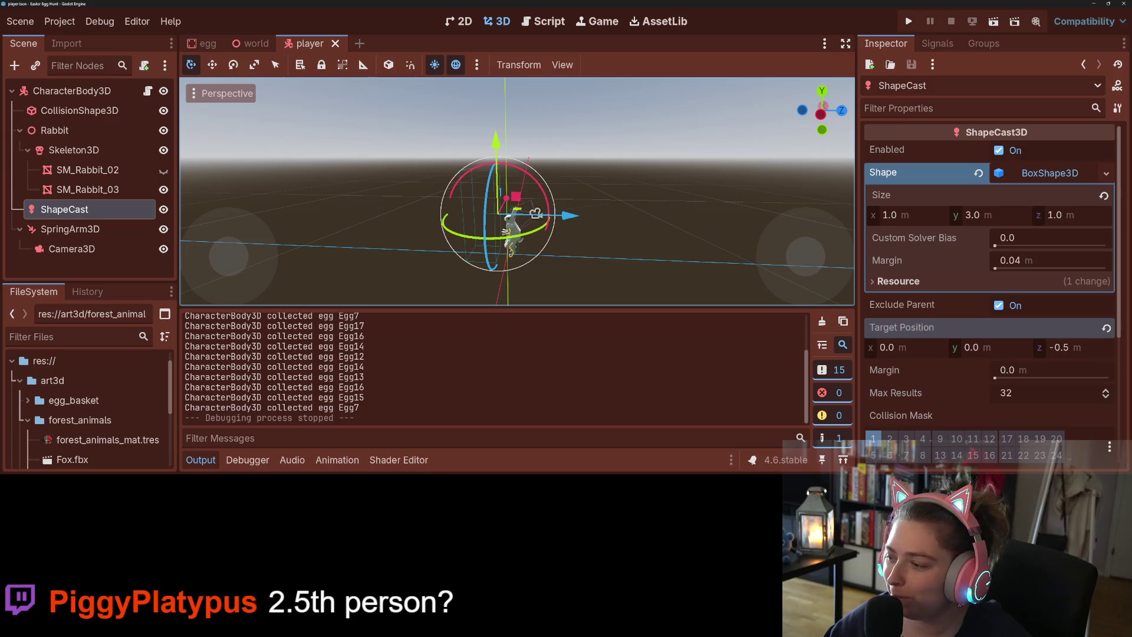
key(alt+Tab)
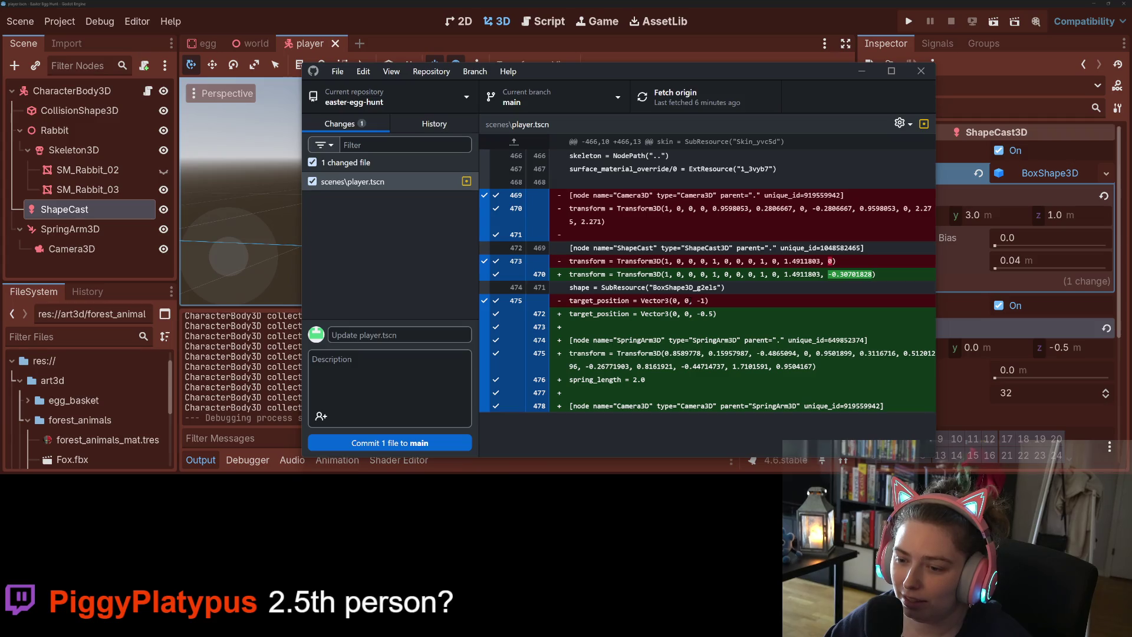
key(alt+Tab)
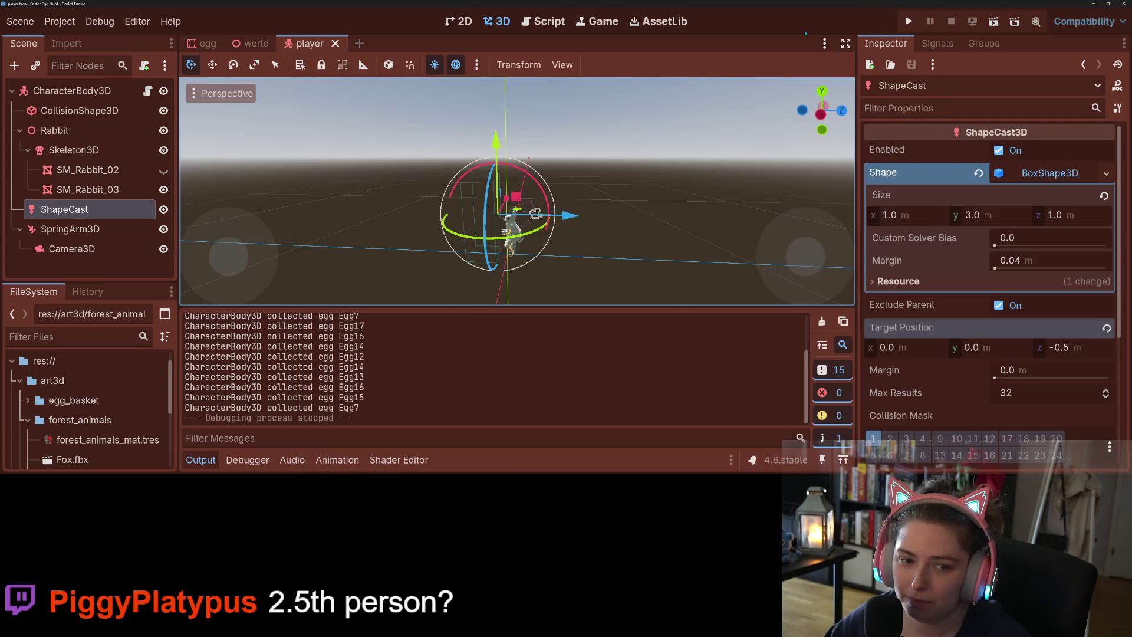
- Select the SpringArm3D, hide the output log, and orbit around the rabbit to inspect it
click(69, 228)
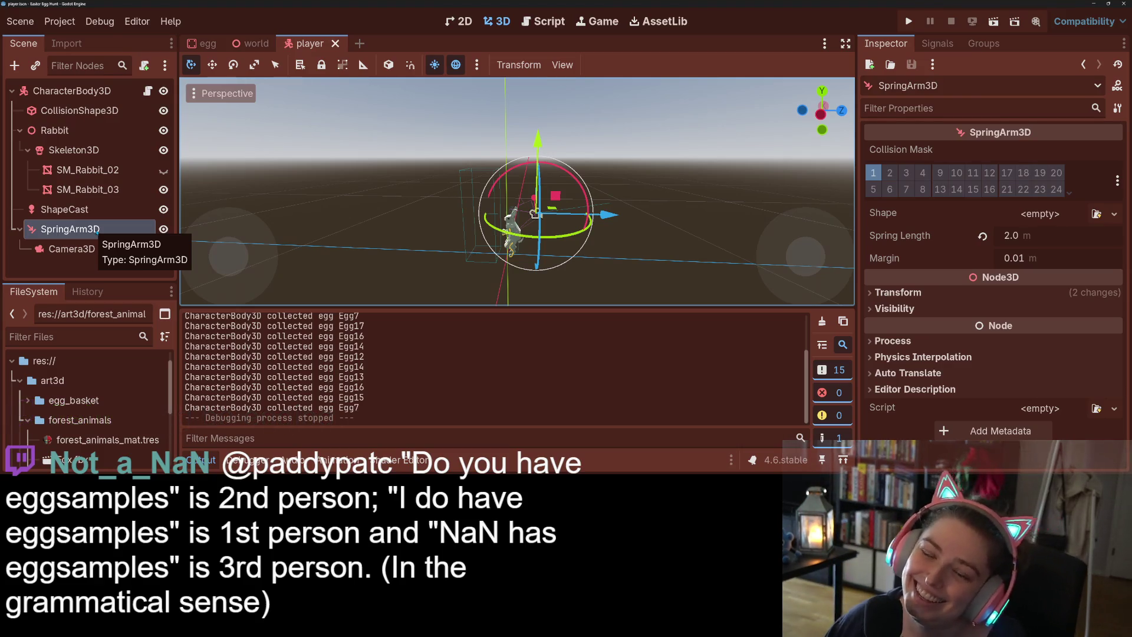
key(ctrl+j)
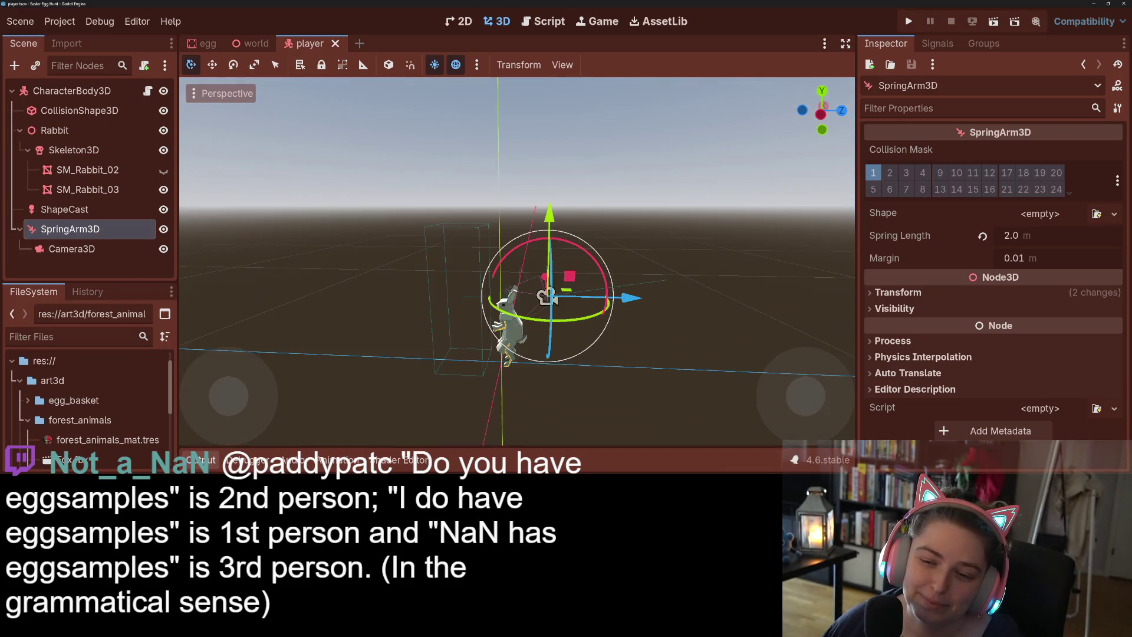
drag(707, 366, 670, 358)
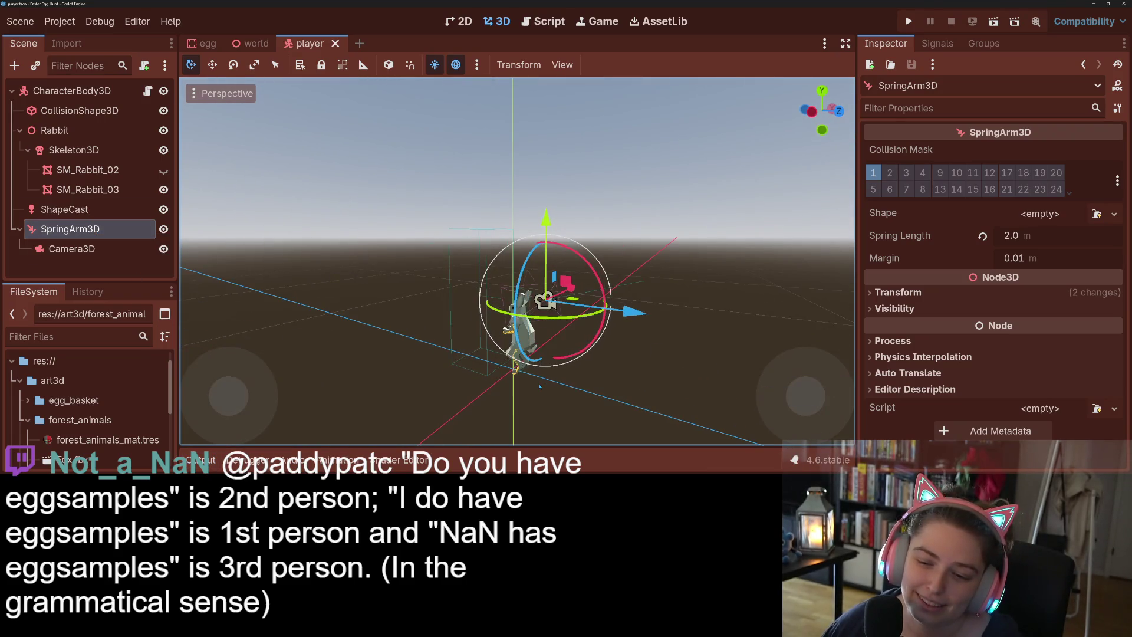
scroll(540, 386, up, 3)
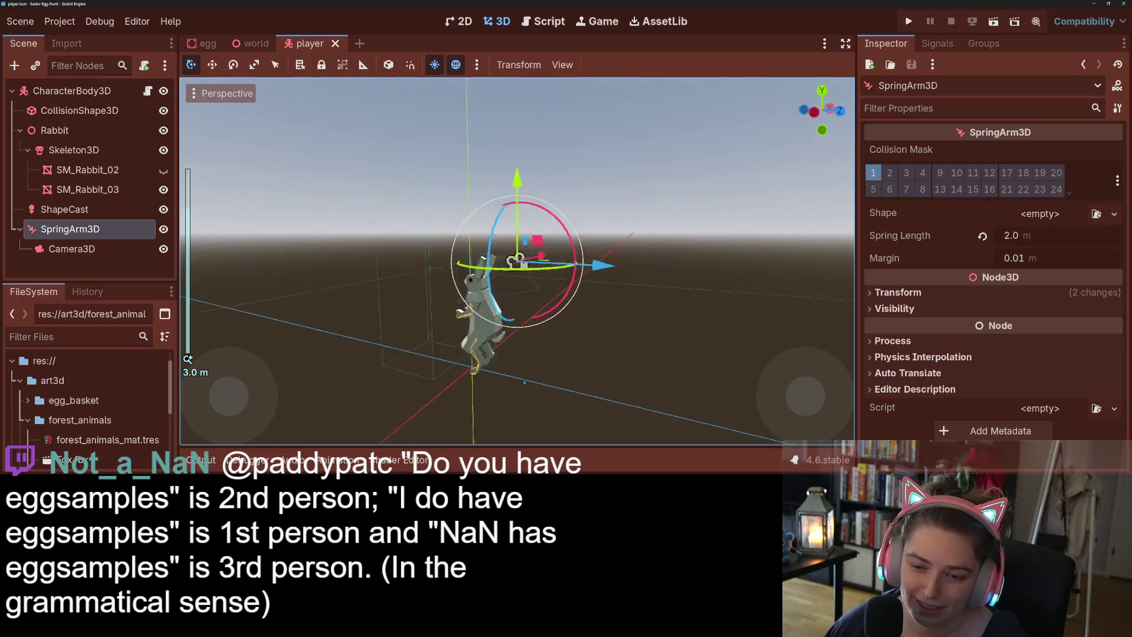
drag(524, 382, 590, 396)
scroll(590, 396, down, 4)
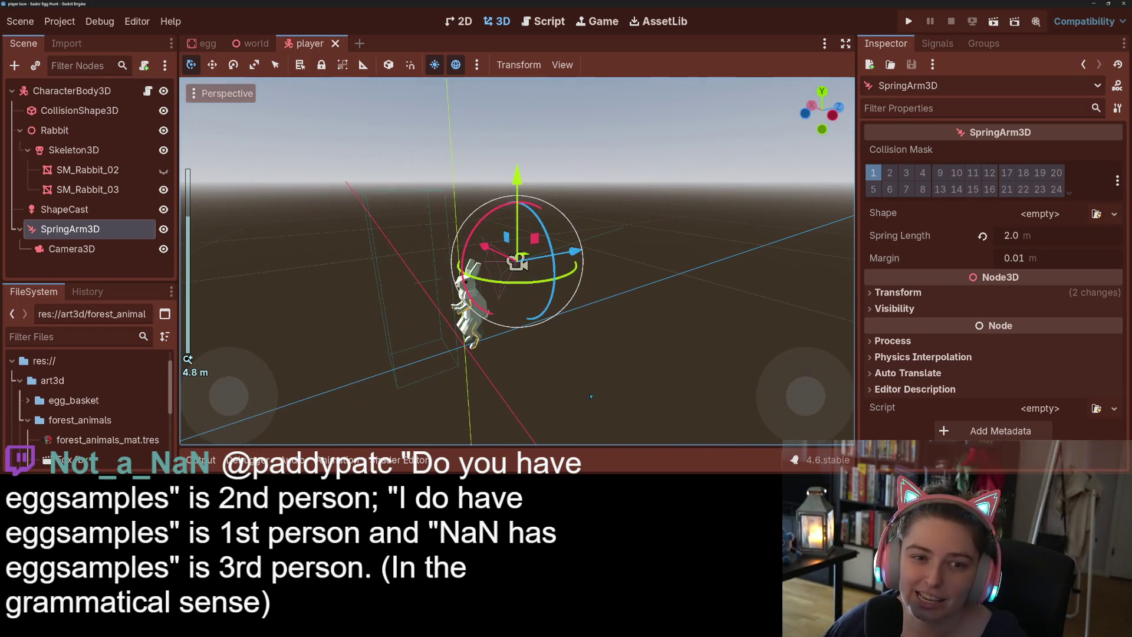
- Open the CharacterBody3D's player.gd script at the collision-handling functions
click(135, 91)
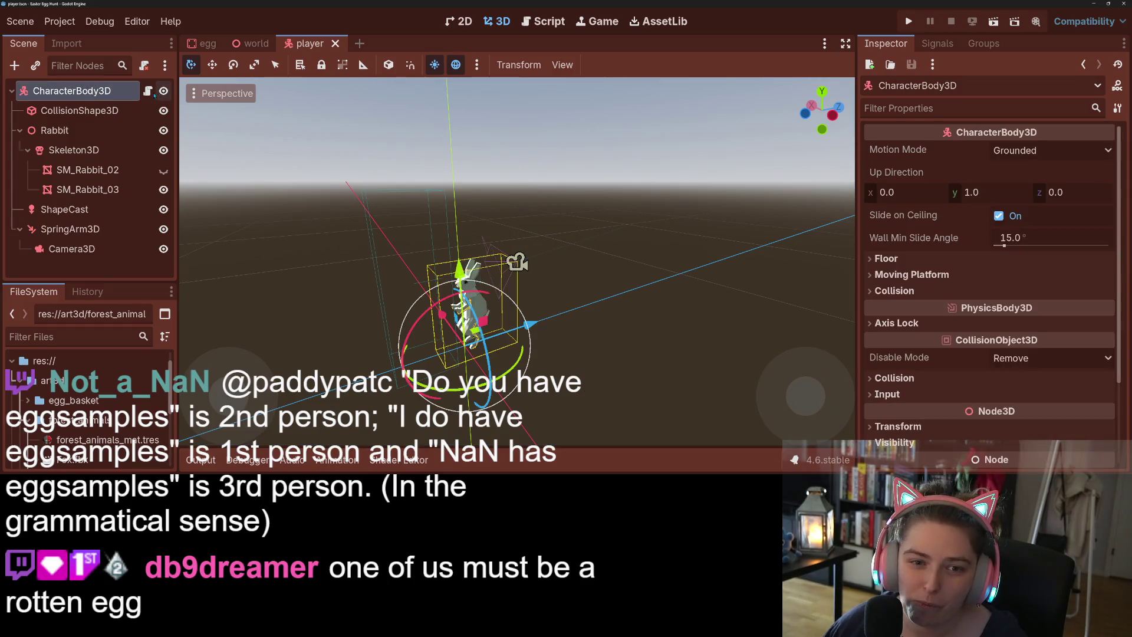
click(148, 91)
scroll(530, 265, down, 10)
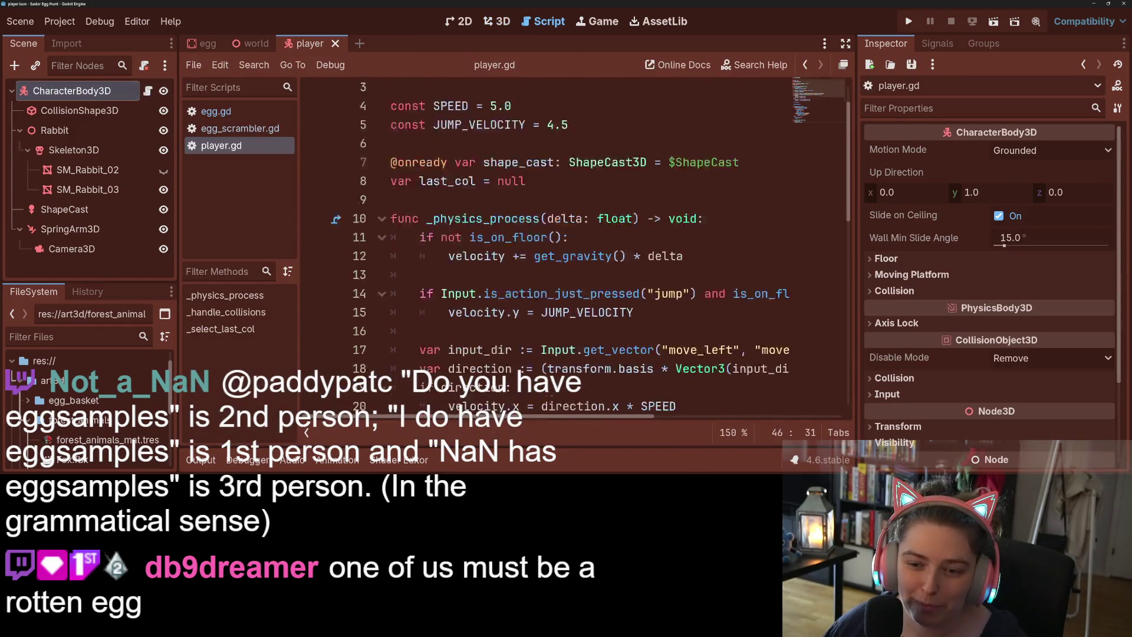
- Add a func _input(event) with an 'if event is InputEventMouseMotion:' check
click(584, 404)
key(Return)
text(func )
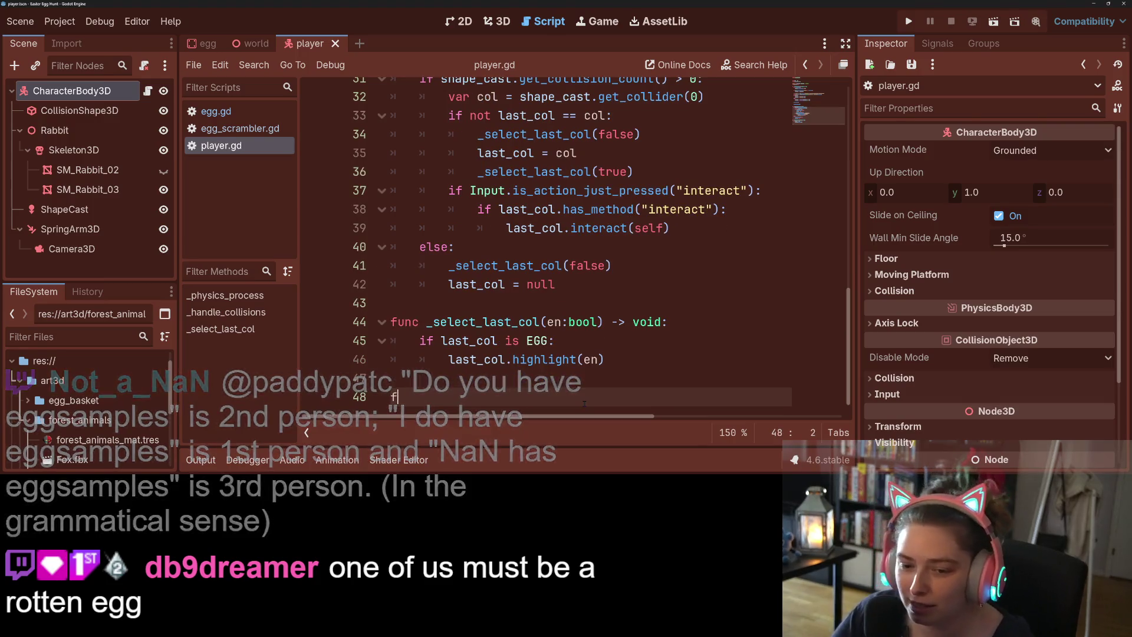
text(_)
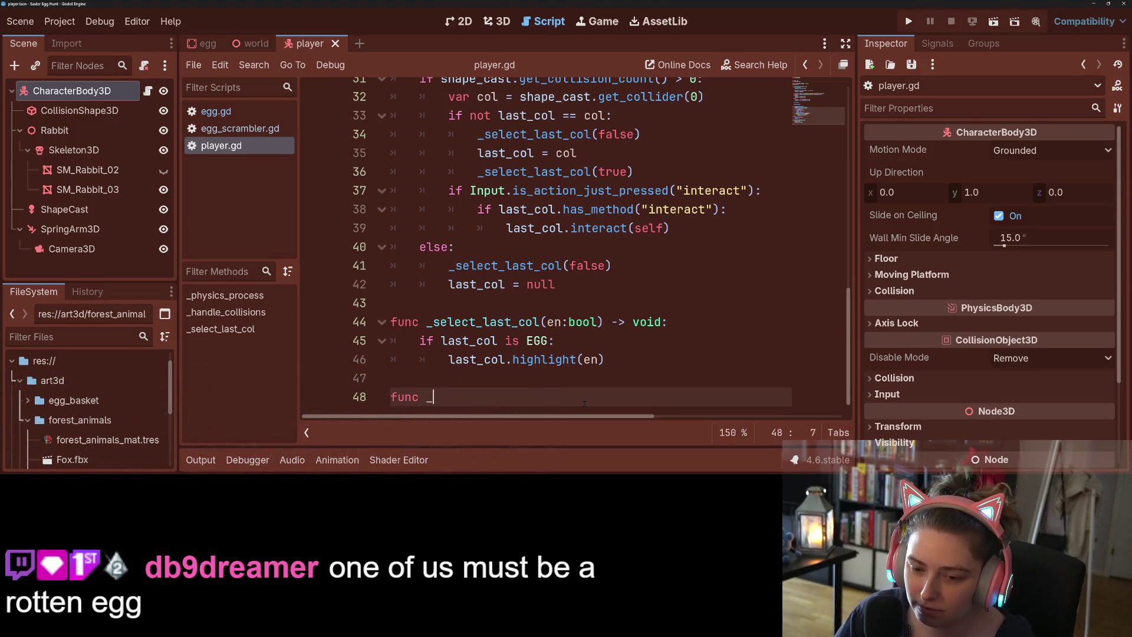
text(inp)
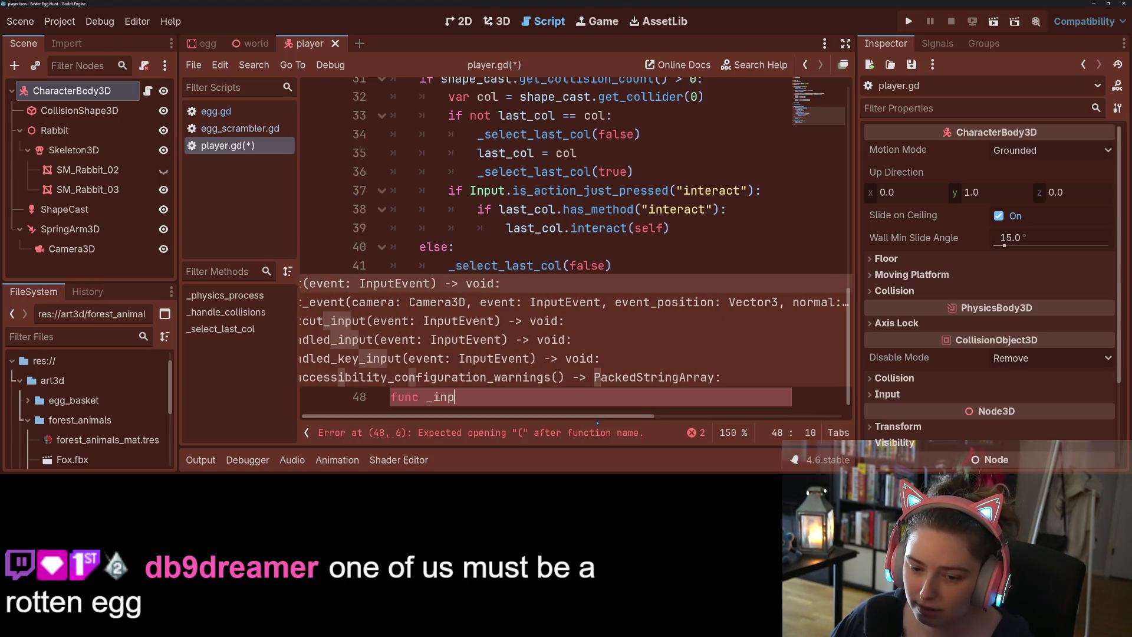
key(Return)
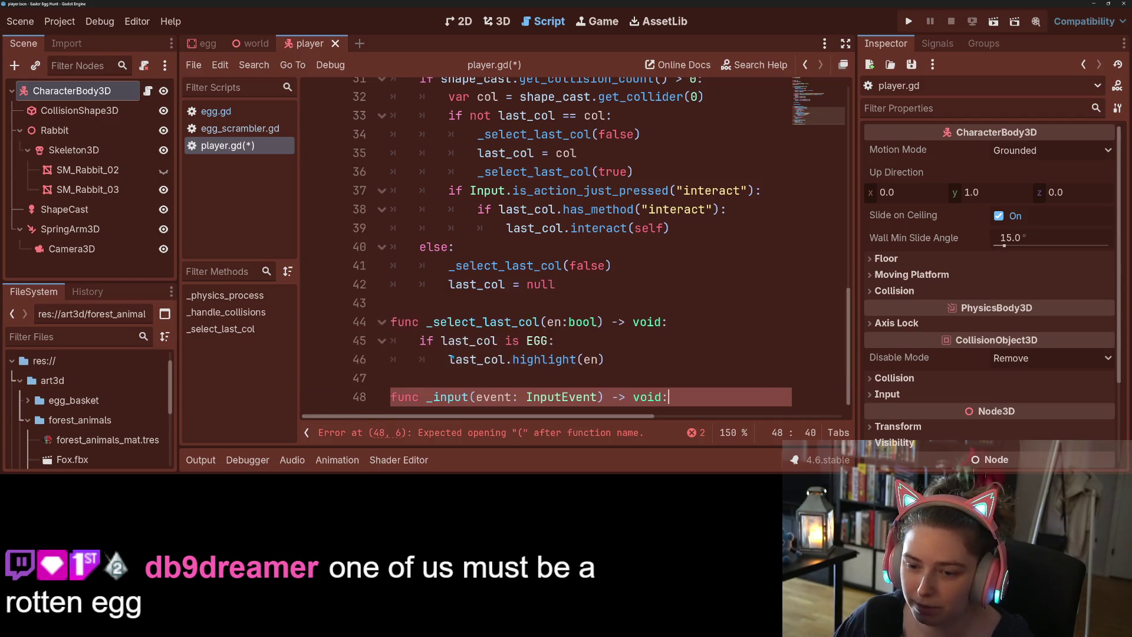
key(Return)
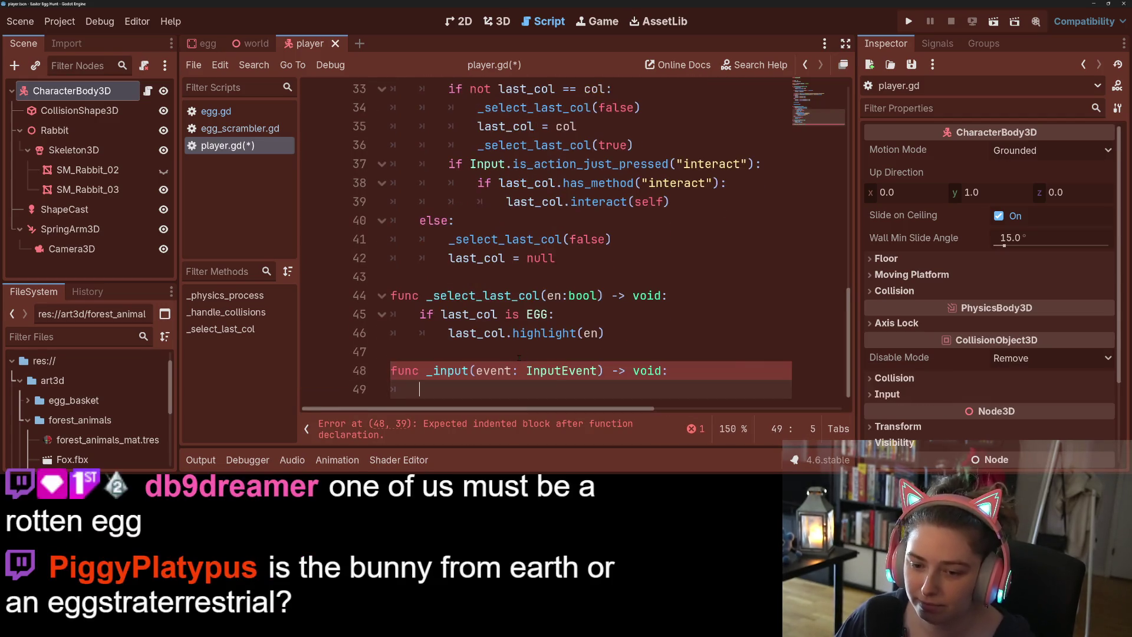
text(if event )
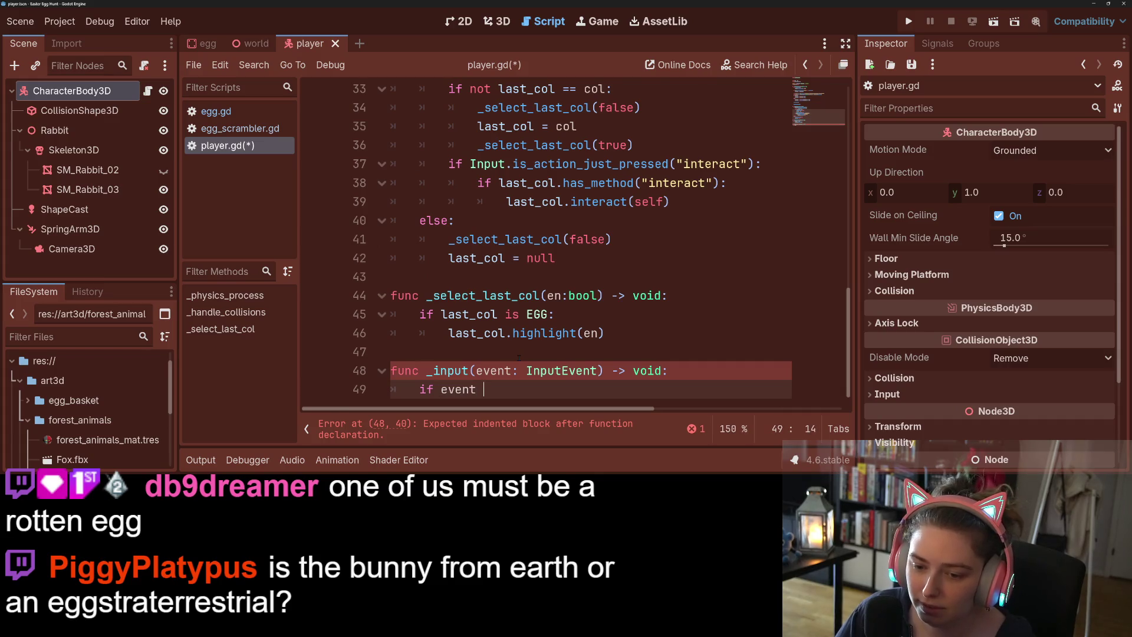
text(is Input)
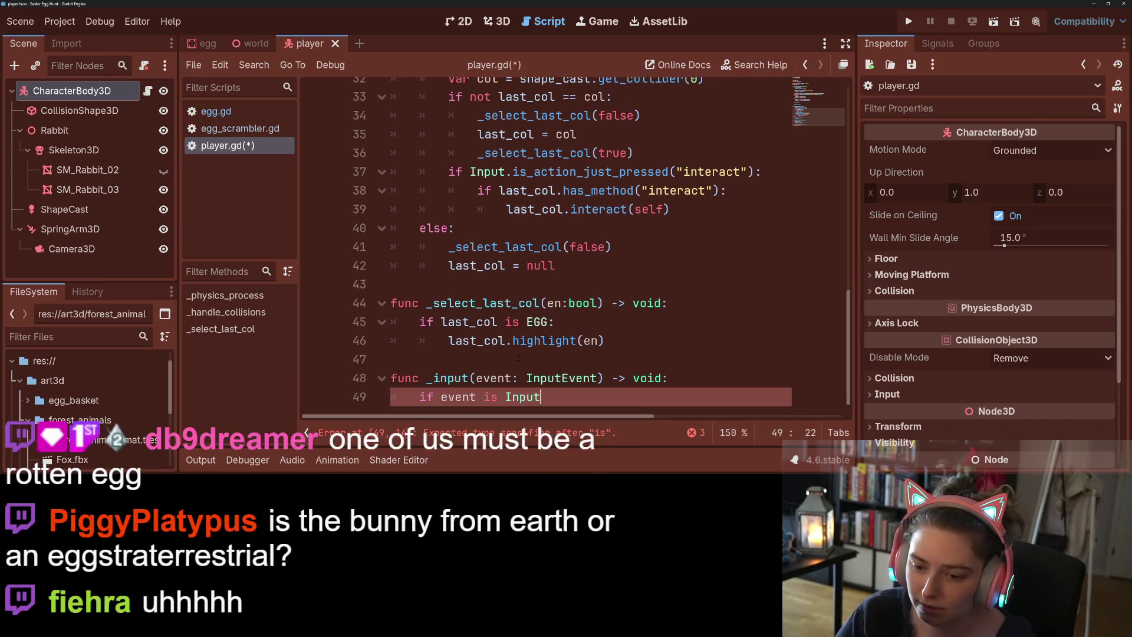
text(EventMou)
key(Down)
key(Down)
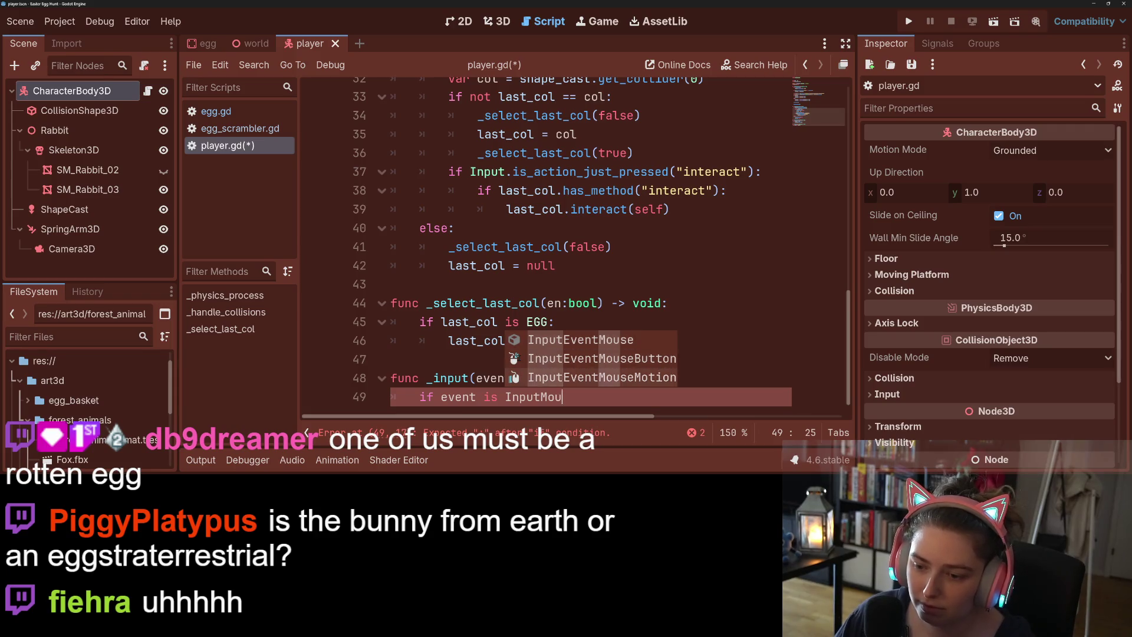
key(Return)
text(:)
key(Return)
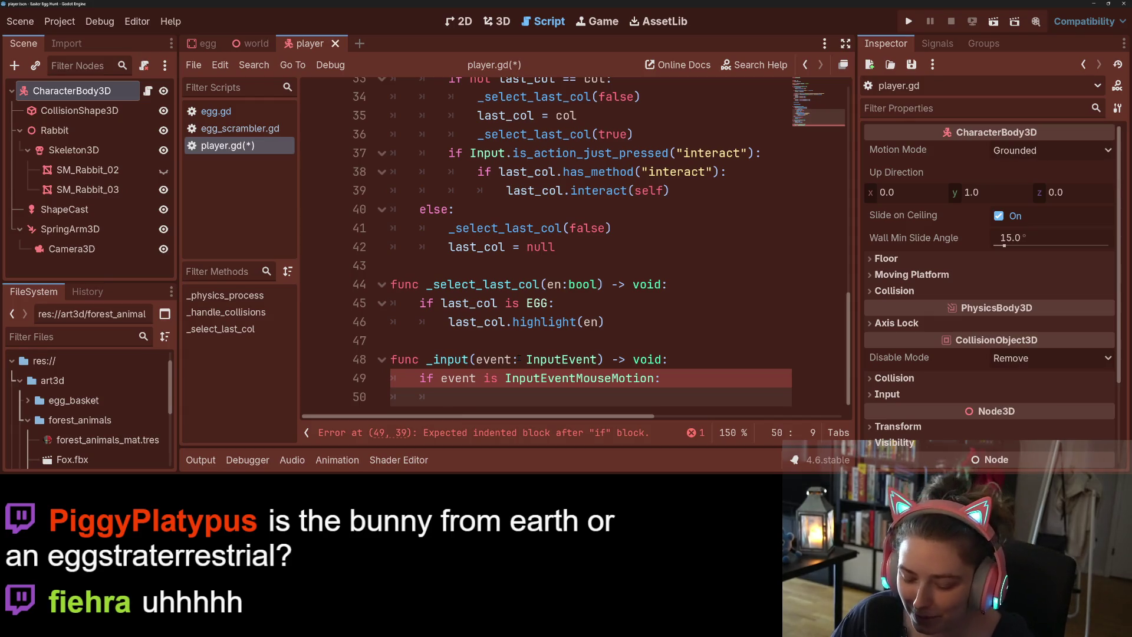
- Inside the mouse-motion check, store the movement with 'var rel = event.relative'
text(var = e)
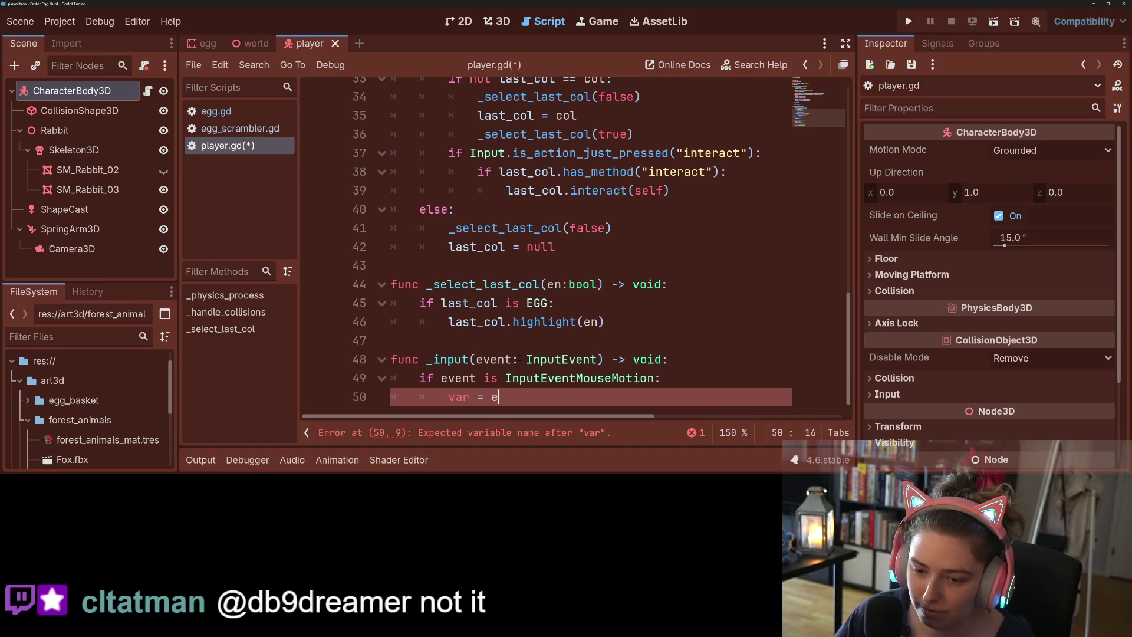
text(vent)
key(BackSpace)
key(BackSpace)
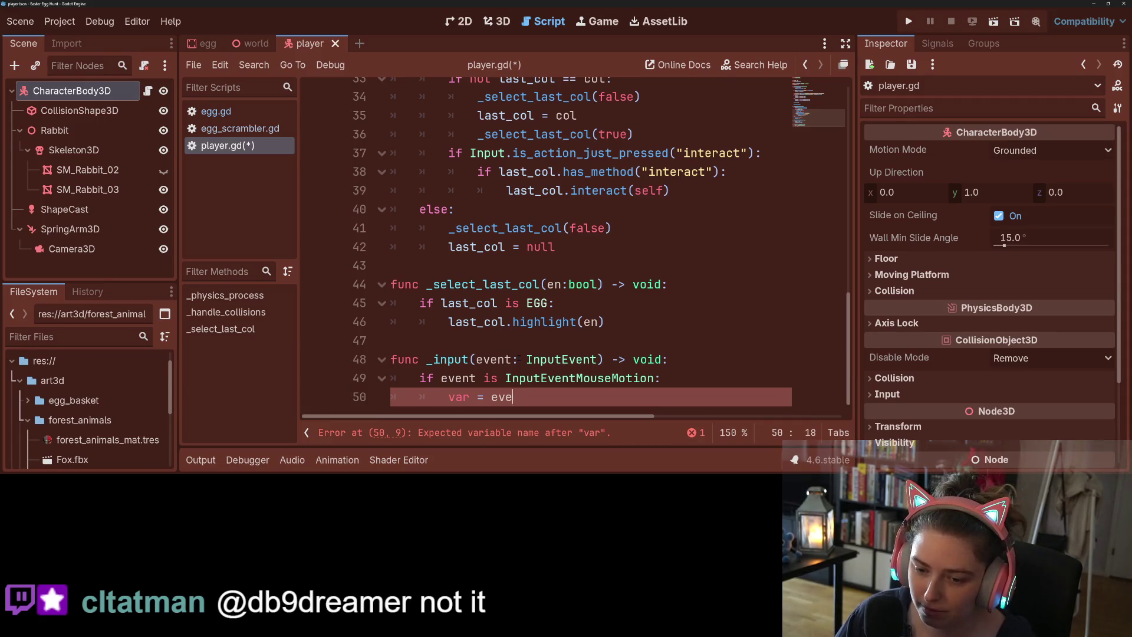
key(BackSpace)
key(BackSpace)
key(BackSpace)
text(event)
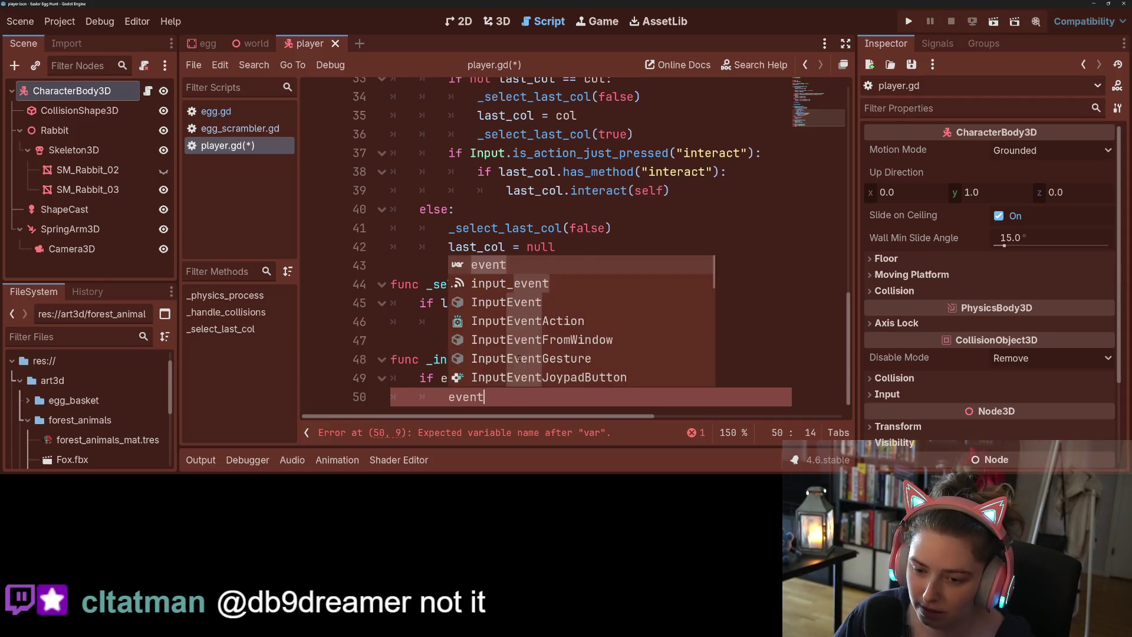
text(.)
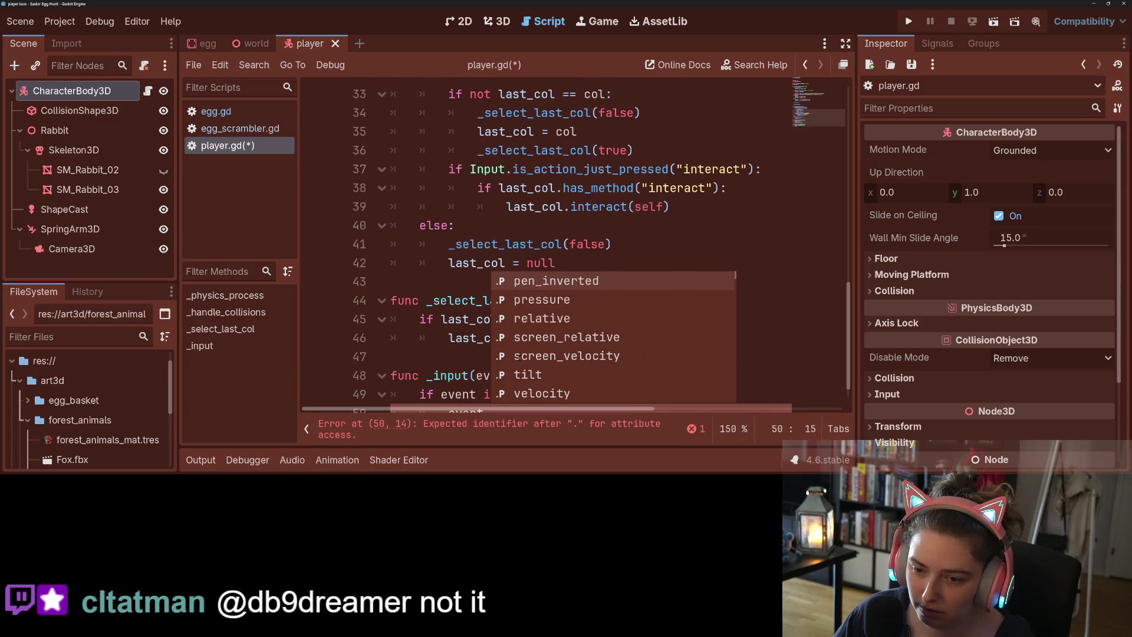
text(re)
key(Return)
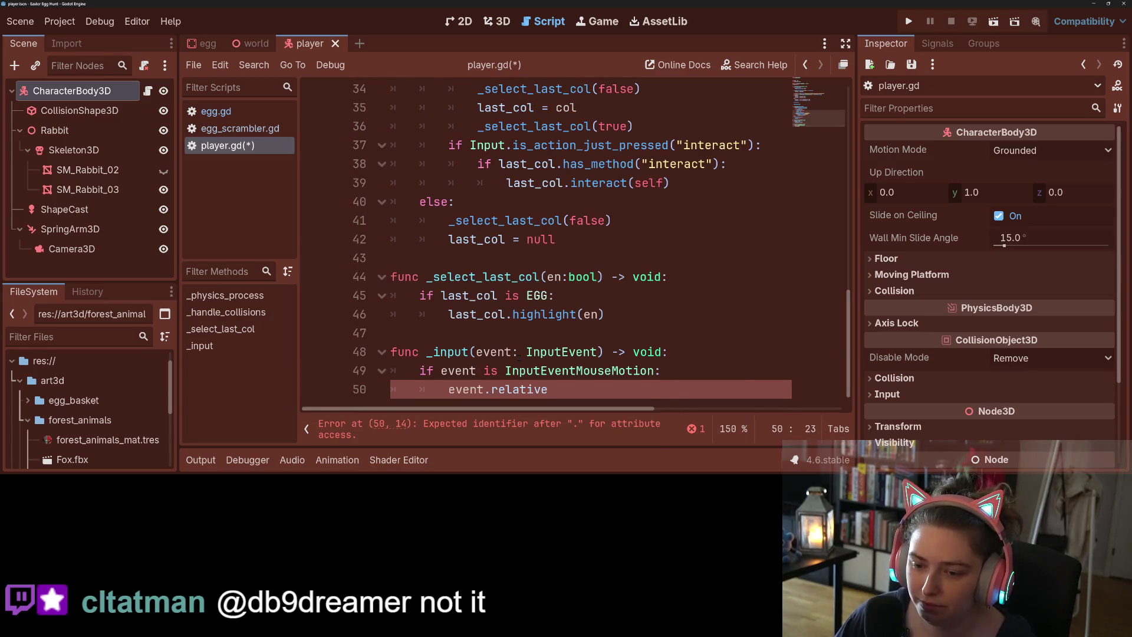
click(448, 397)
text(va)
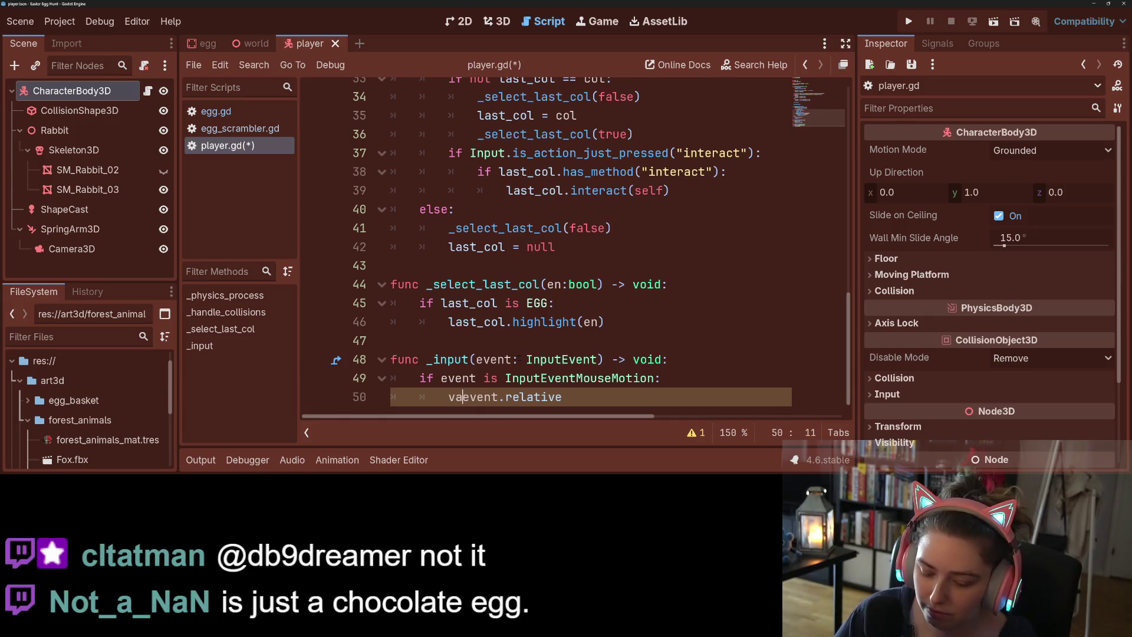
text(r rel =)
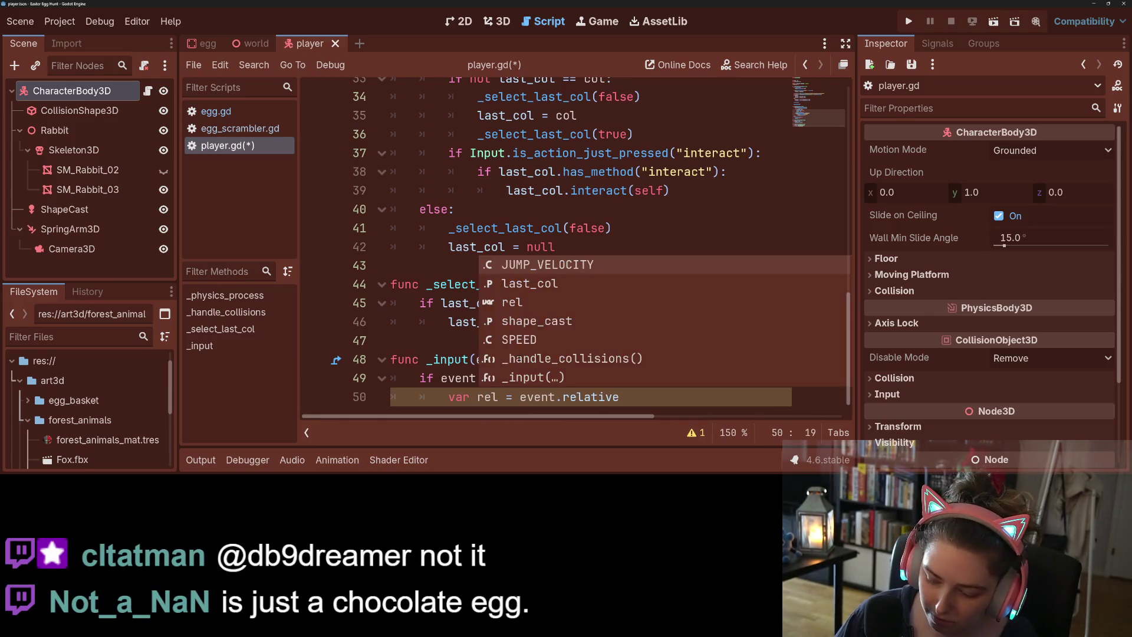
click(619, 397)
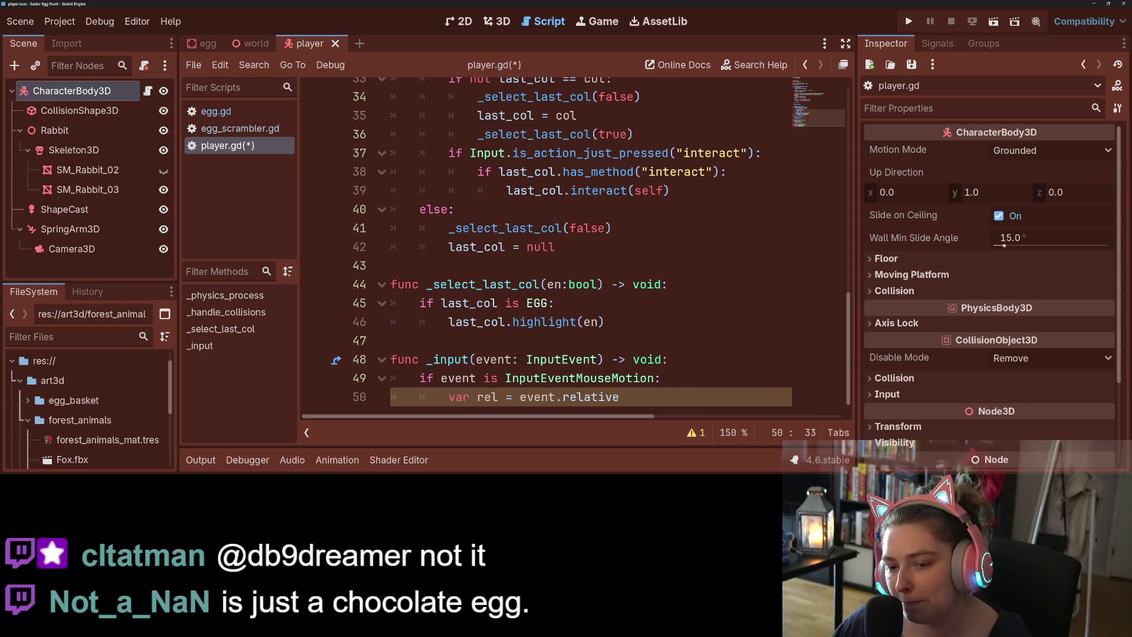
key(Return)
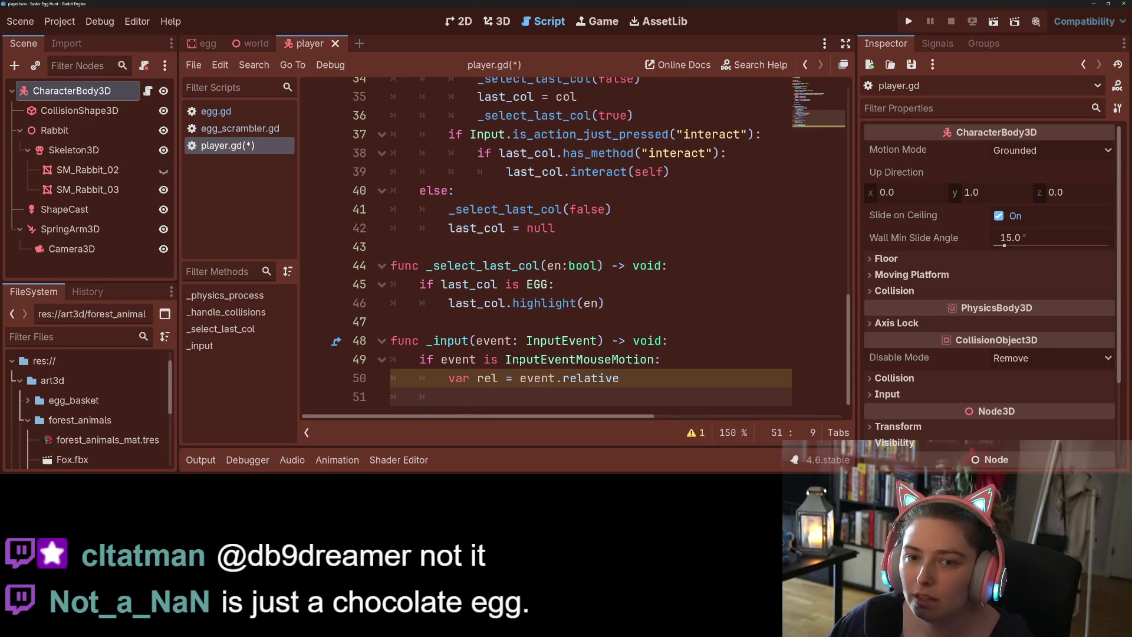
scroll(588, 256, up, 12)
click(585, 149)
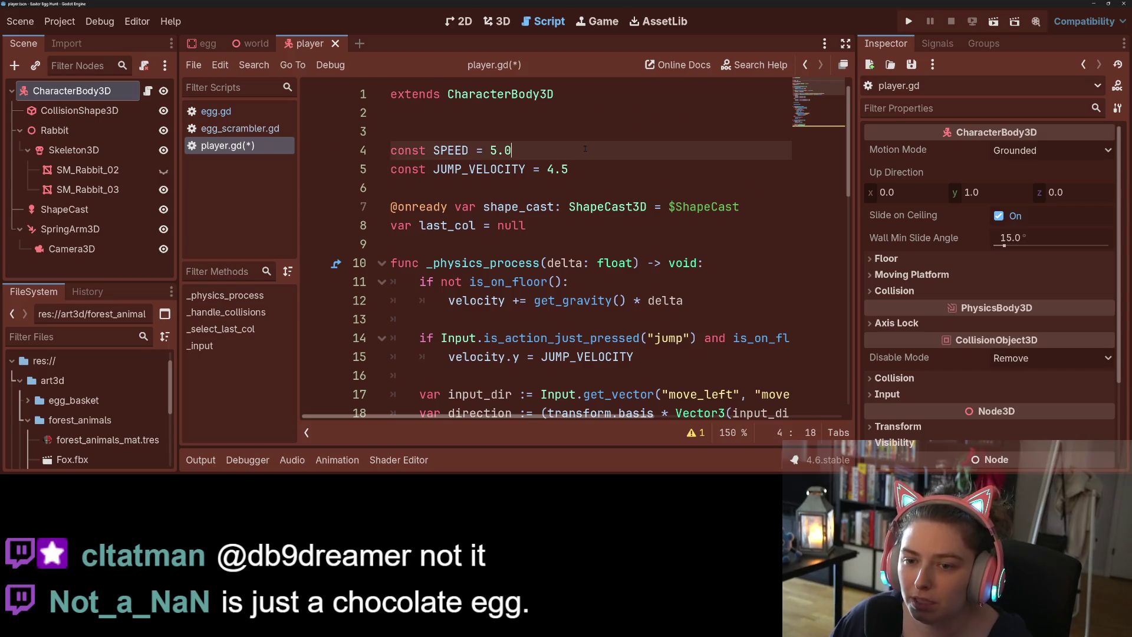
- Add 'const ROT_SPEED : float = 5.0' below SPEED and save the script
key(Return)
text(const RP)
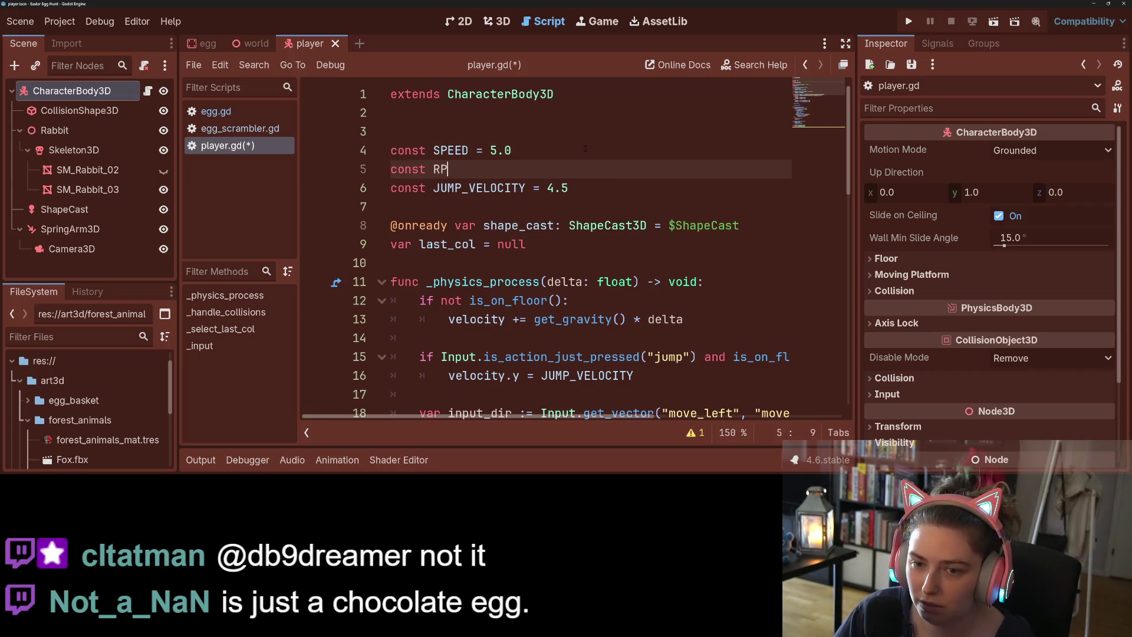
key(BackSpace)
text(OT_SPEED )
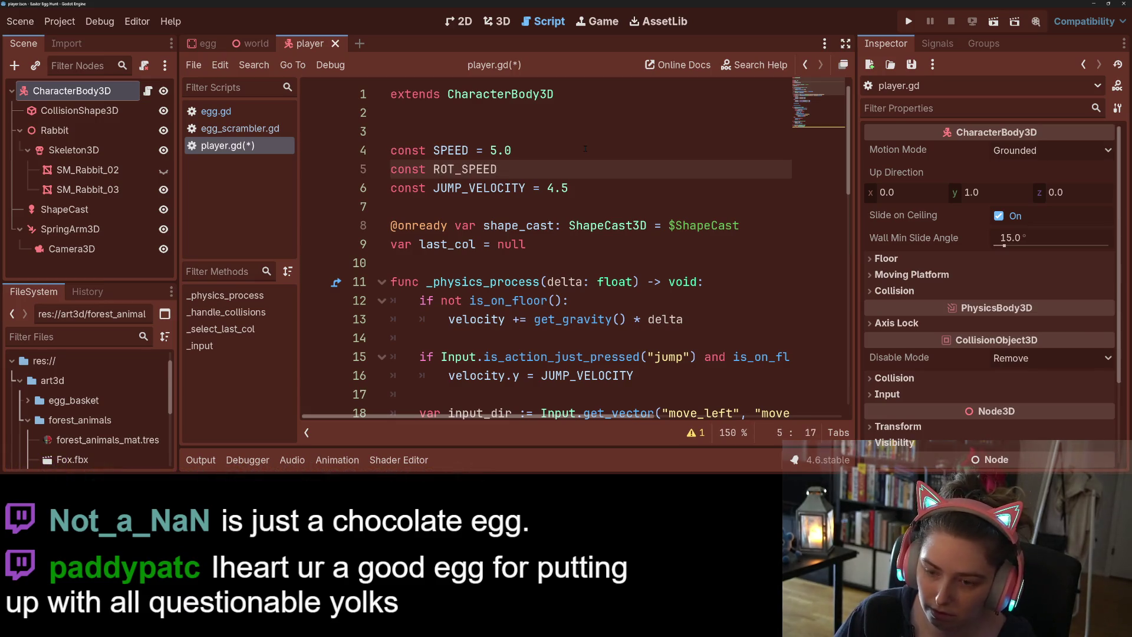
text(=)
key(BackSpace)
key(BackSpace)
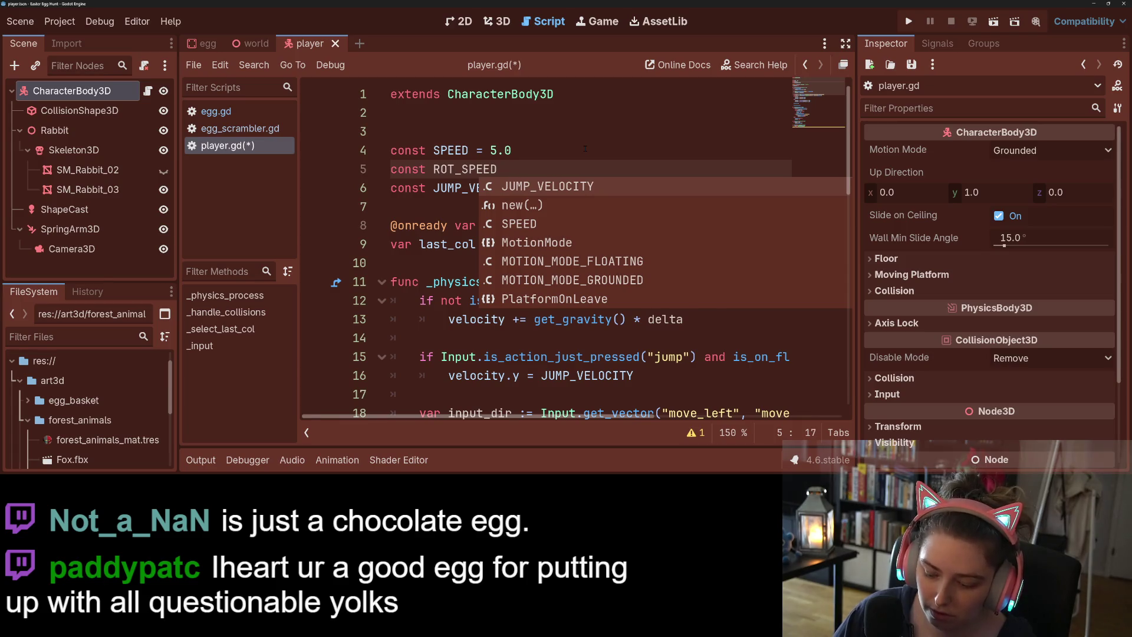
text(: float = )
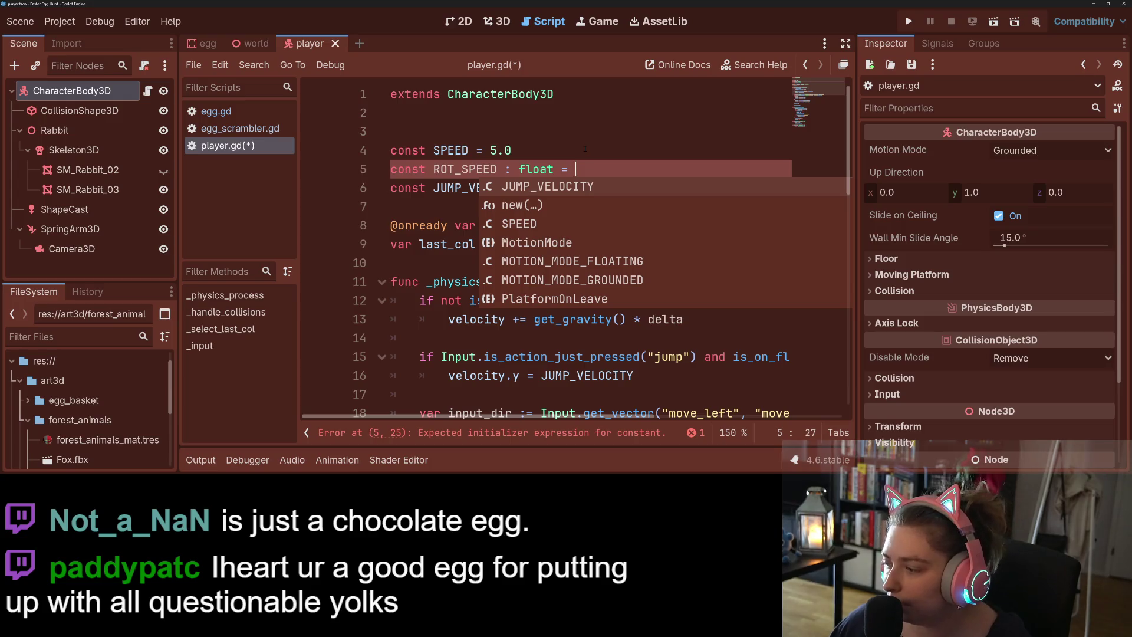
text(5.0)
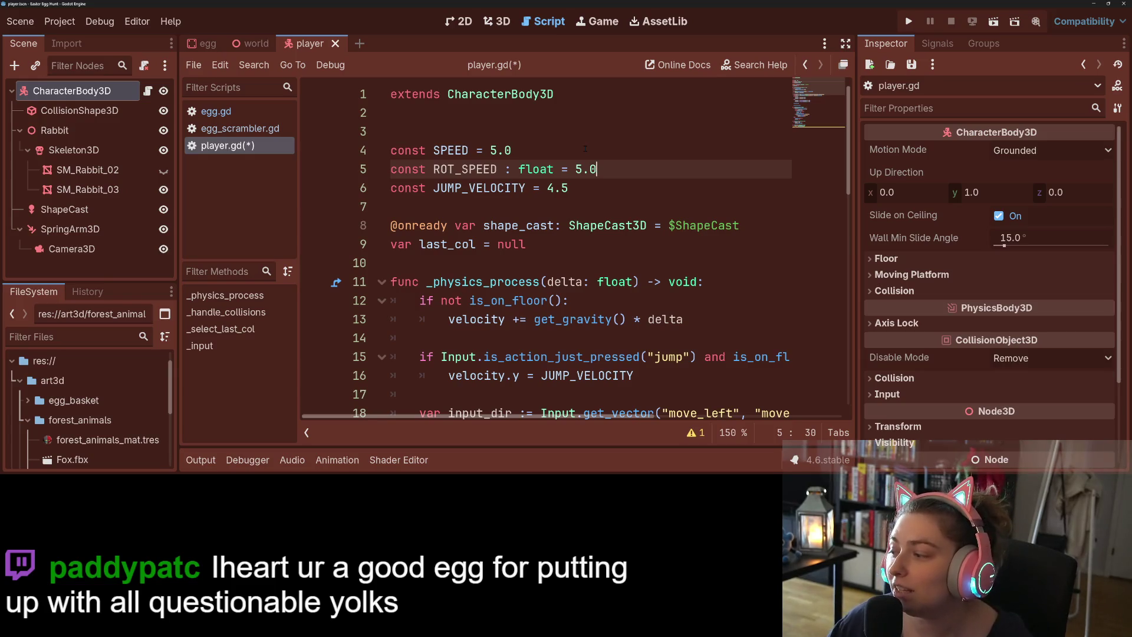
double_click(465, 169)
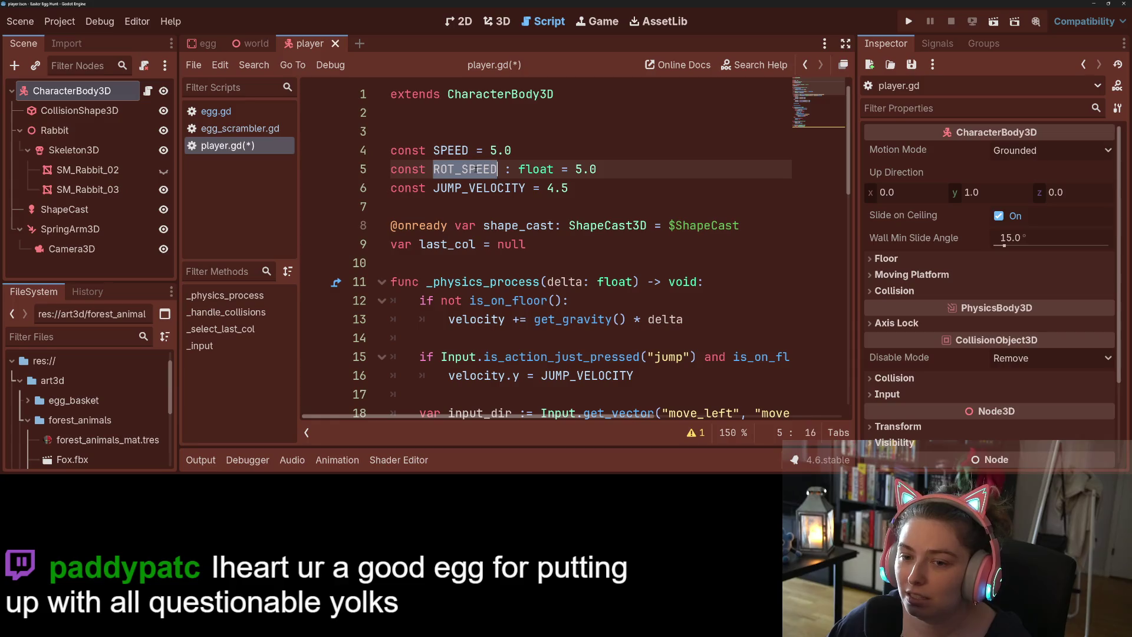
scroll(541, 361, down, 9)
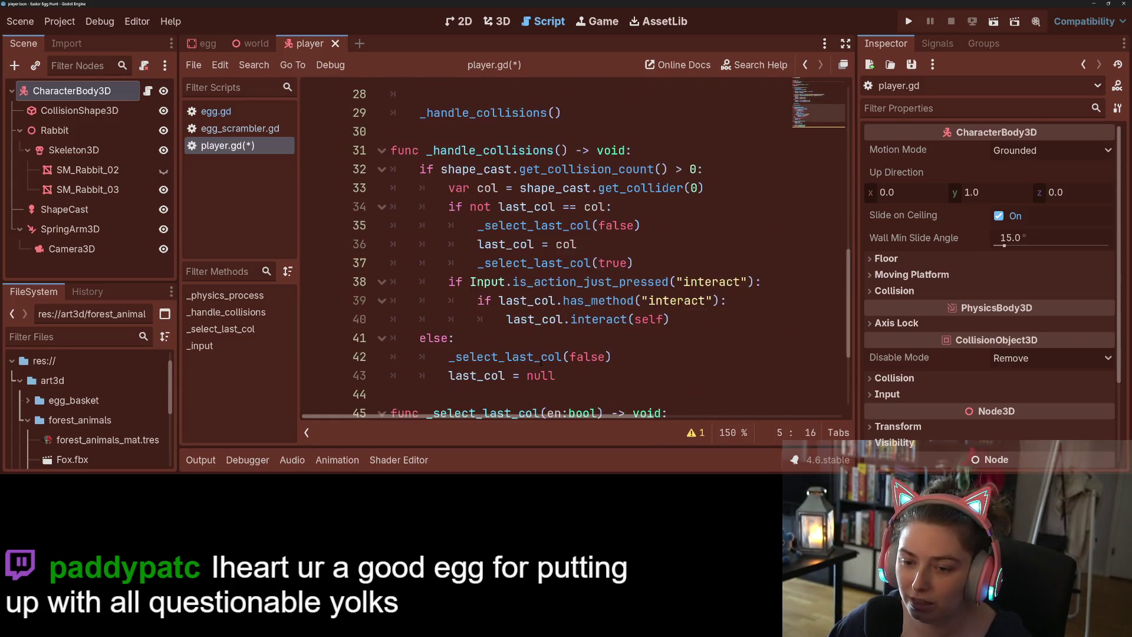
key(ctrl+s)
- Add rotate_y(rel.x * ROT_SPEED) on empty line 52 of _input and save player.gd
scroll(541, 360, down, 3)
click(541, 361)
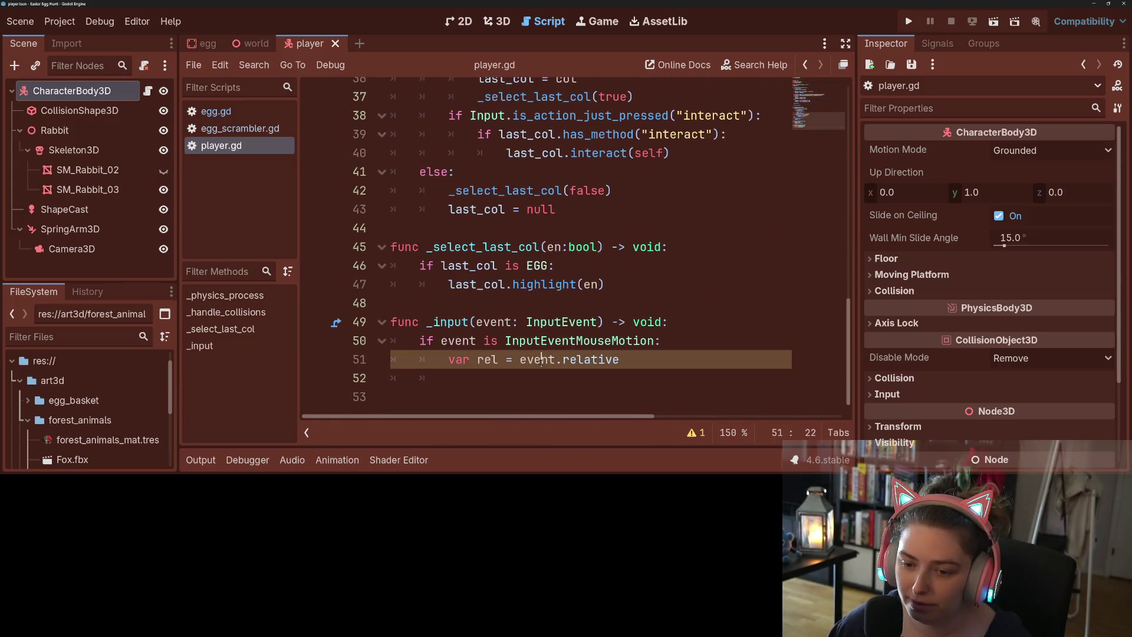
click(600, 372)
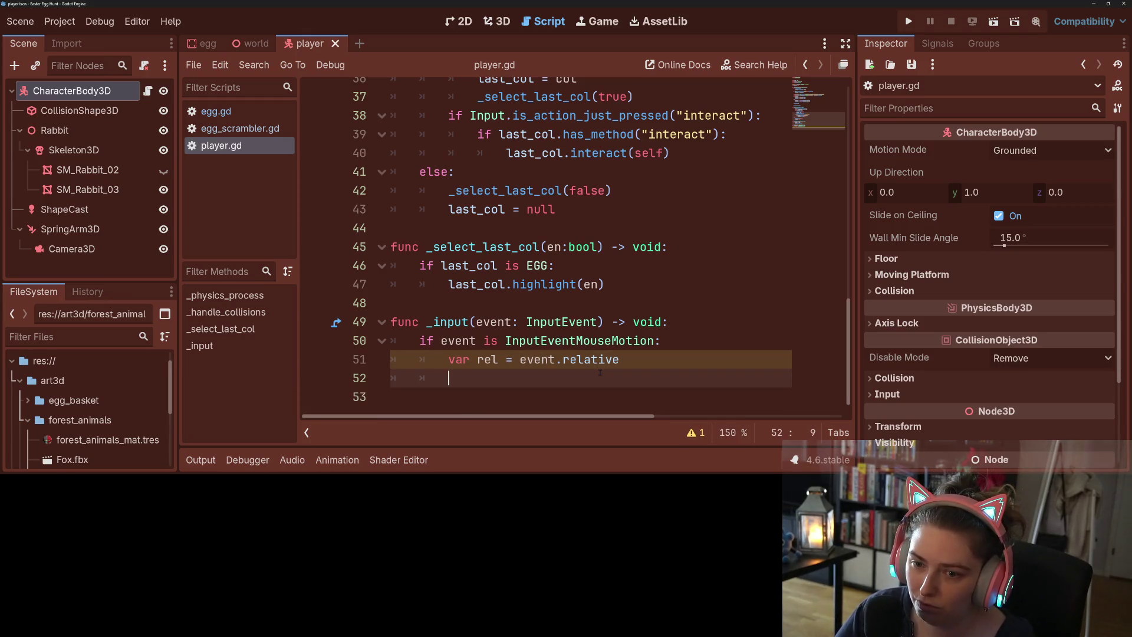
text(ro)
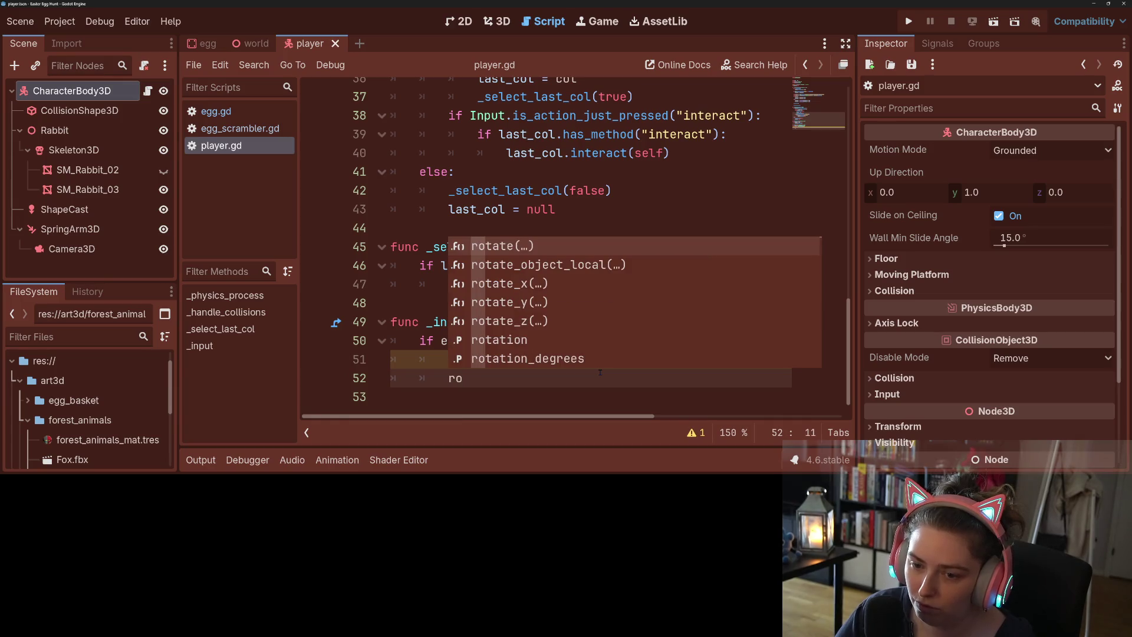
key(Down)
key(Down)
key(Down)
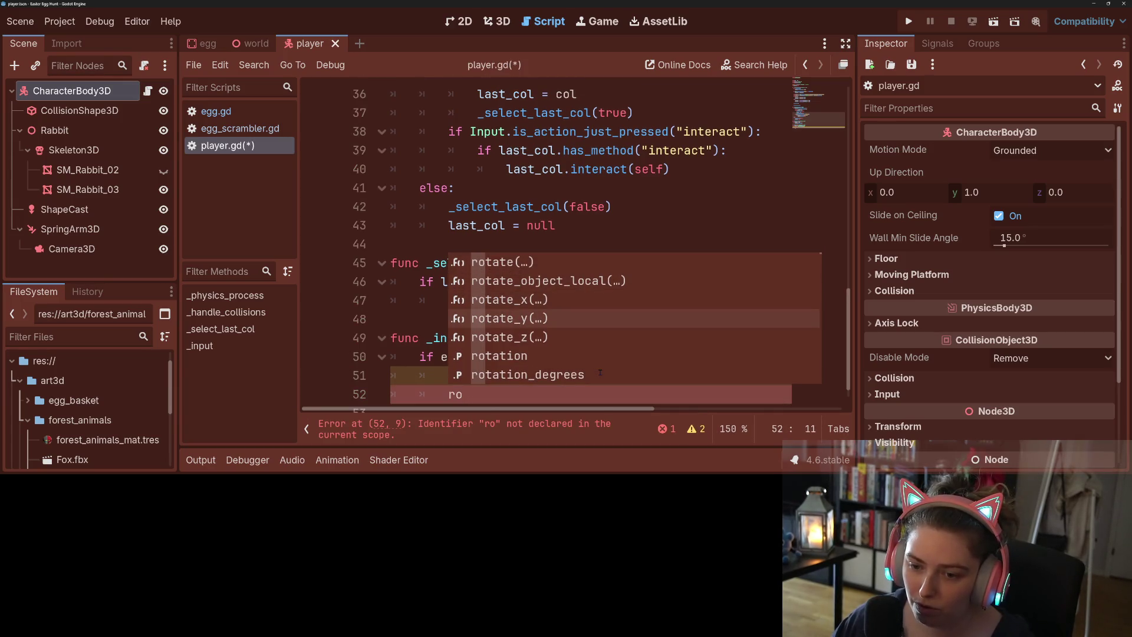
key(Return)
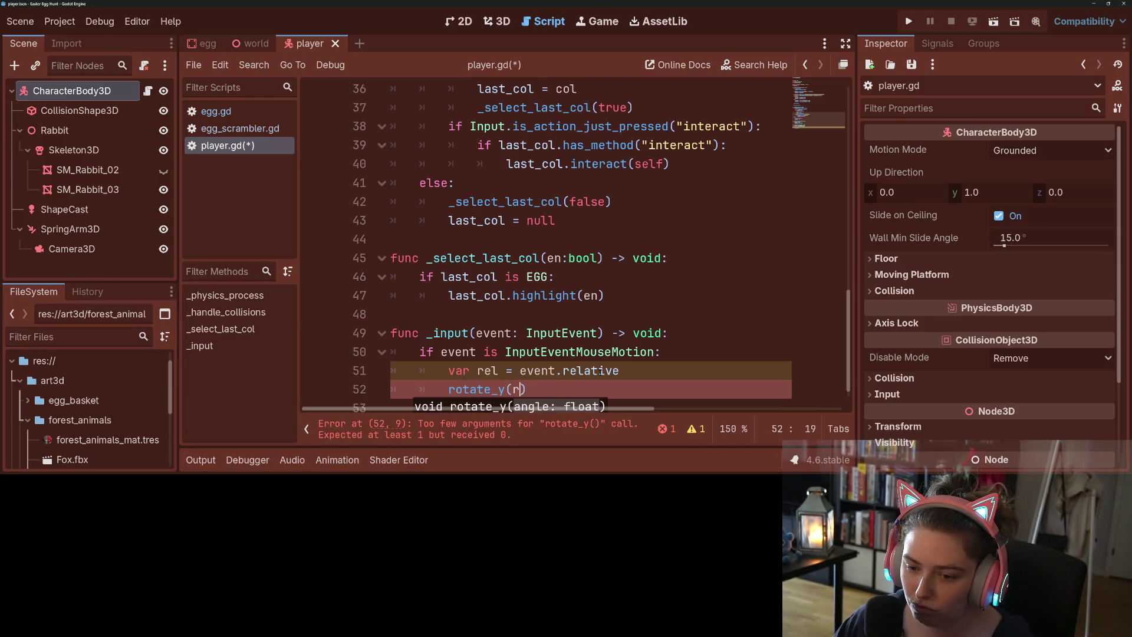
text(rel)
text(.x)
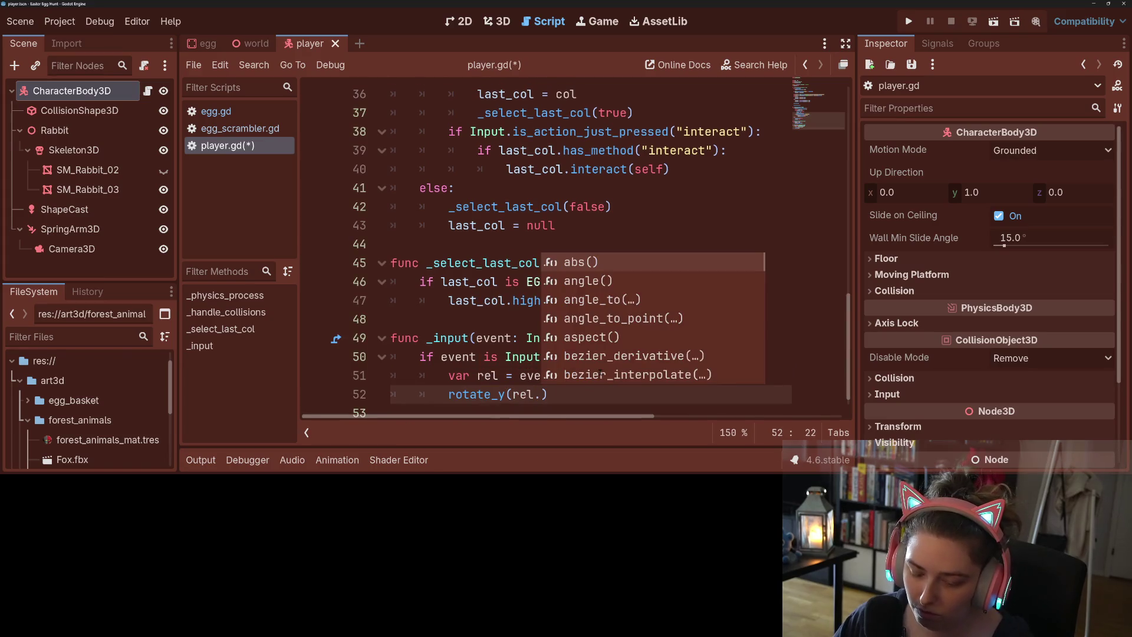
text( * )
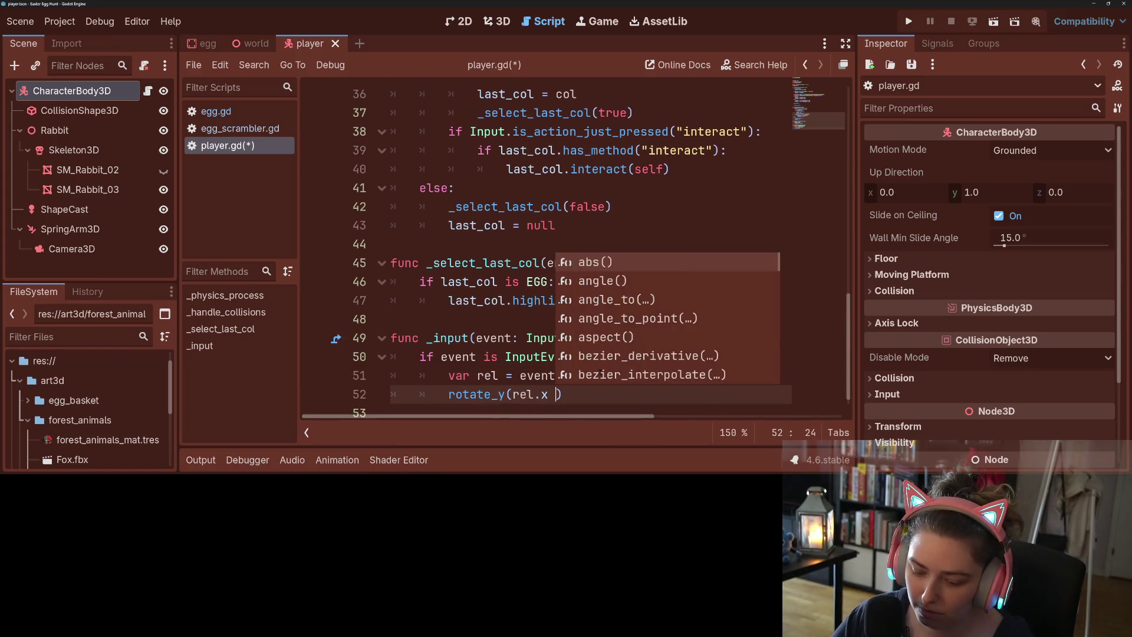
text(Ro)
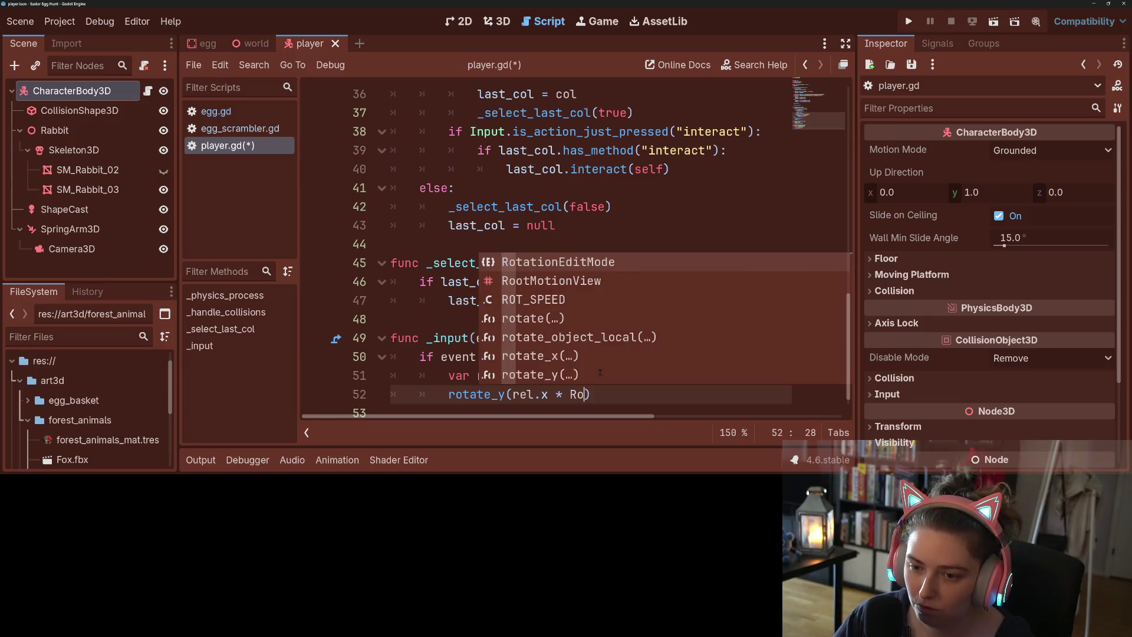
text(t)
key(Return)
key(ctrl+s)
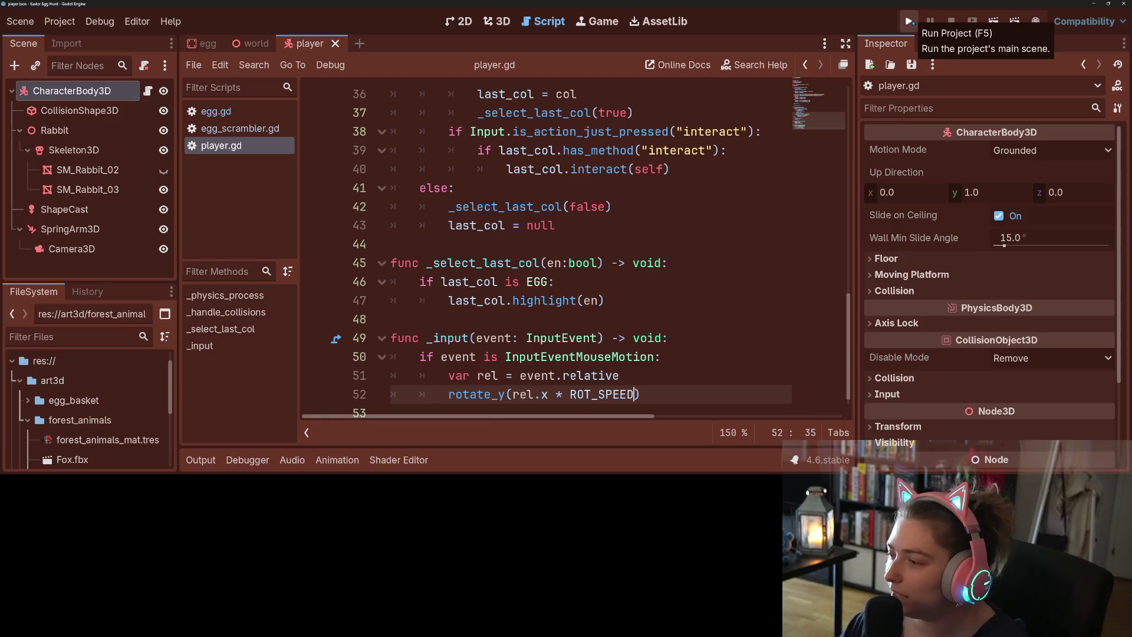
- Briefly test-run the mouse turning, then change ROT_SPEED on line 5 from 5.0 to 0.5
click(909, 21)
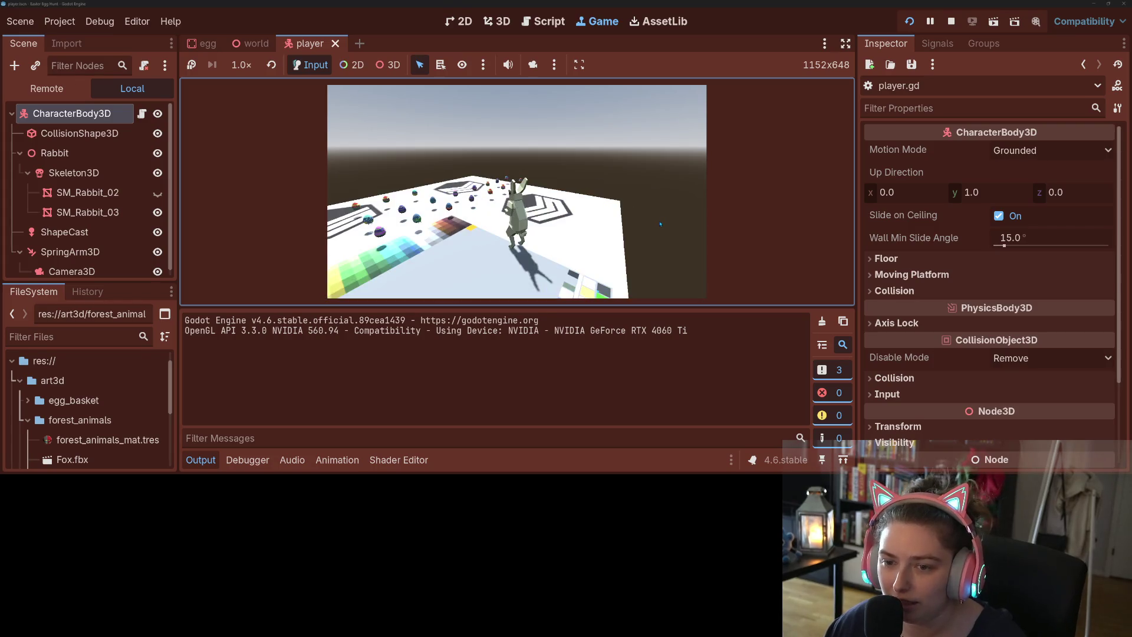
click(951, 21)
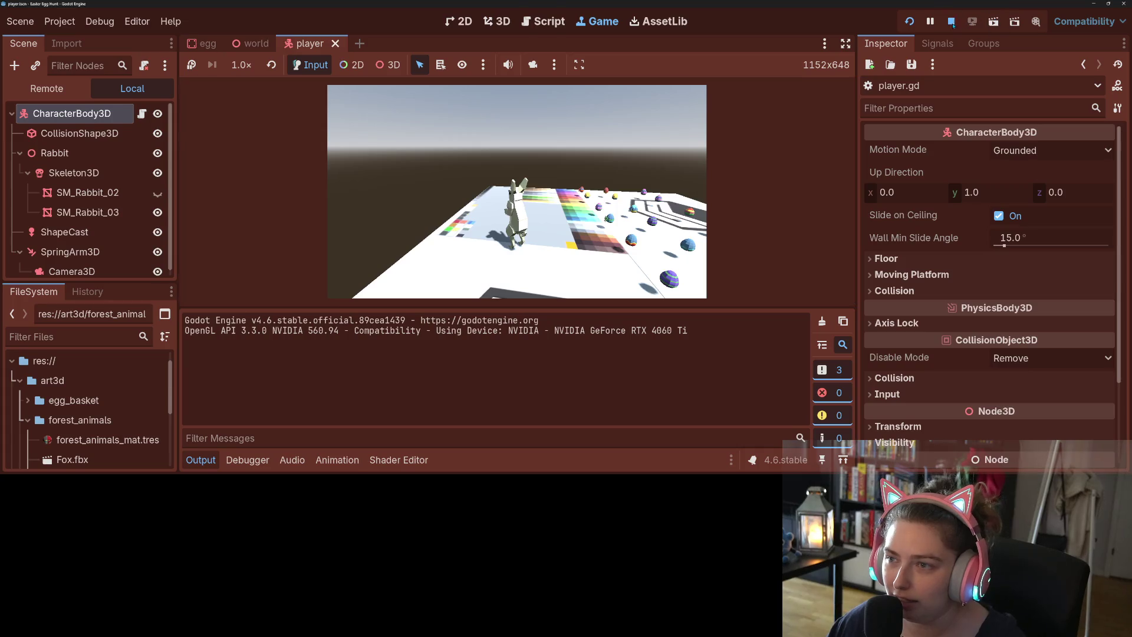
scroll(547, 244, down, 3)
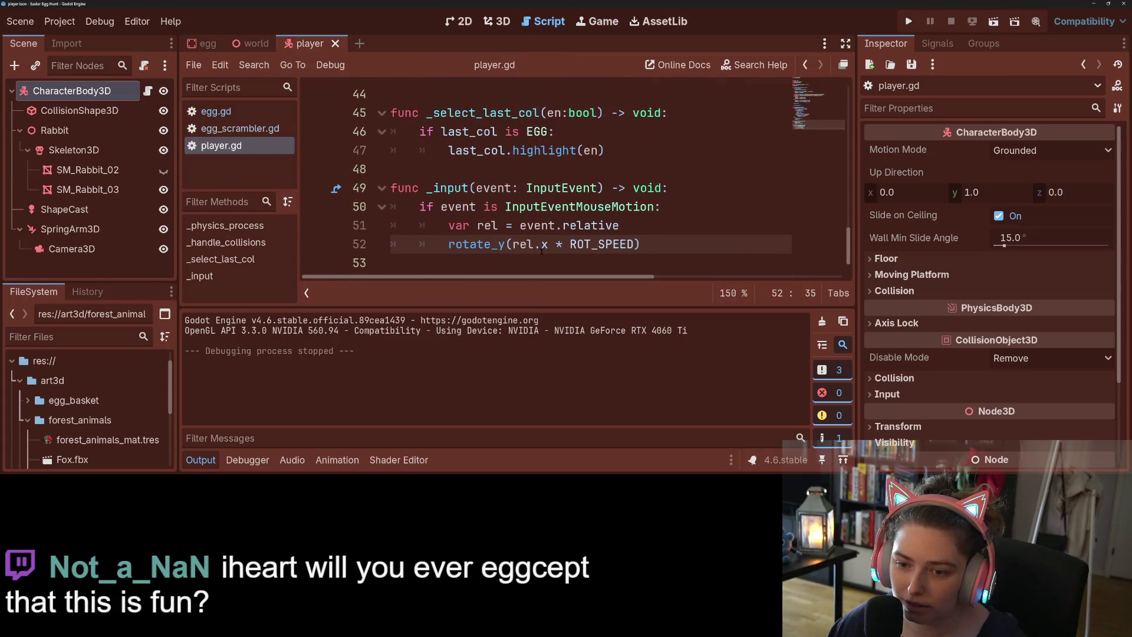
scroll(542, 253, up, 6)
scroll(541, 252, up, 9)
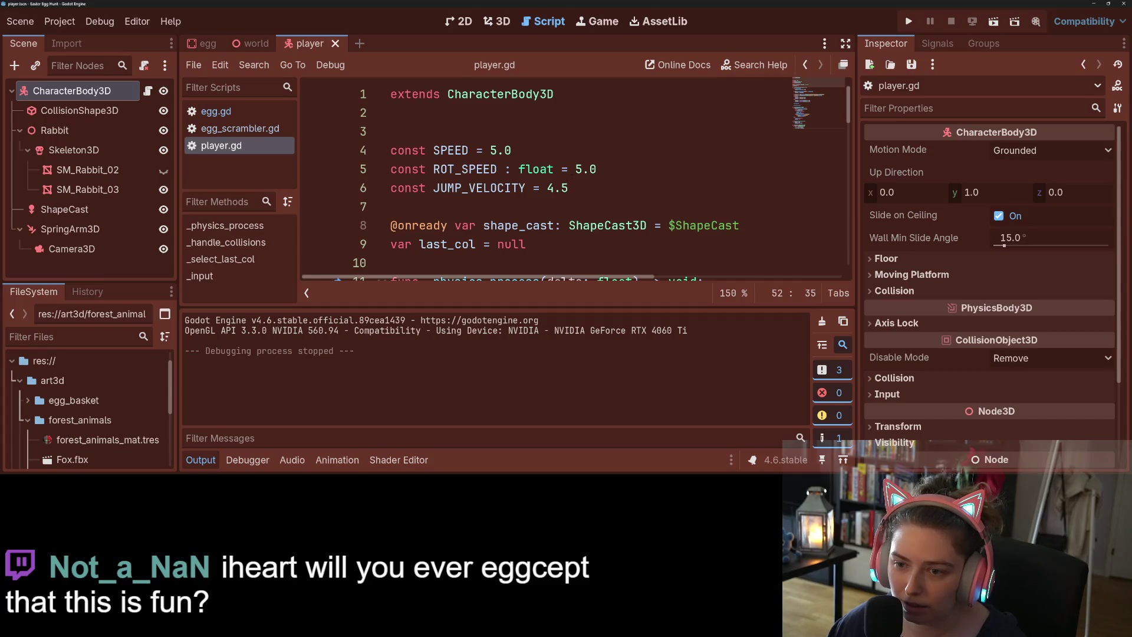
drag(595, 169, 575, 169)
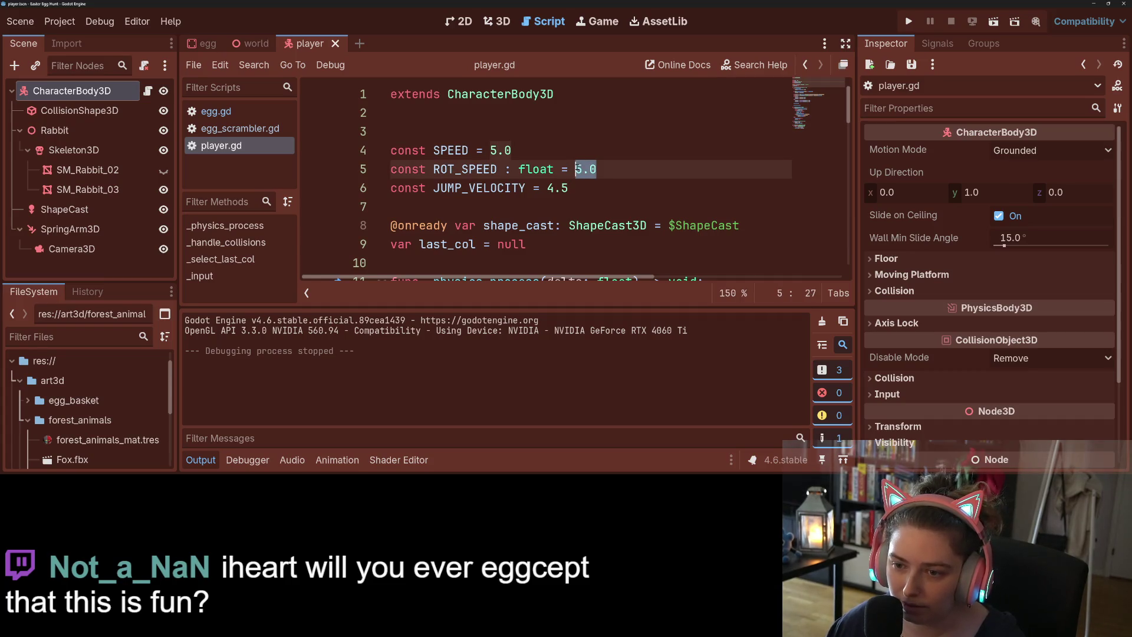
text(0.5)
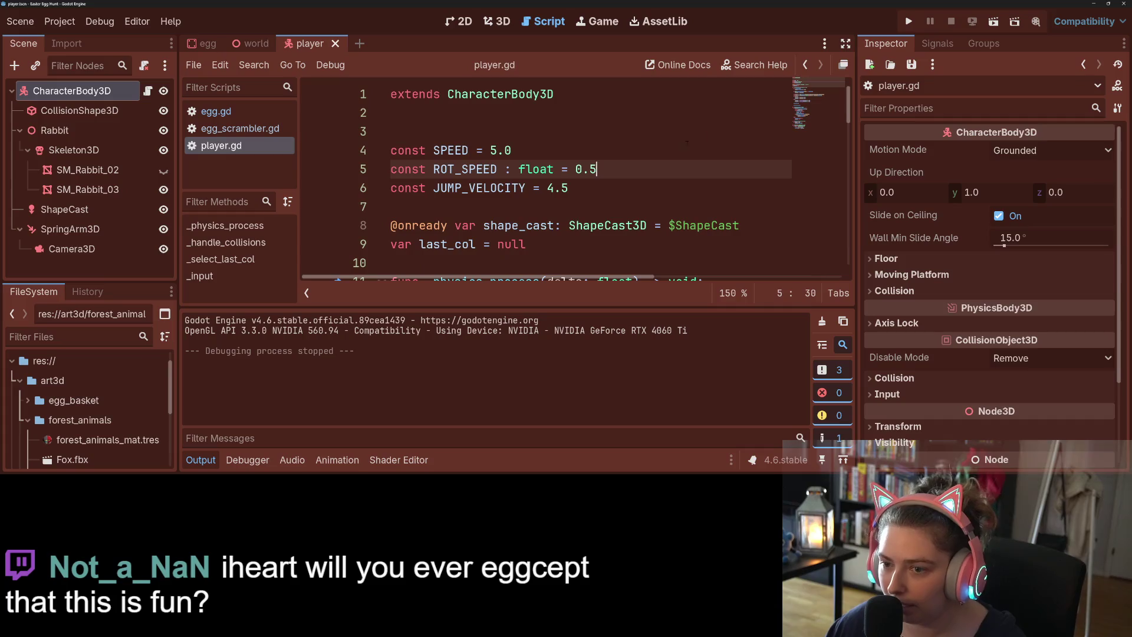
- Test the game at ROT_SPEED 0.5, stop it with F8, and launch it again
click(908, 22)
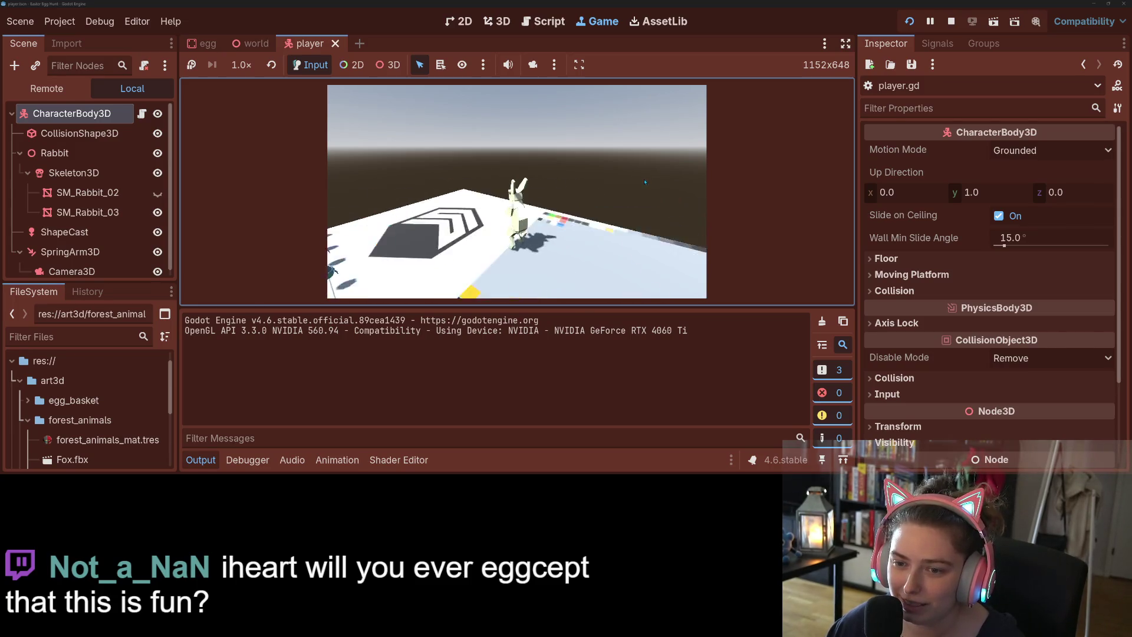
key(F8)
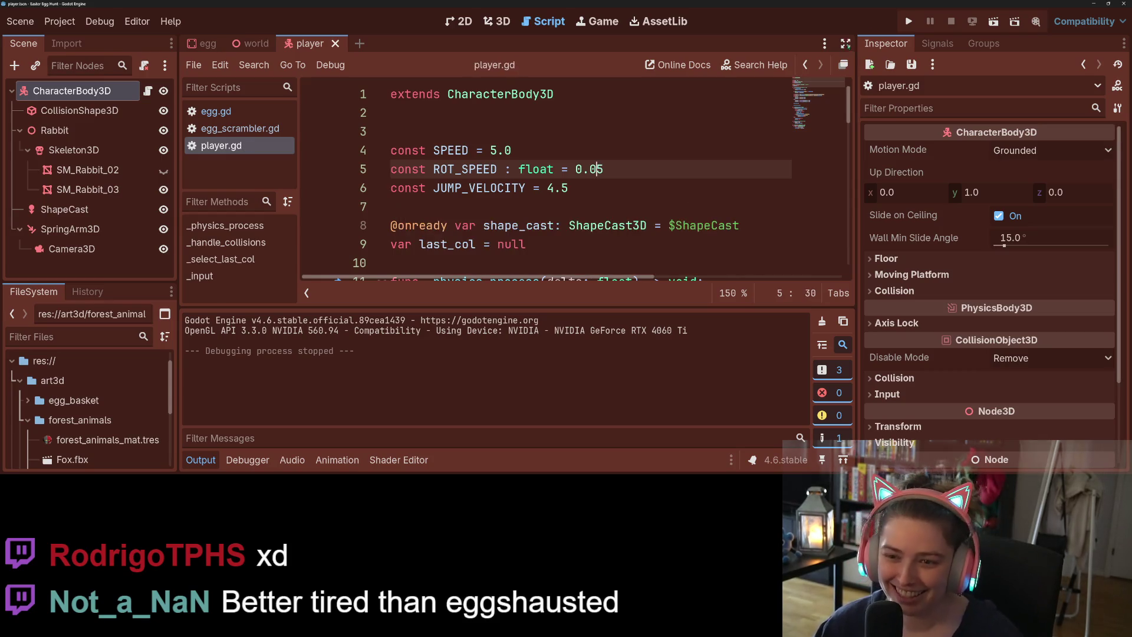
click(909, 22)
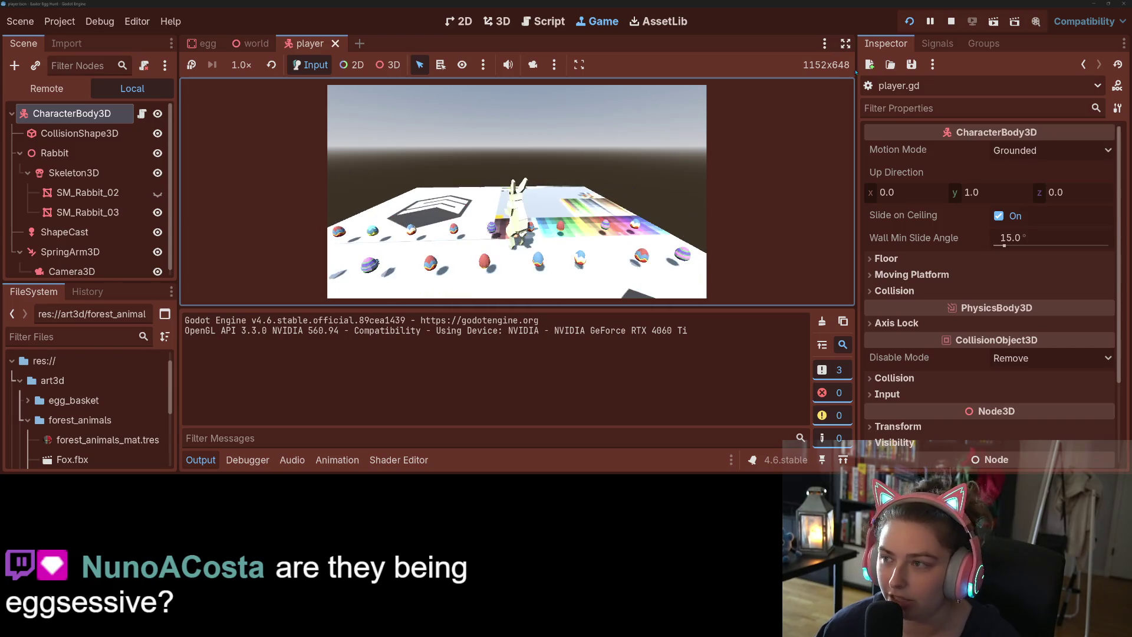
- Stop the running game after trying the slower mouse turning
click(950, 21)
- Start appending a frame-time factor after ROT_SPEED on line 52, trying get_tree().process_frame
scroll(497, 213, down, 14)
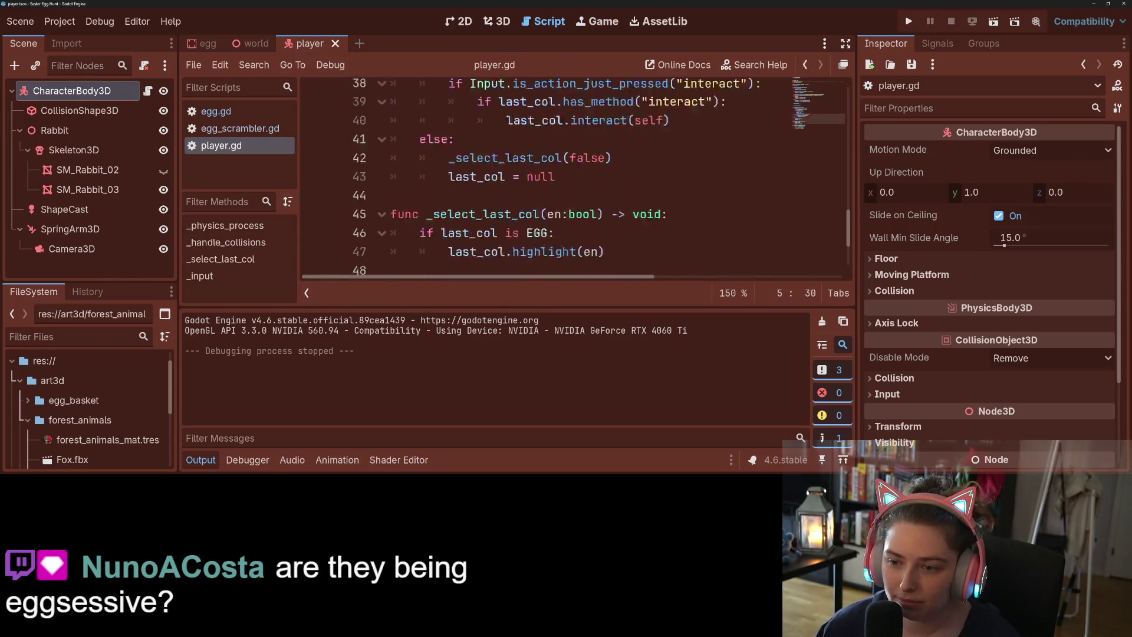
click(645, 245)
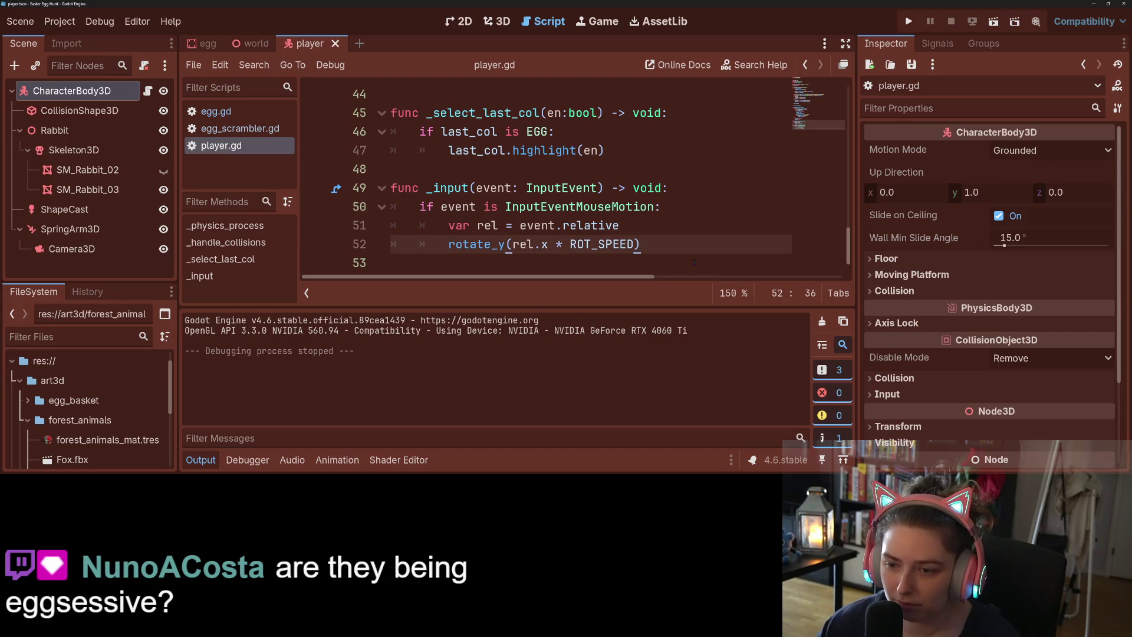
text(* )
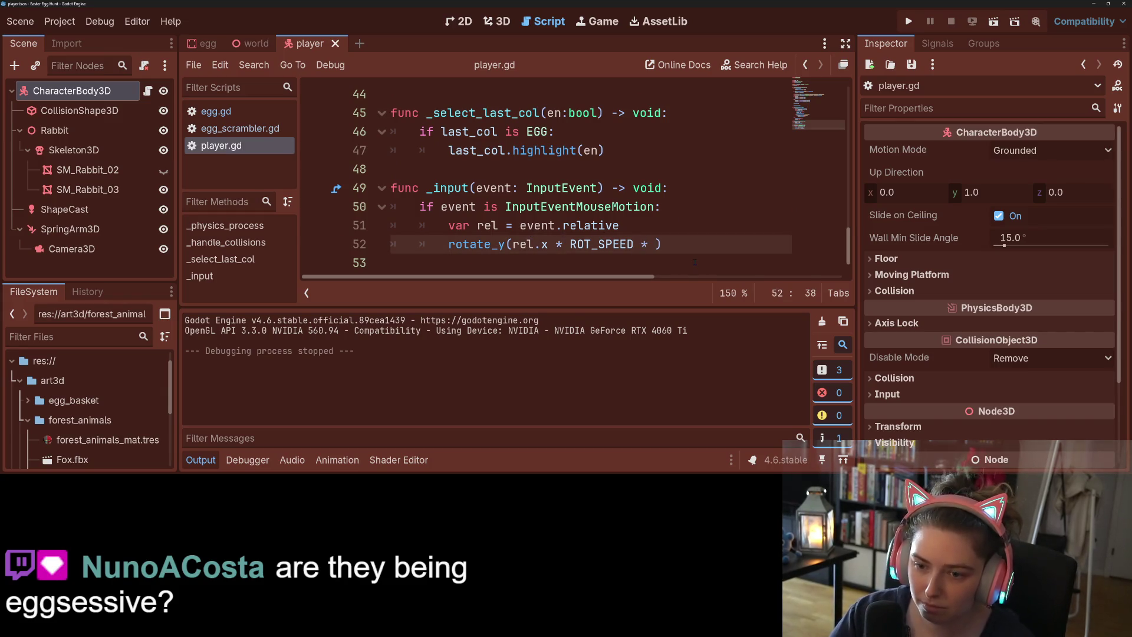
text(p)
key(BackSpace)
text(get)
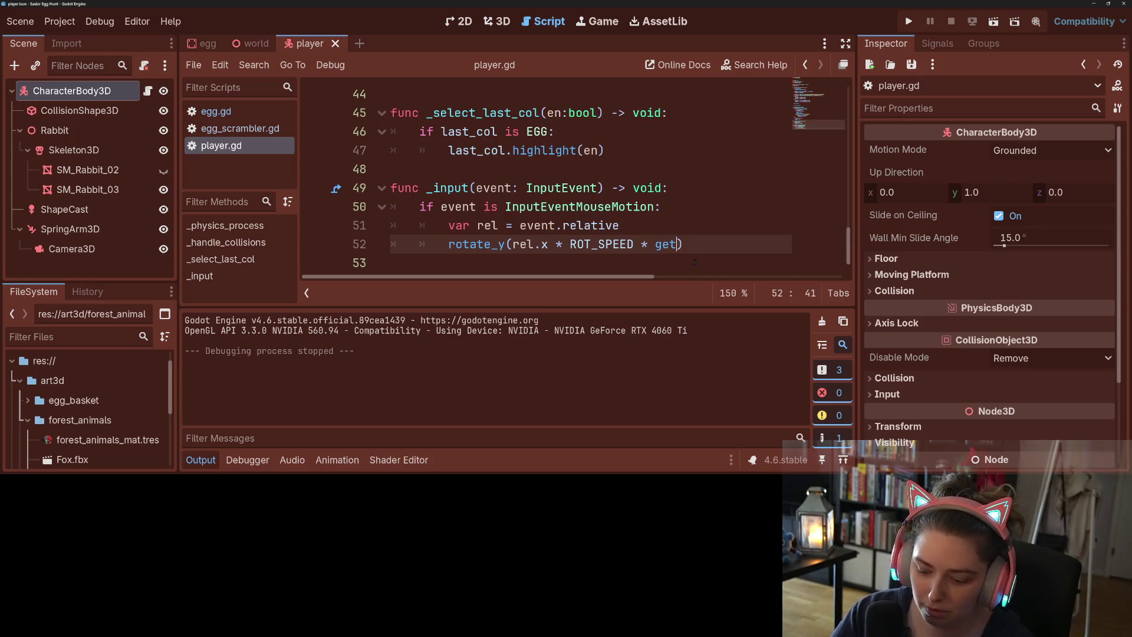
text(_tr)
key(Return)
text(.pr)
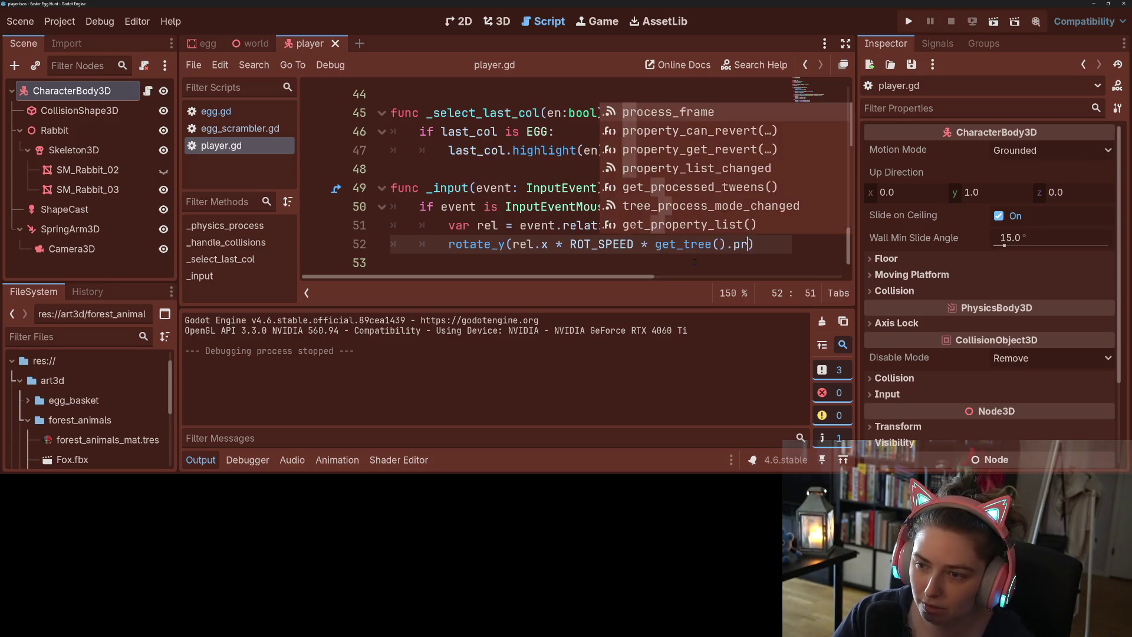
key(Return)
key(BackSpace)
key(BackSpace)
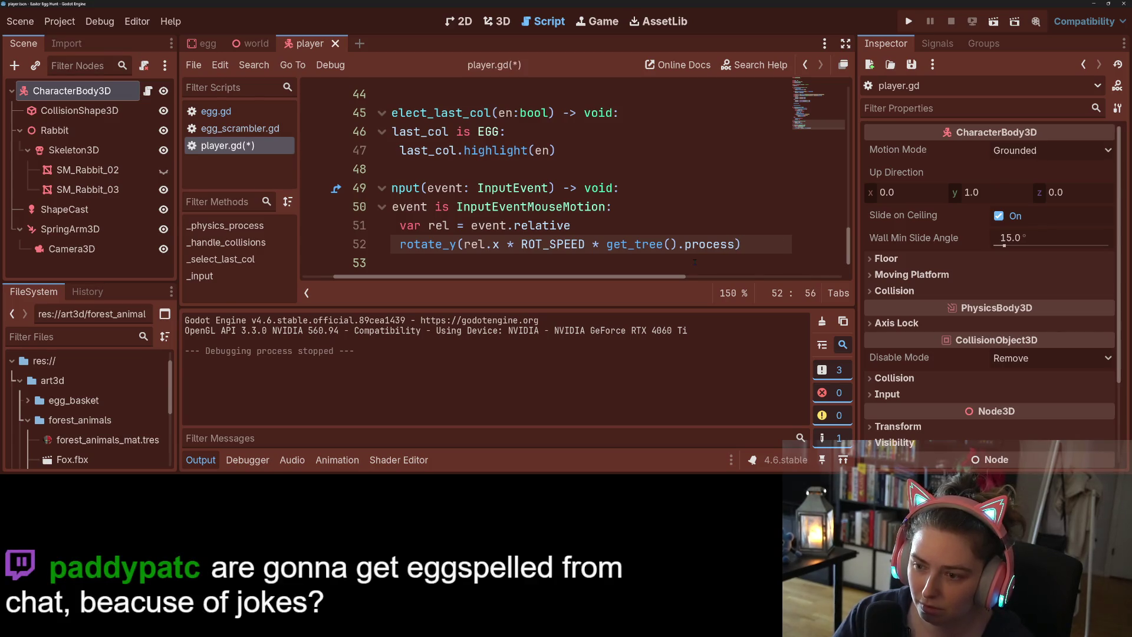
- Replace it with get_process_delta_time(), close the rotate_y call, and save player.gd
key(ctrl+space)
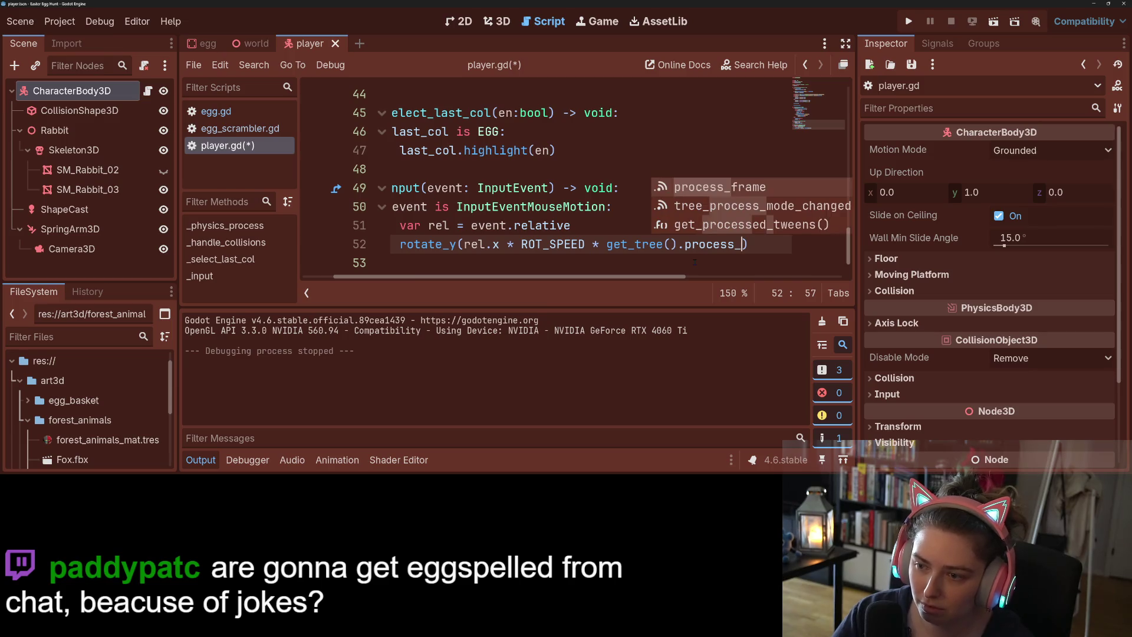
key(BackSpace)
key(BackSpace)
key(BackSpace)
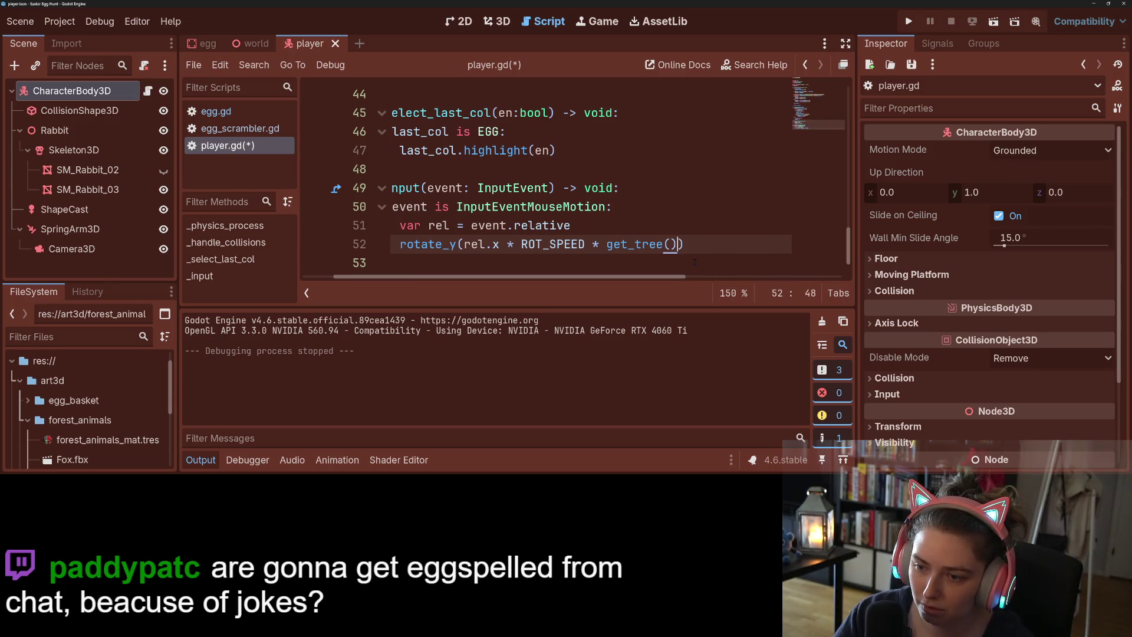
text(.g)
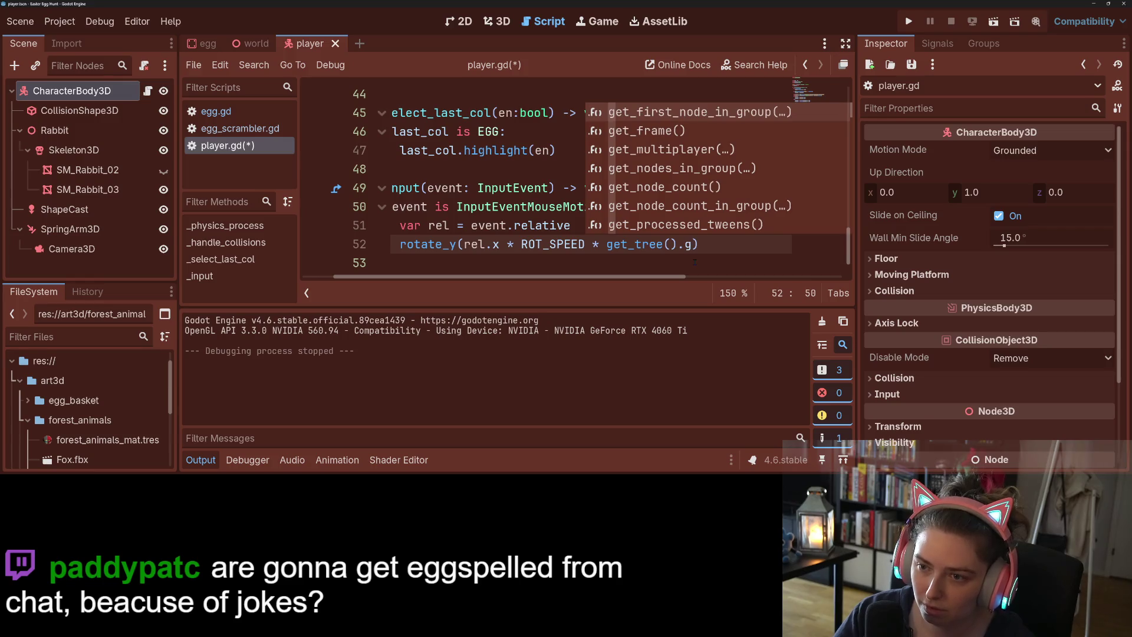
key(BackSpace)
key(BackSpace)
key(BackSpace)
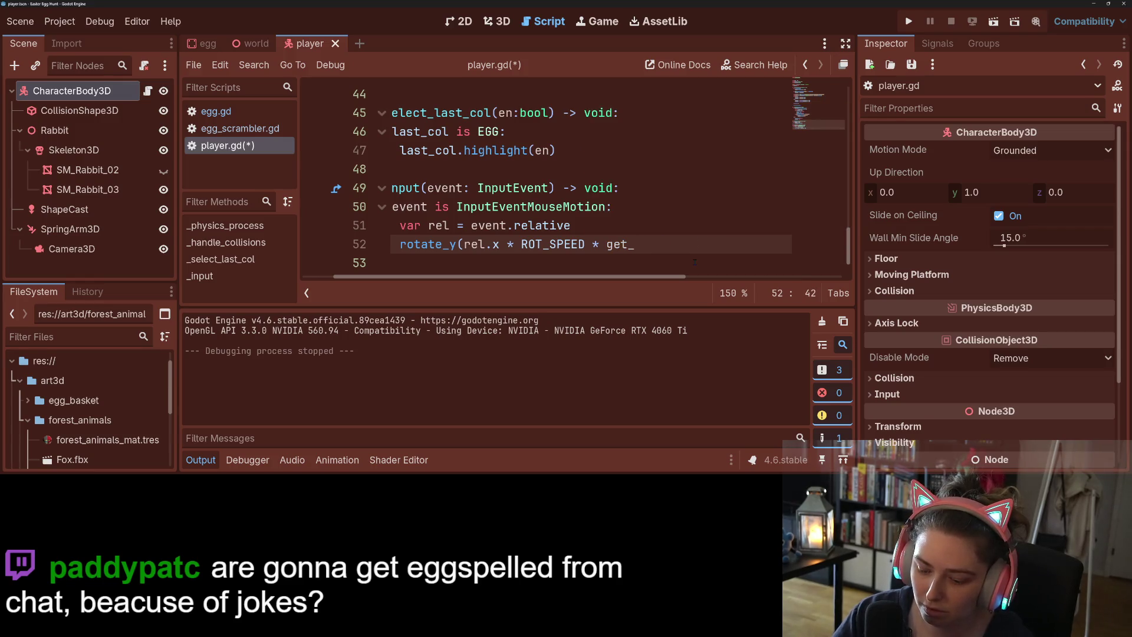
text(pr)
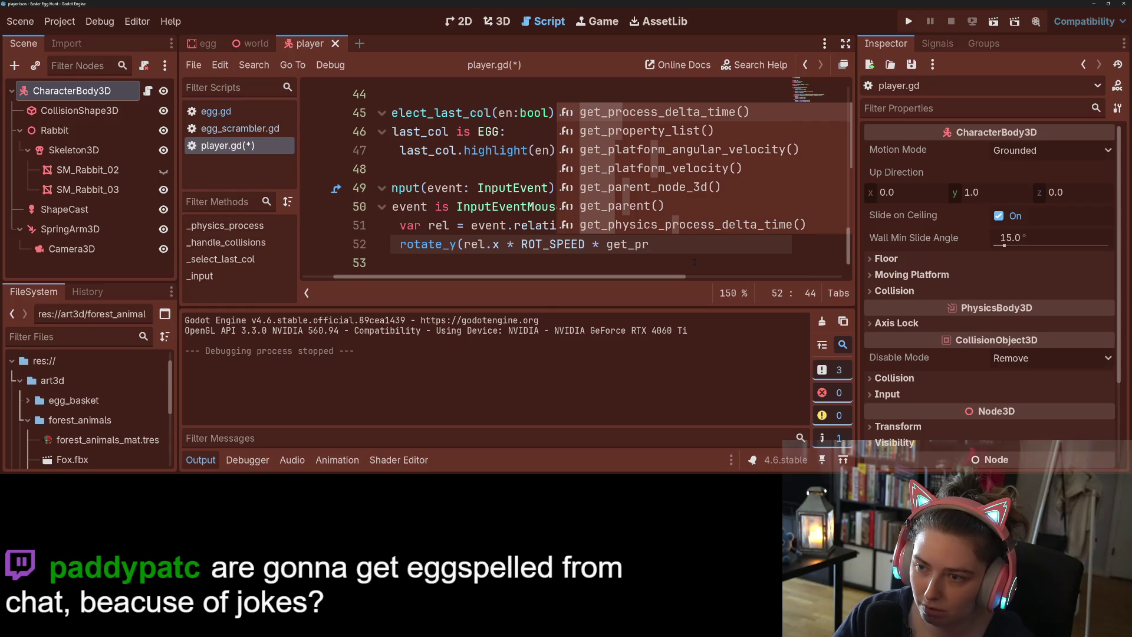
key(Return)
key(ctrl+s)
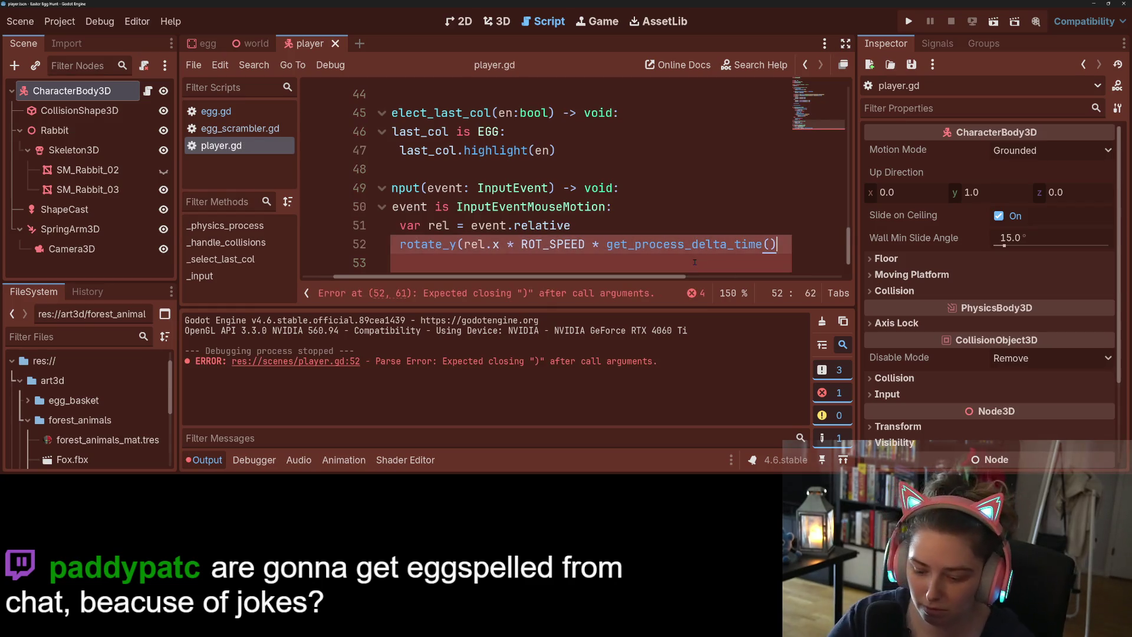
text())
key(ctrl+s)
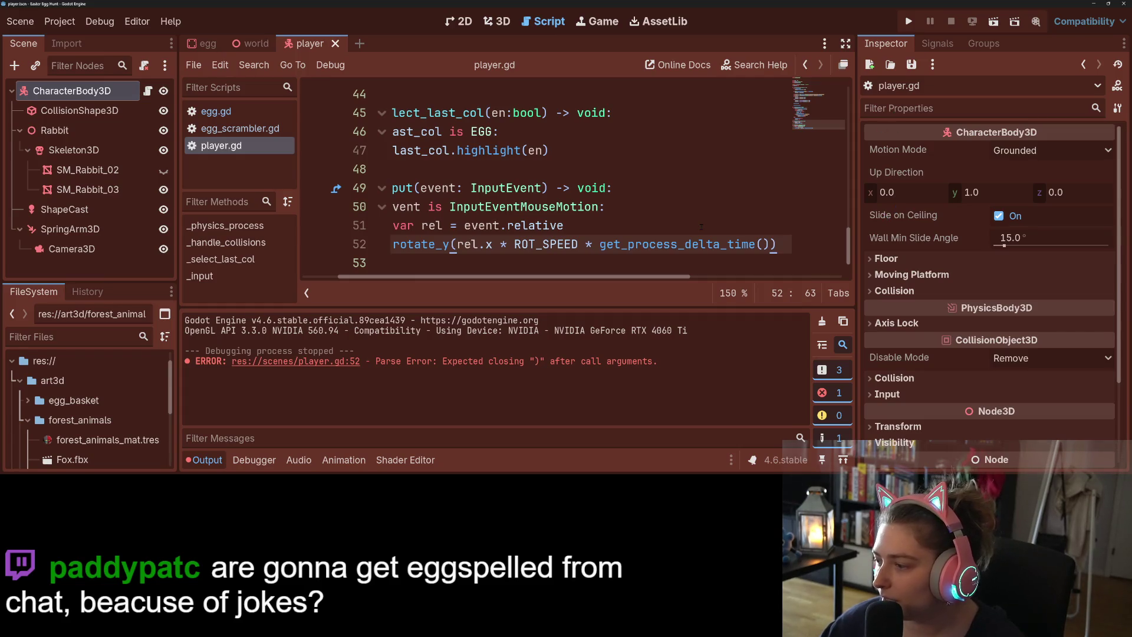
- Change the ROT_SPEED value to 0.1 and run the game to test it
scroll(489, 183, up, 15)
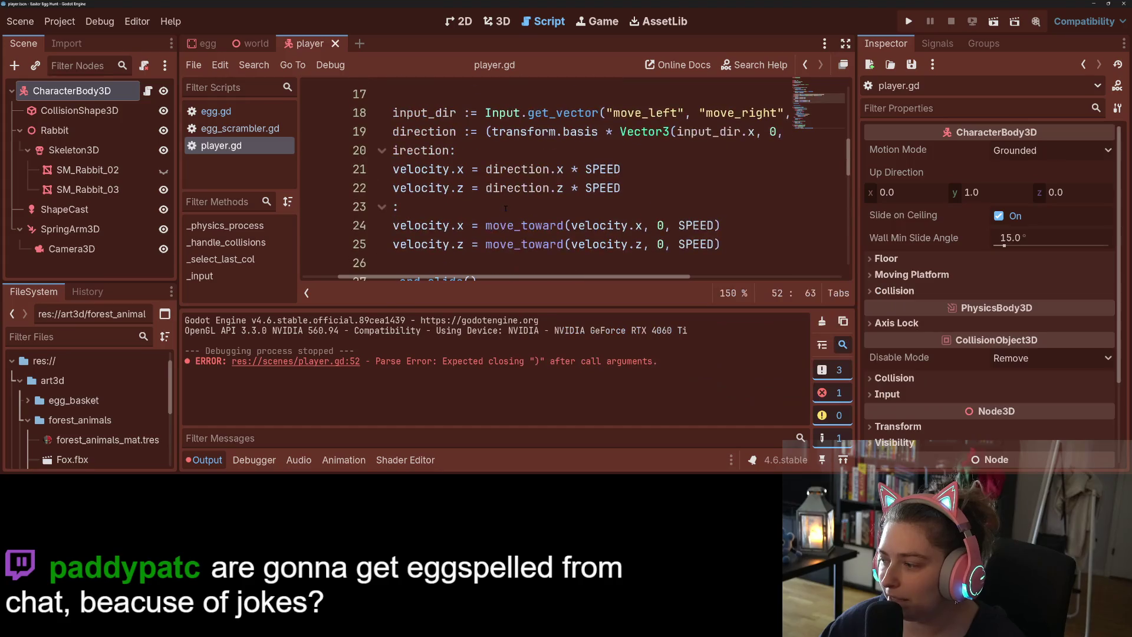
click(541, 169)
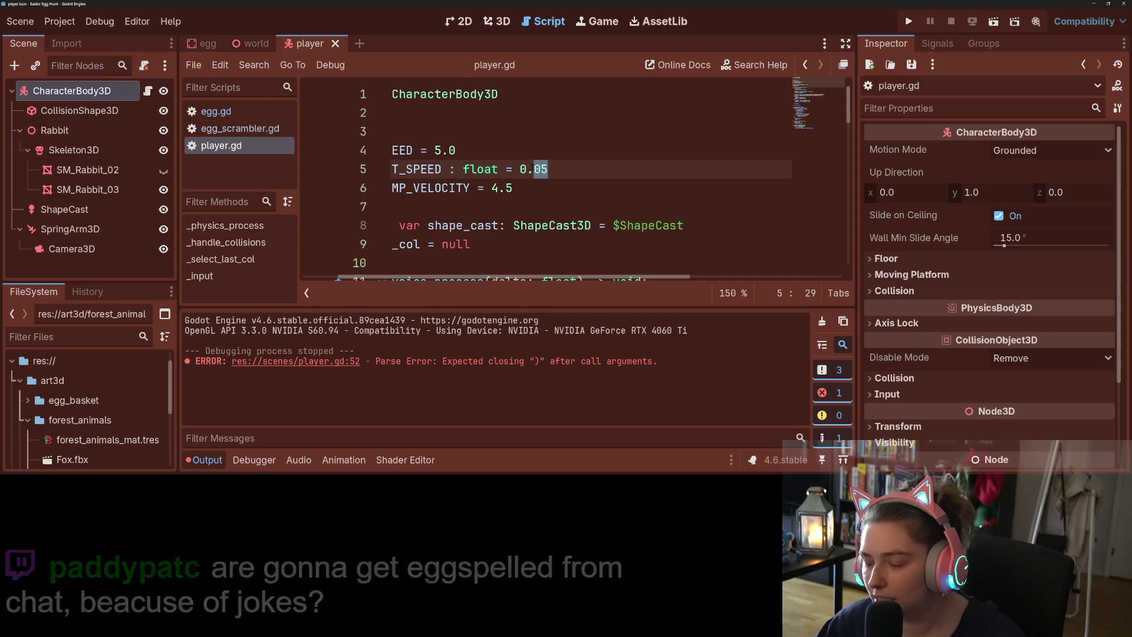
text(1)
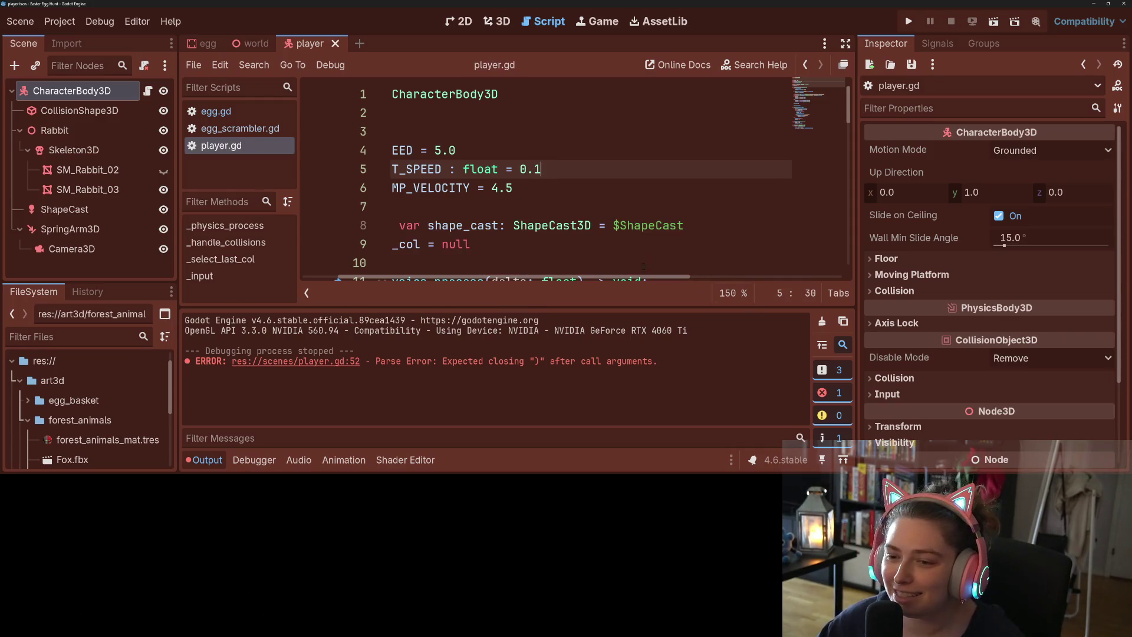
scroll(538, 241, left, 3)
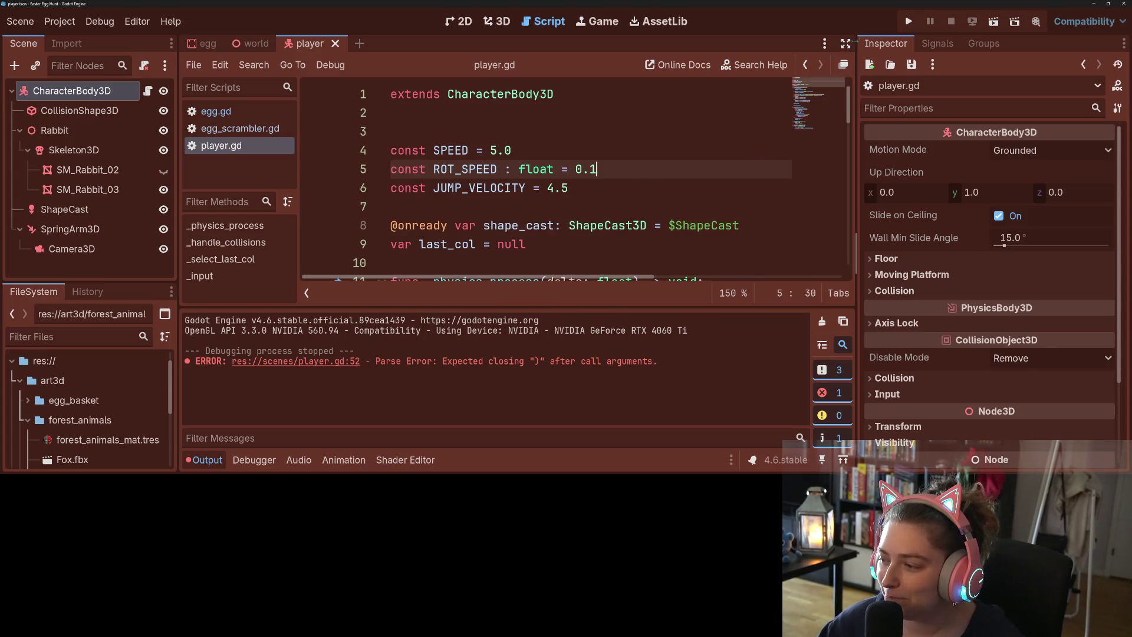
click(910, 21)
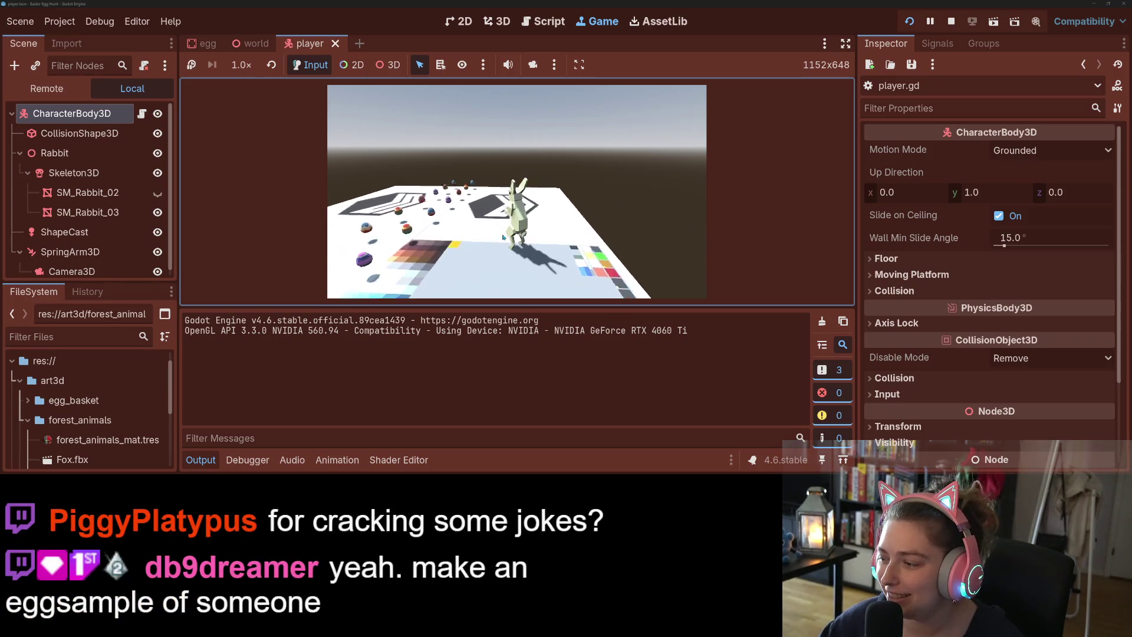
- Drive the rabbit with W and A around the platform, collecting seven eggs, then stop the game
key(w)
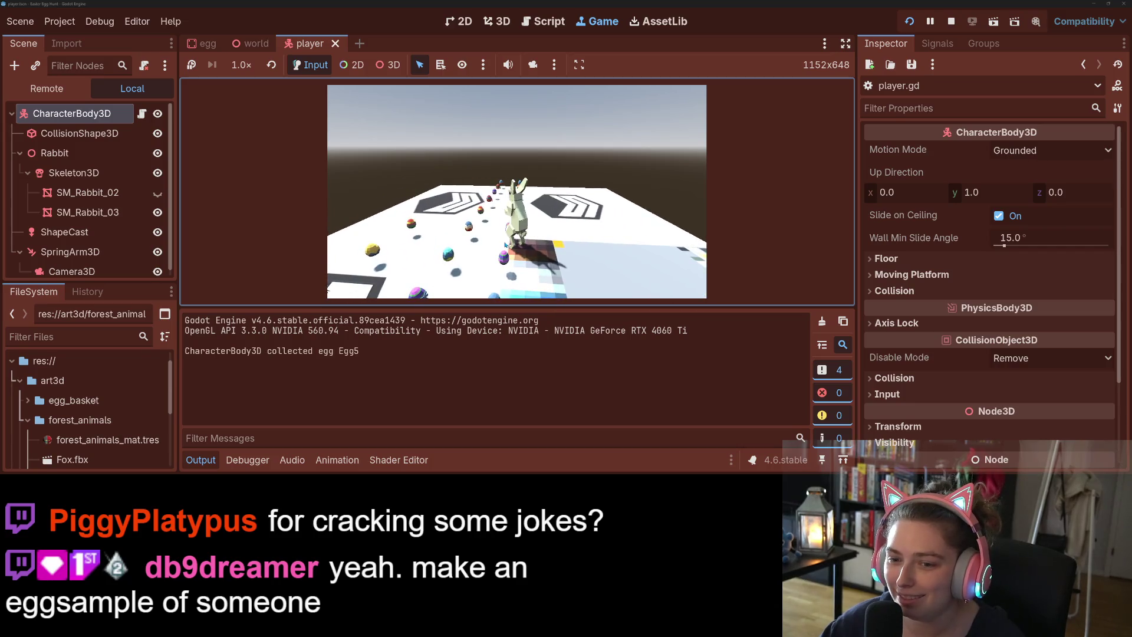
key(w)
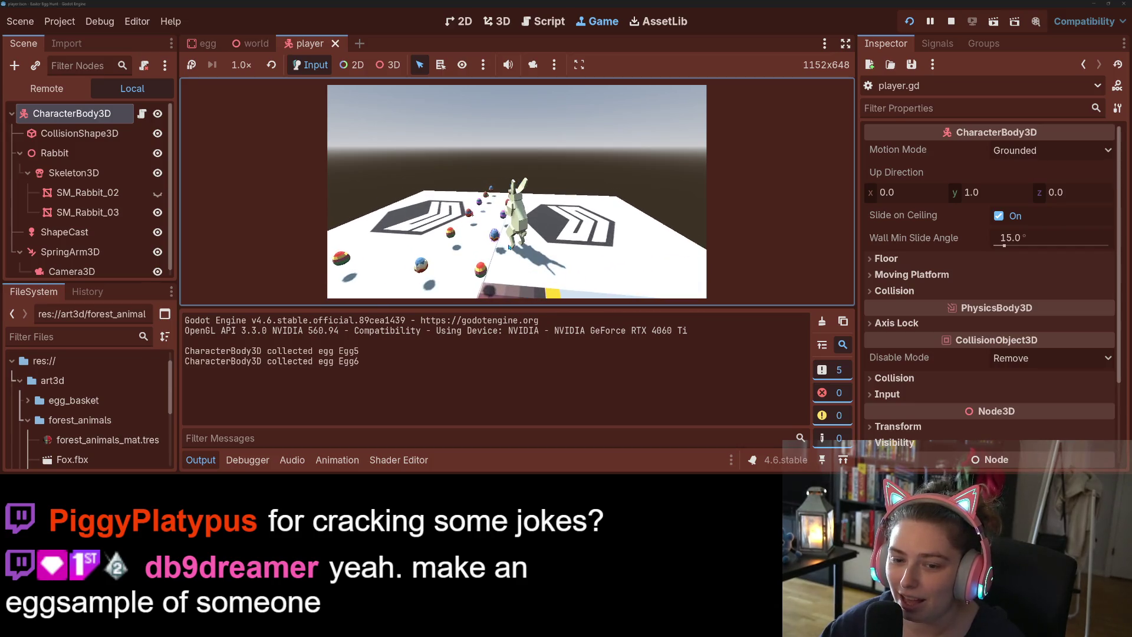
key(w)
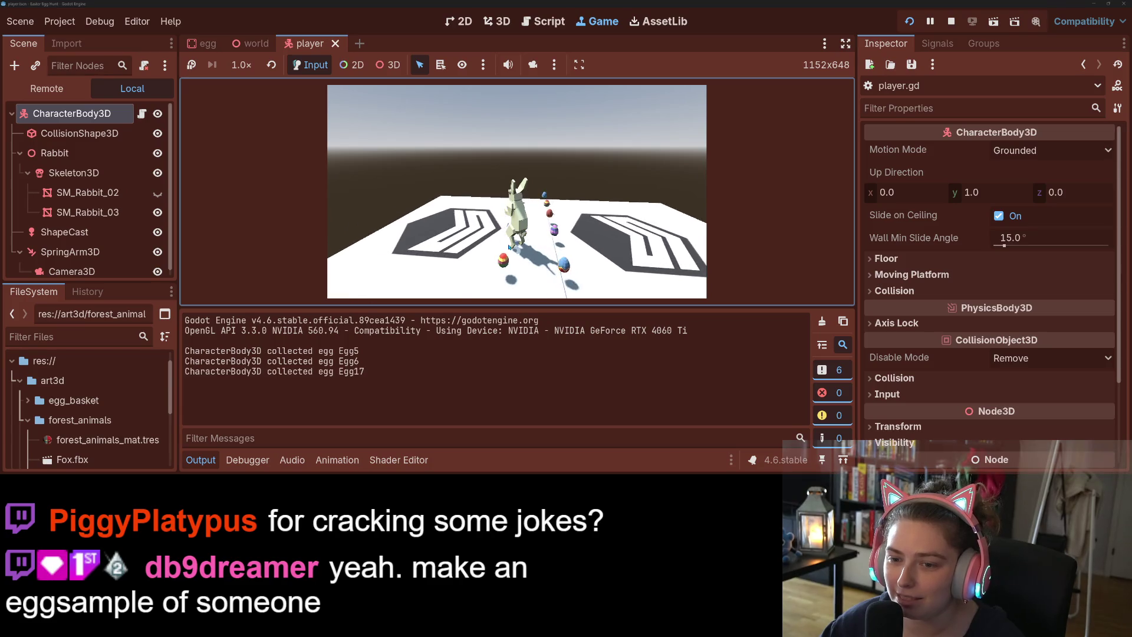
key(w)
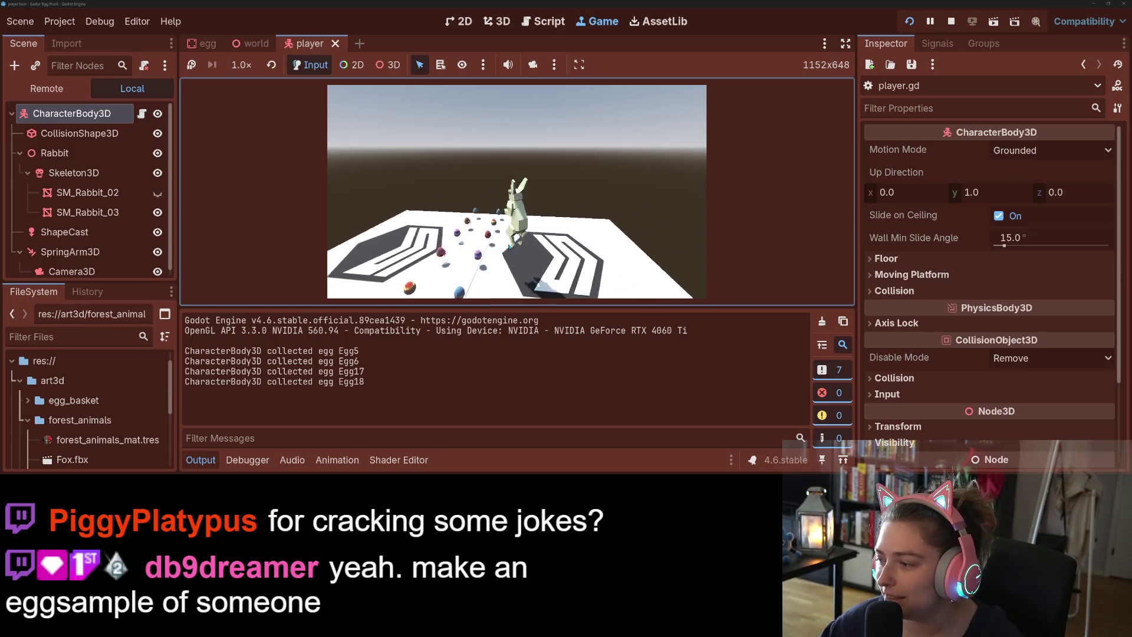
key(a)
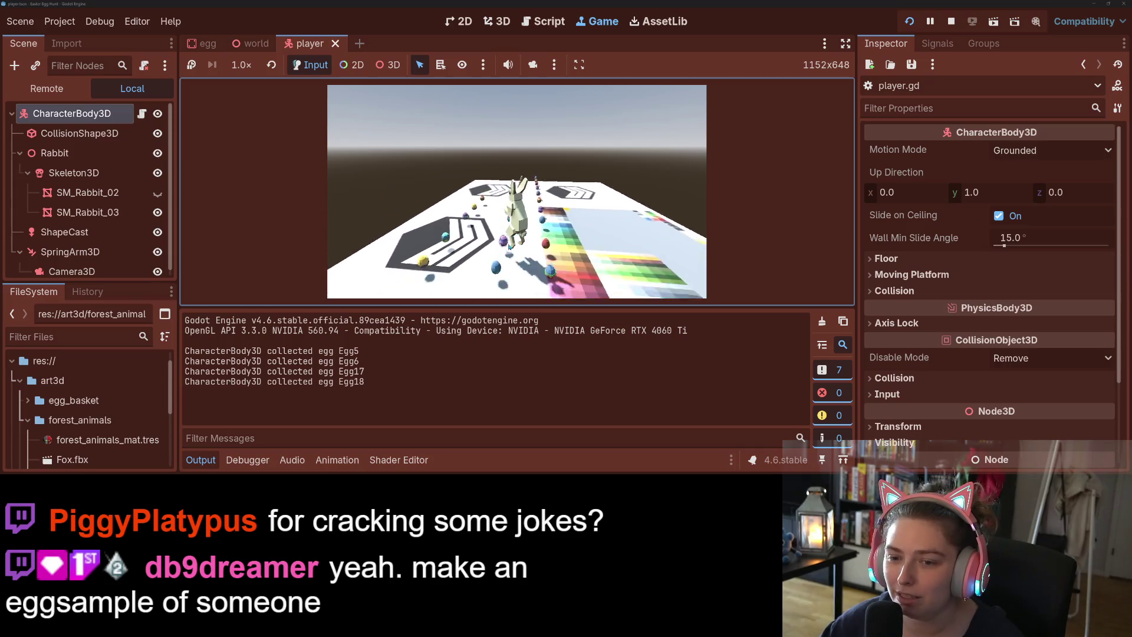
key(w)
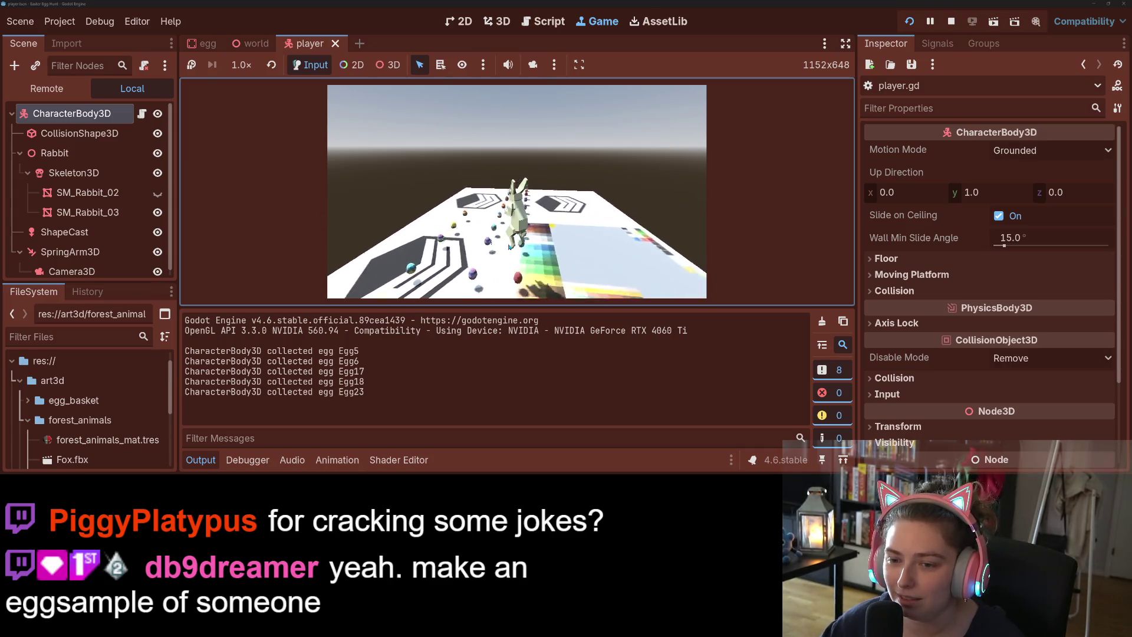
key(w)
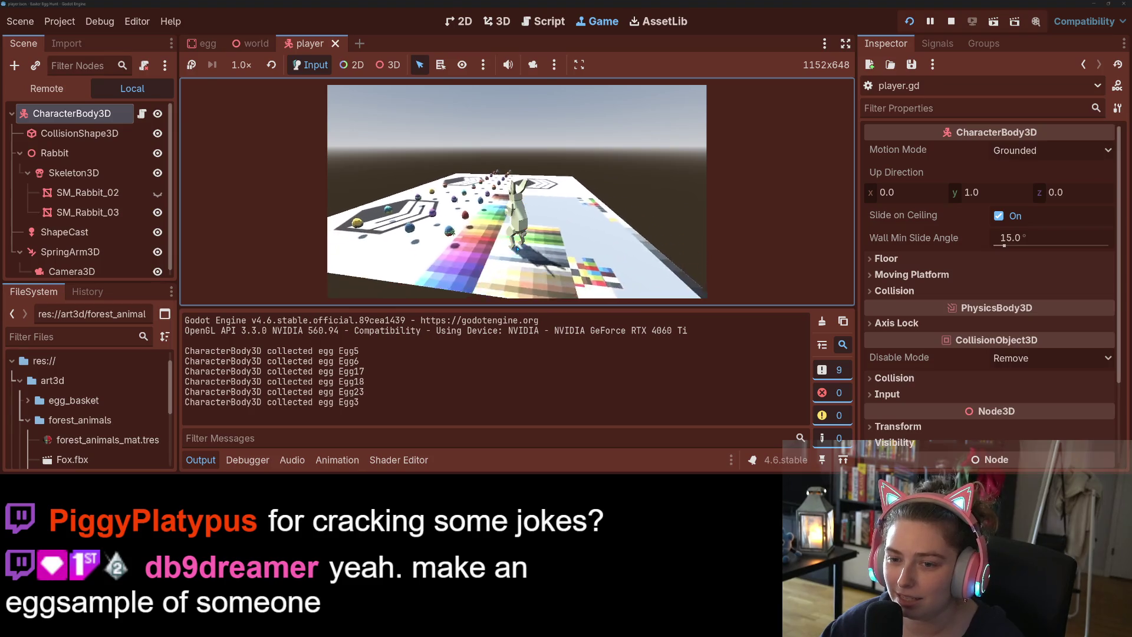
key(w)
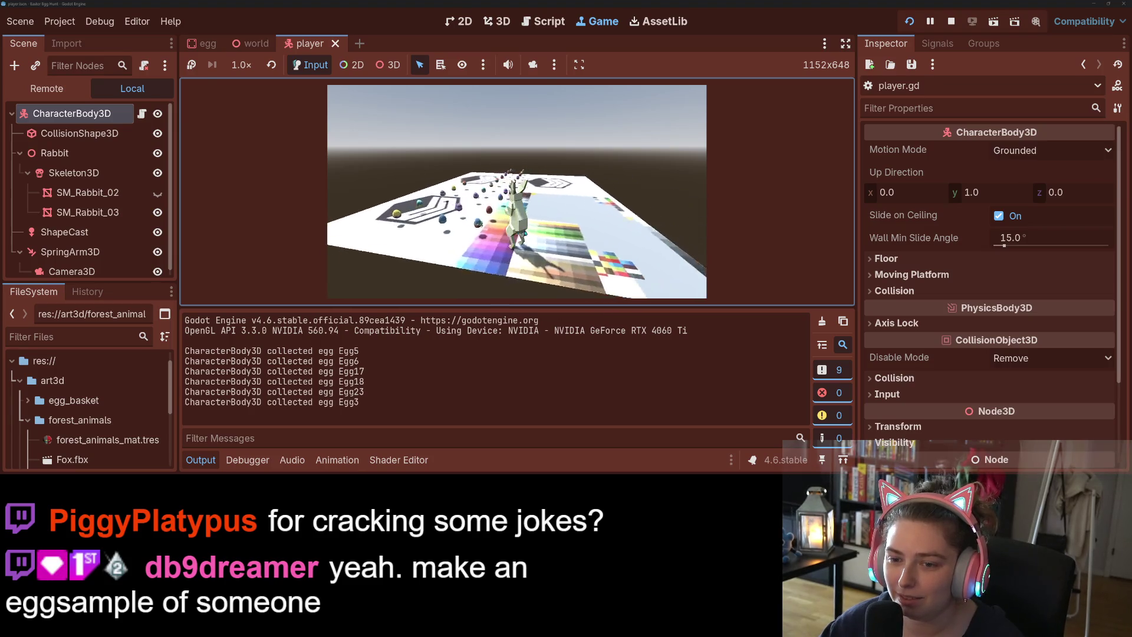
key(w)
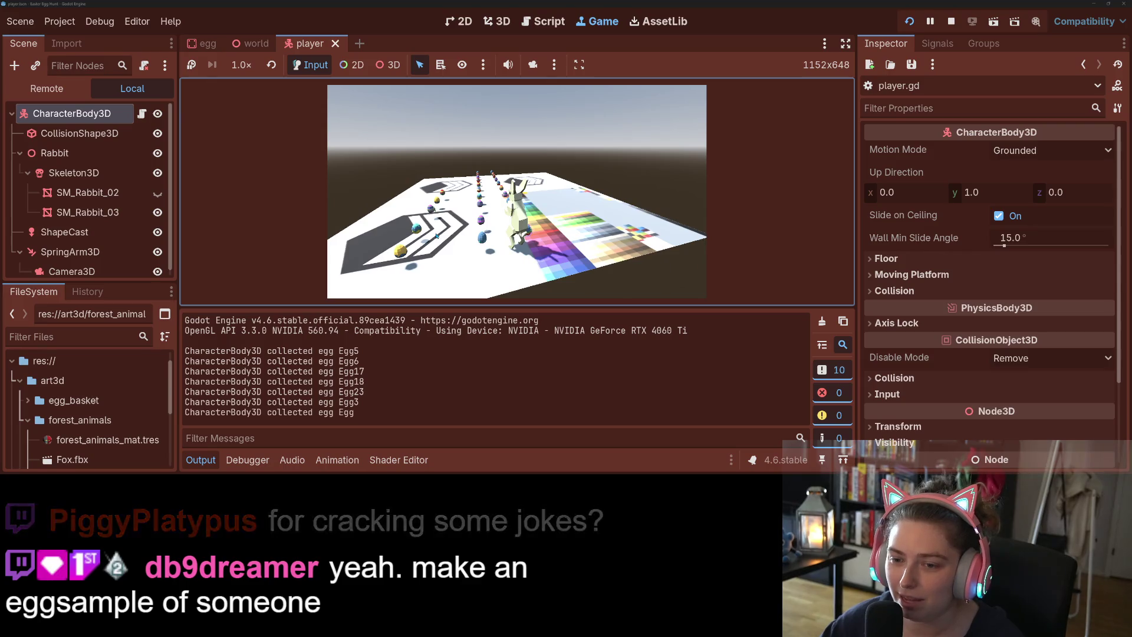
key(w)
click(950, 22)
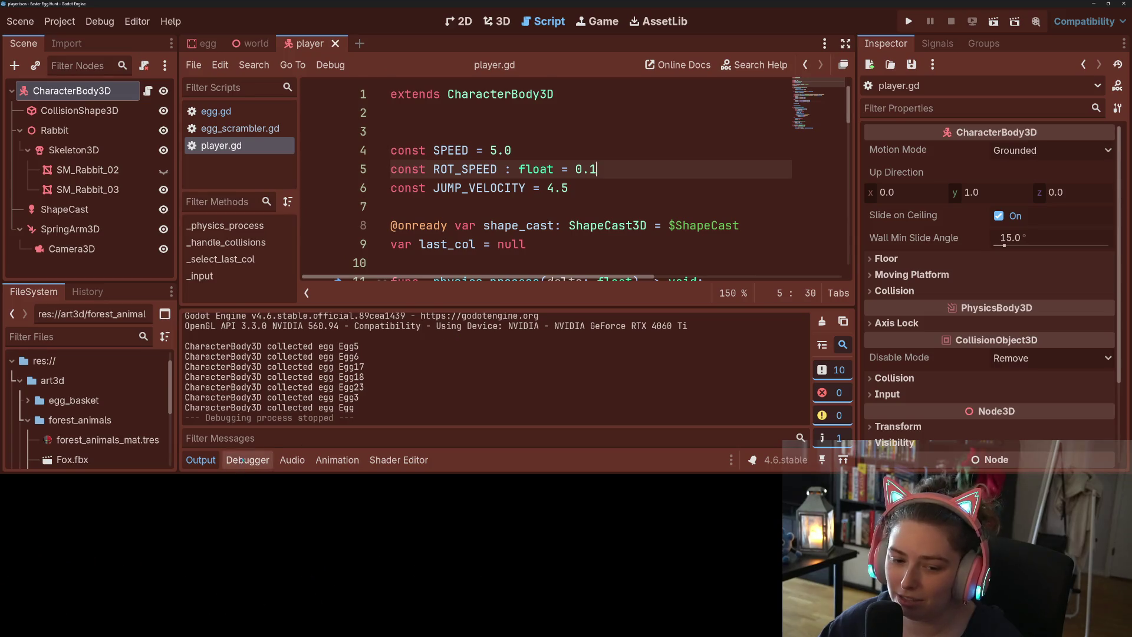
- Hide the output panel and insert -1 * before rel.x in line 52's rotate_y call
key(ctrl+j)
text(2)
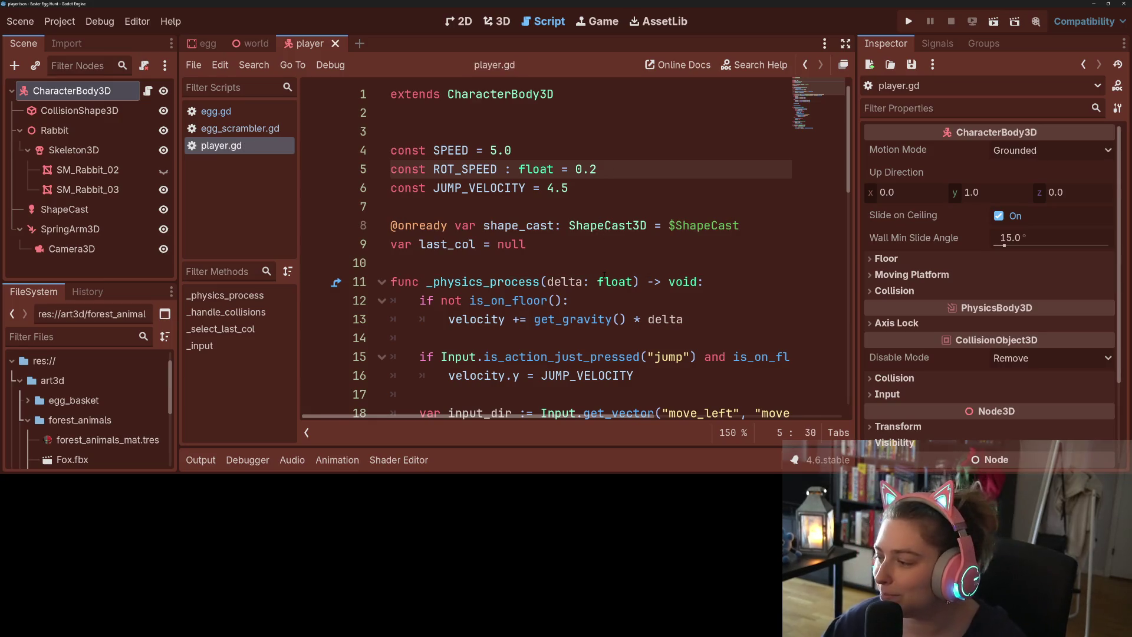
mouse_move(603, 276)
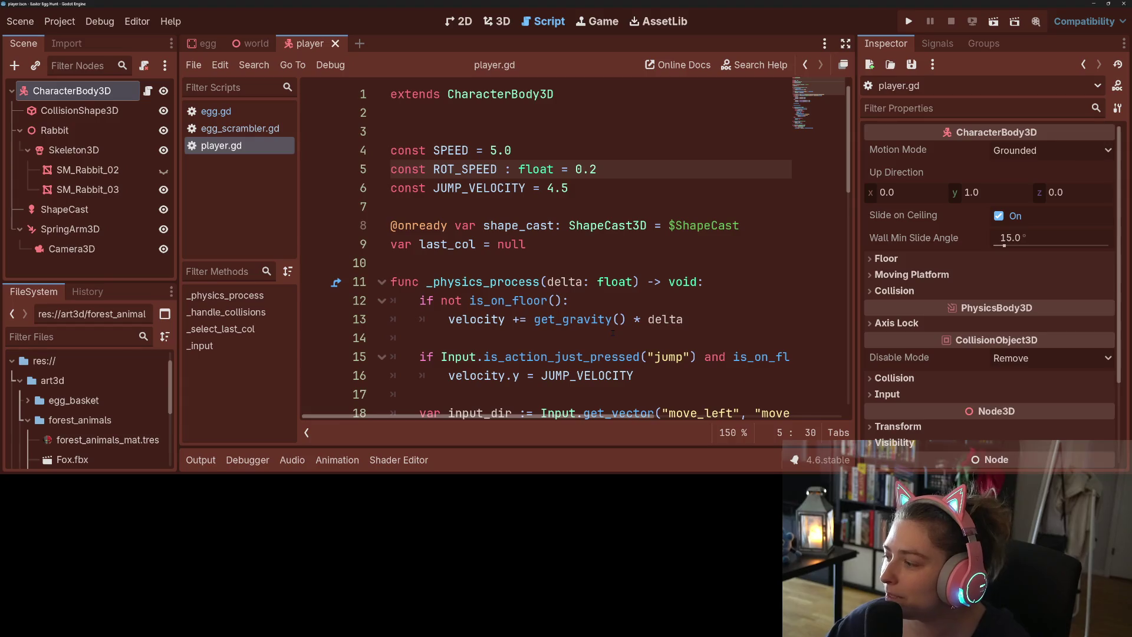
scroll(613, 333, down, 12)
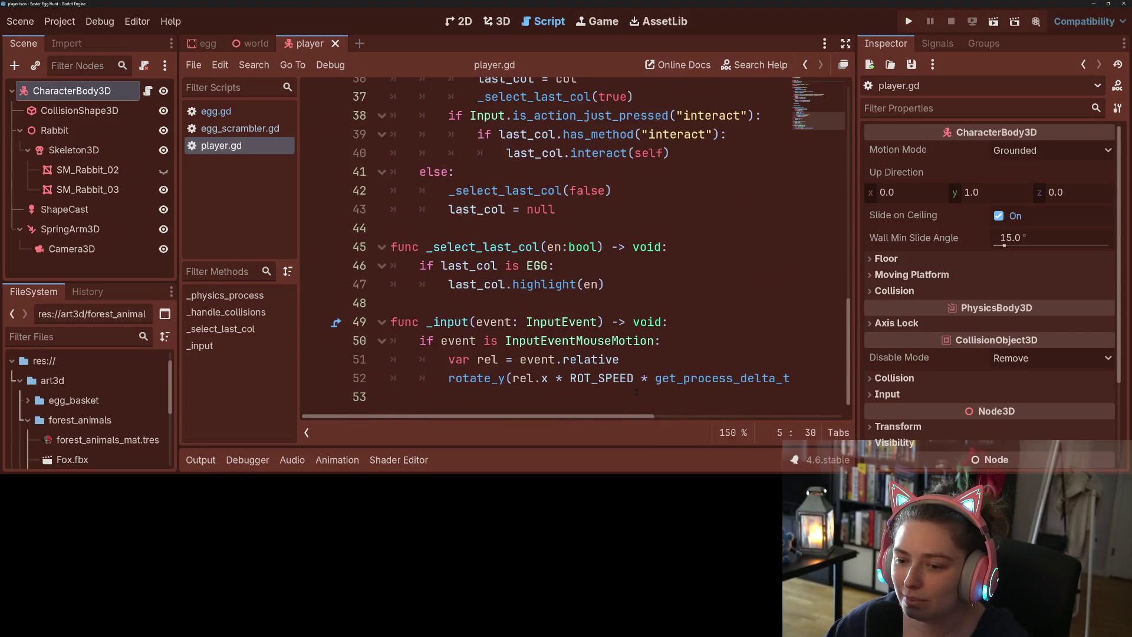
click(513, 378)
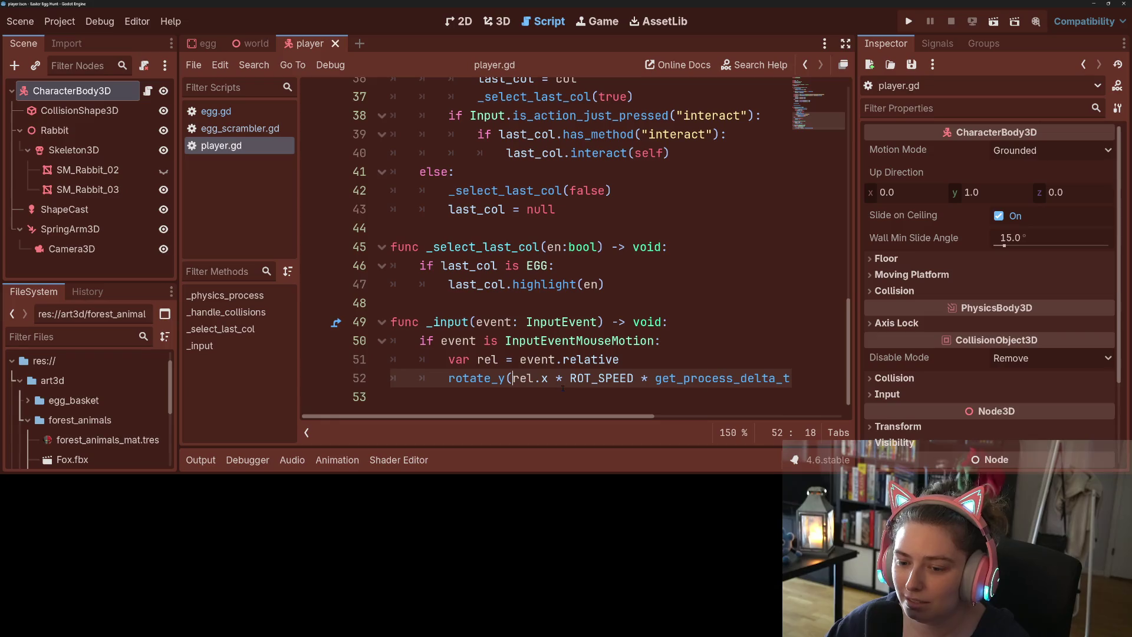
text(-1 *)
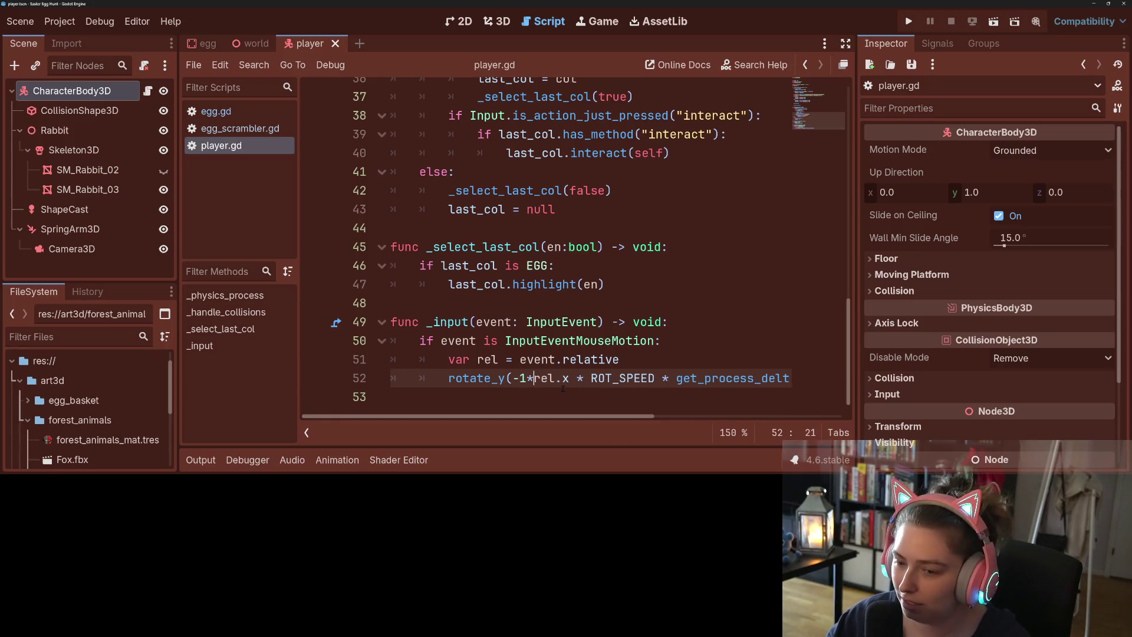
key(Left)
key(Left)
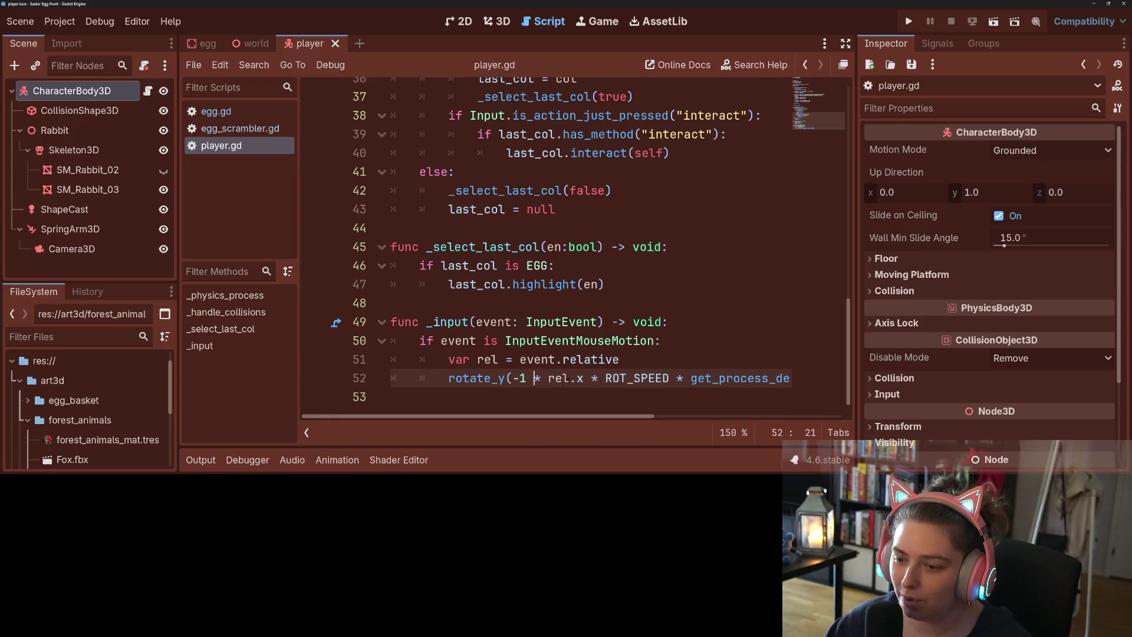
scroll(592, 406, right, 5)
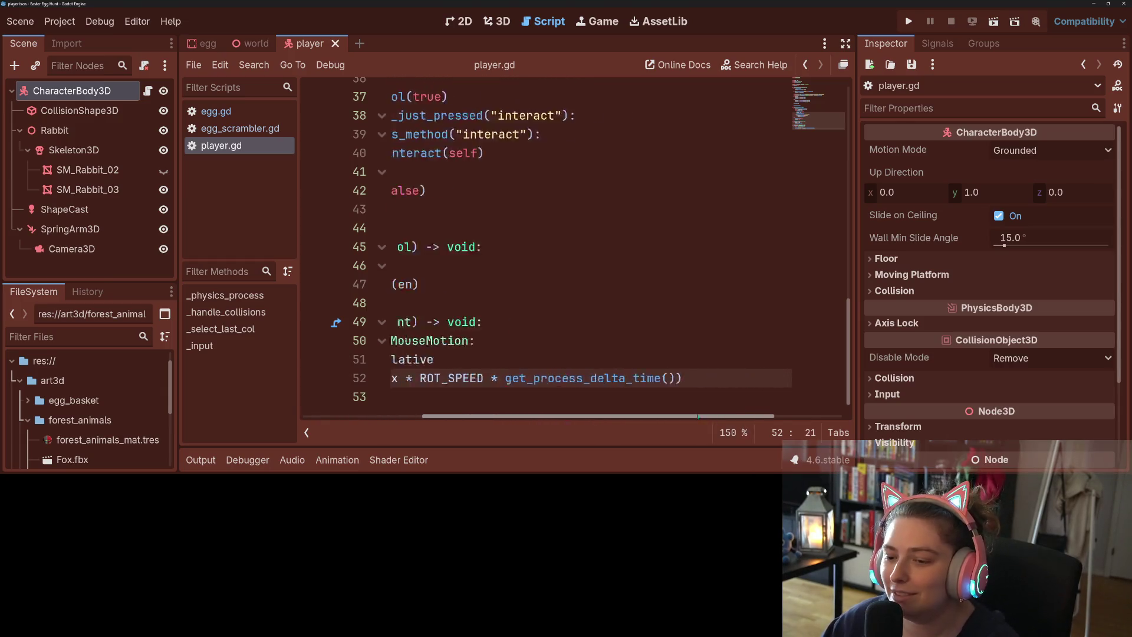
scroll(569, 408, left, 5)
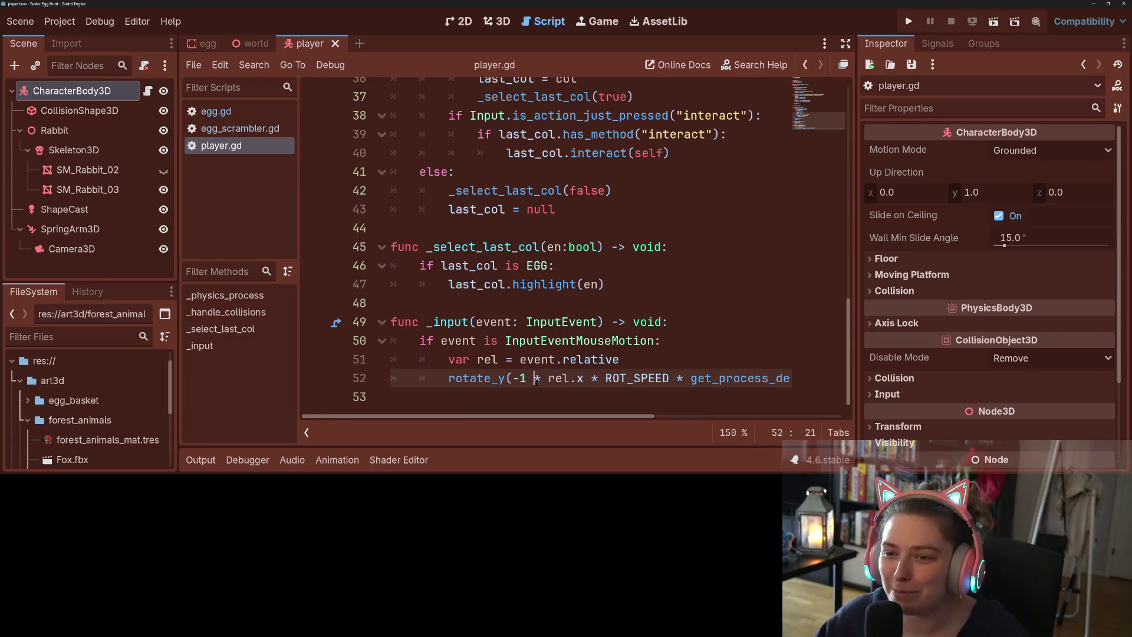
scroll(571, 263, up, 2)
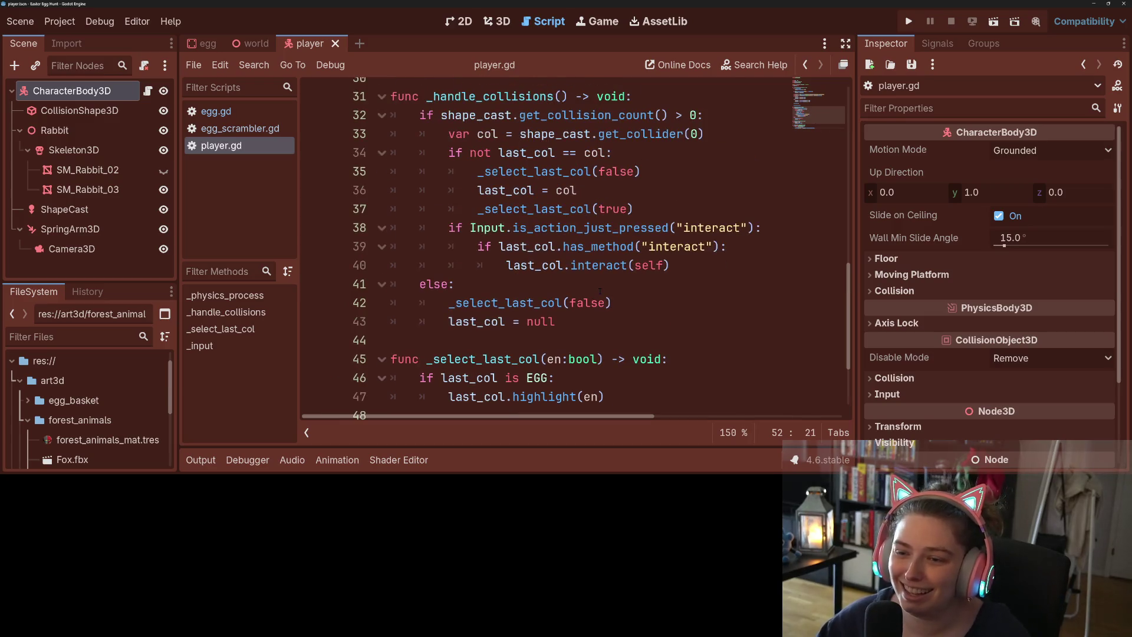
- Inspect the last_col has_method("interact") check and call on lines 39–40 of player.gd
click(563, 247)
double_click(542, 248)
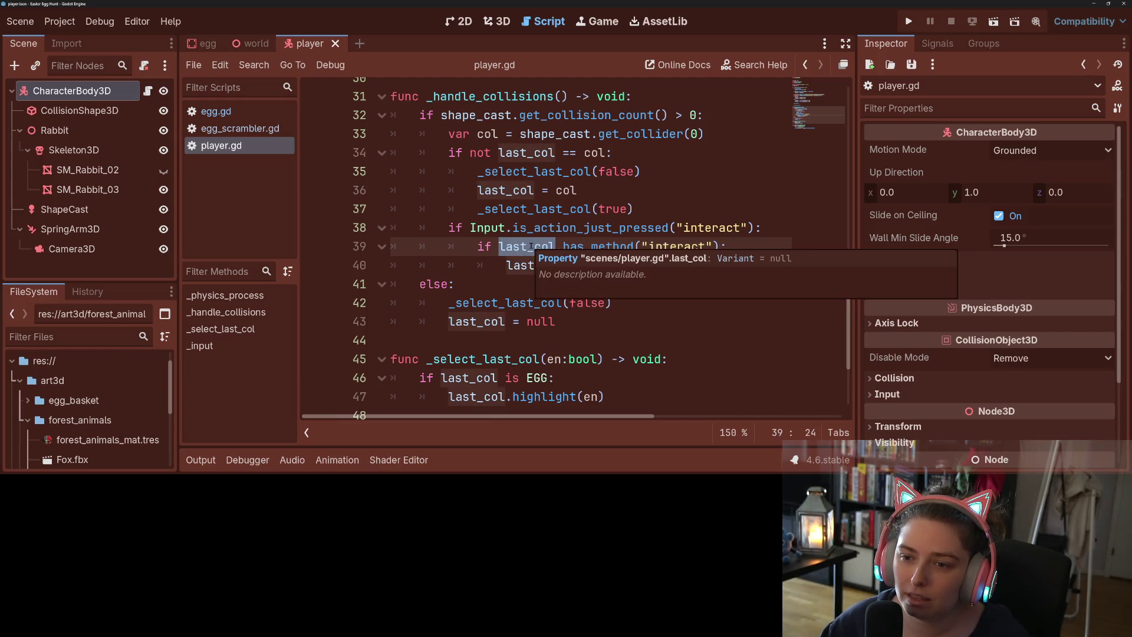
click(532, 247)
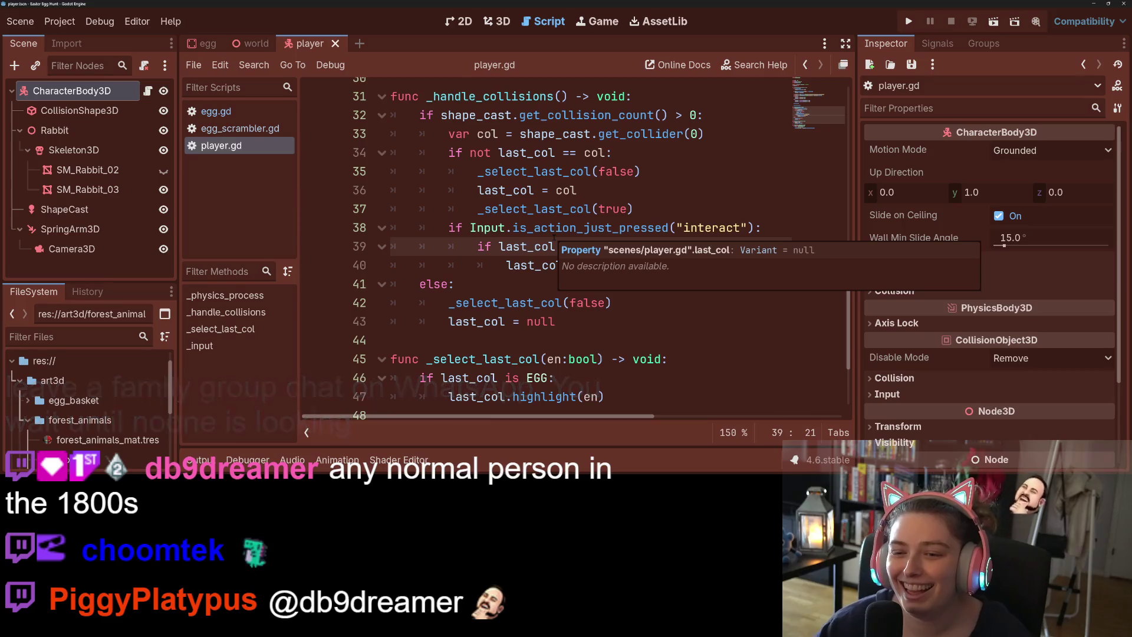
click(747, 269)
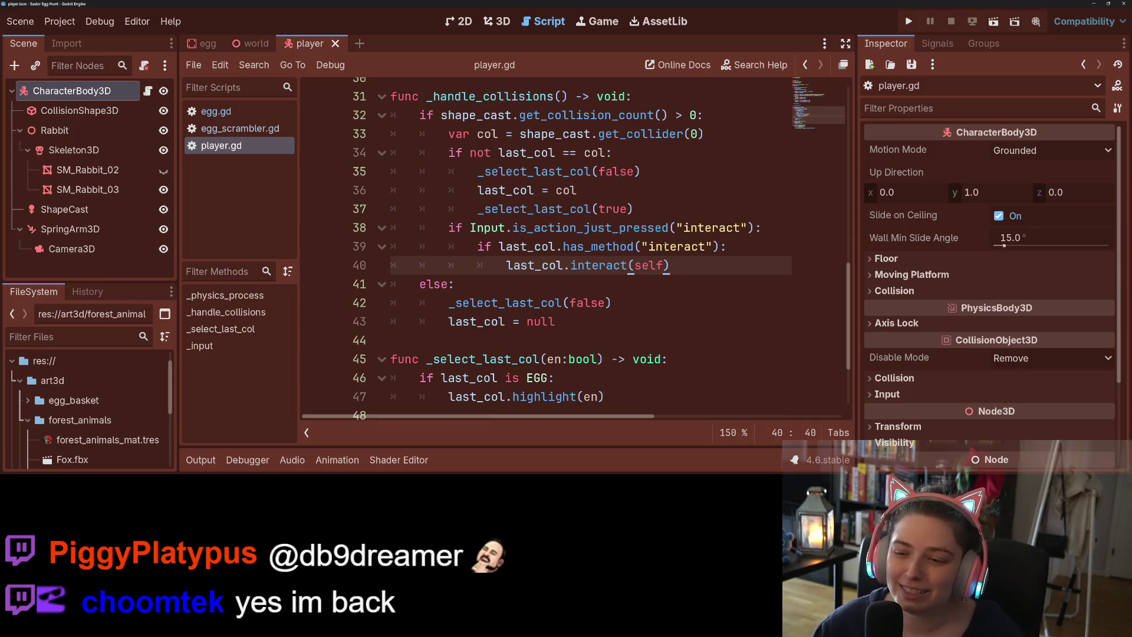
double_click(678, 246)
click(591, 247)
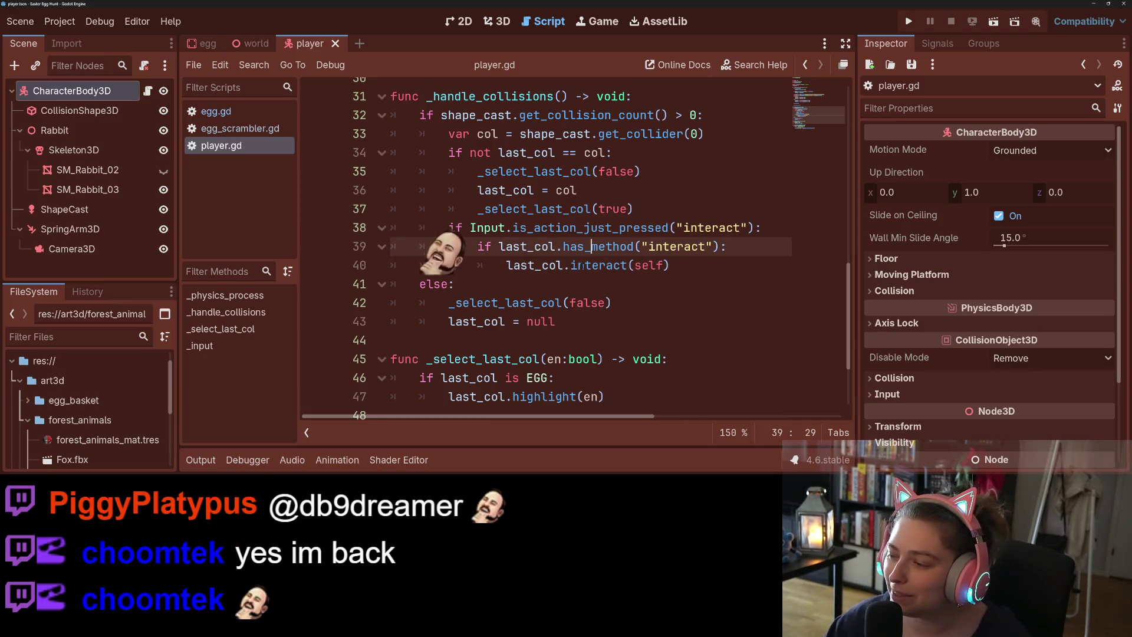
click(521, 266)
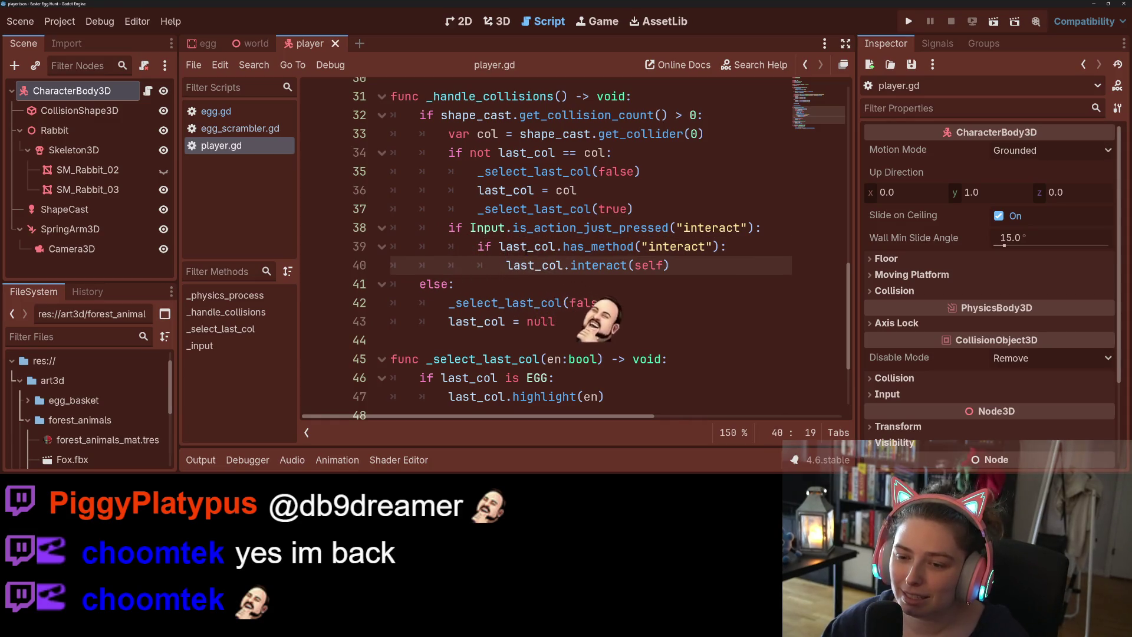
drag(555, 246, 720, 247)
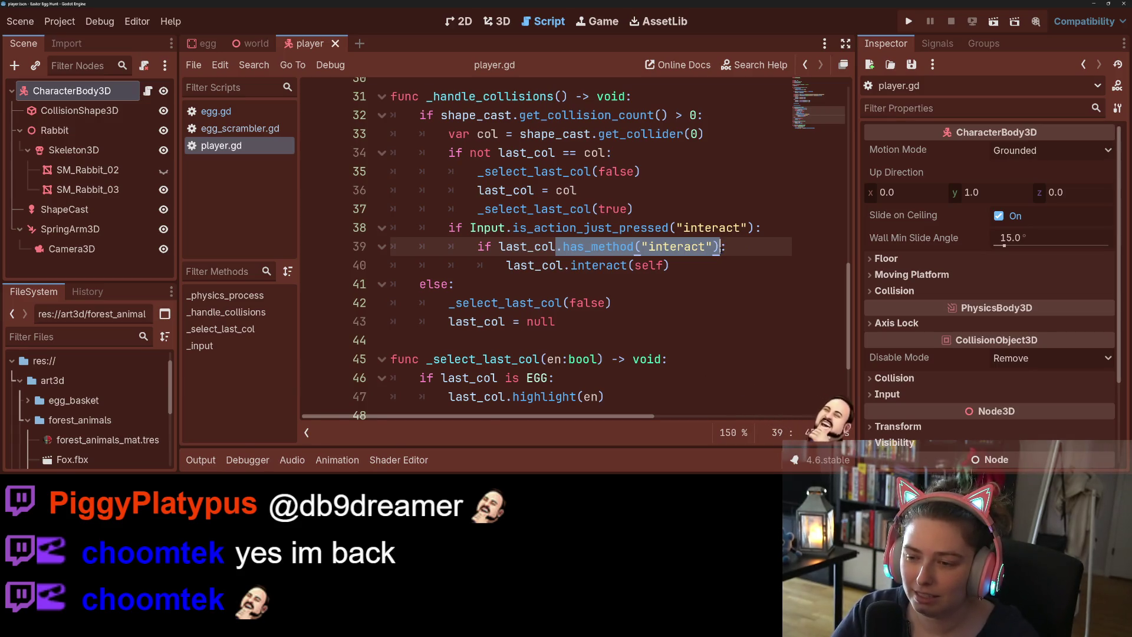
click(698, 321)
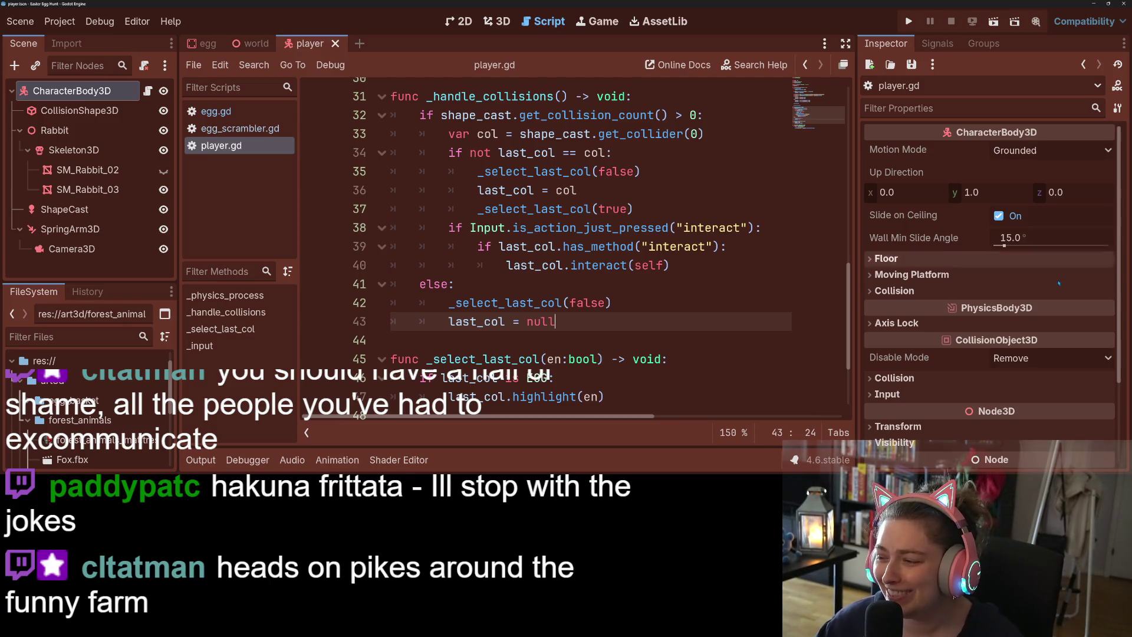
- Scroll back to line 52 and review the rotate_y mouse-turning call
scroll(625, 306, down, 2)
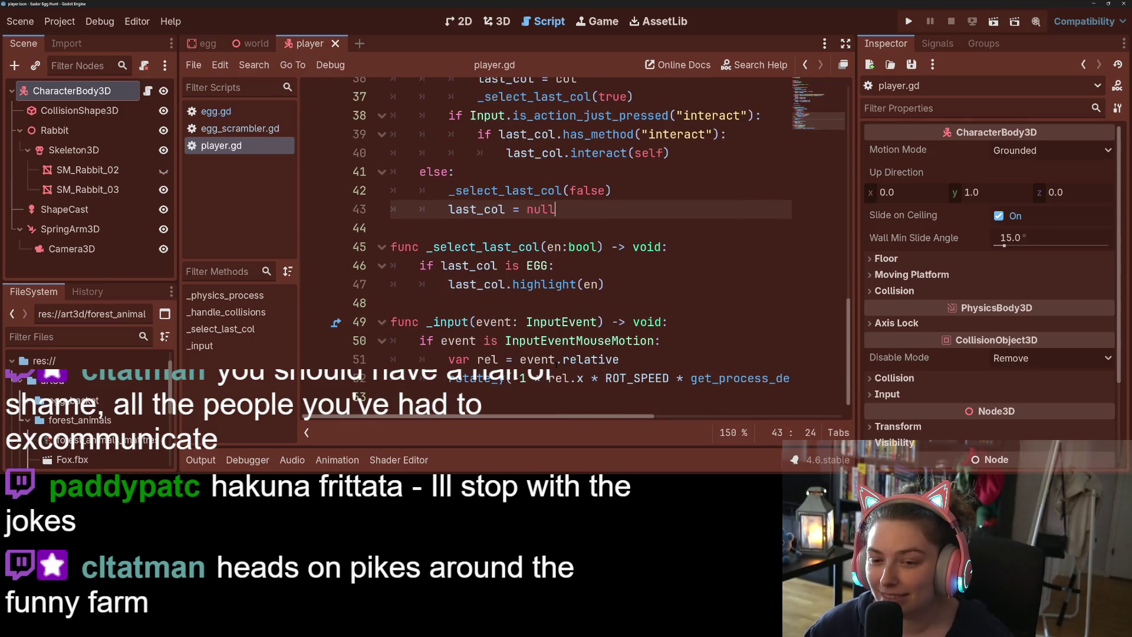
click(506, 378)
scroll(506, 378, up, 1)
scroll(506, 378, up, 10)
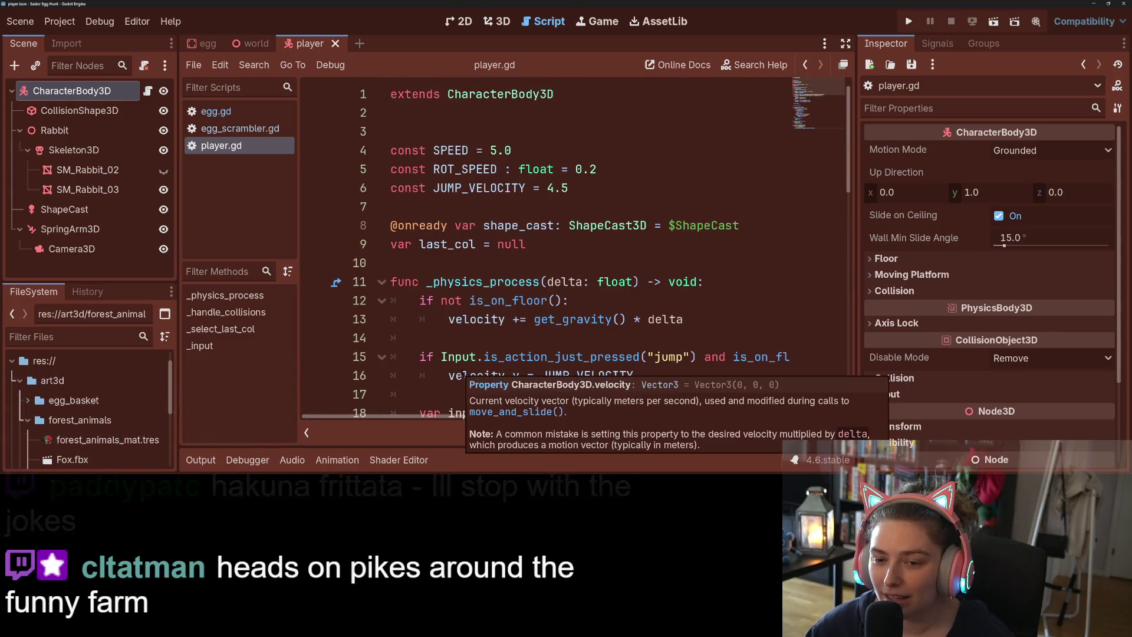
scroll(462, 371, down, 4)
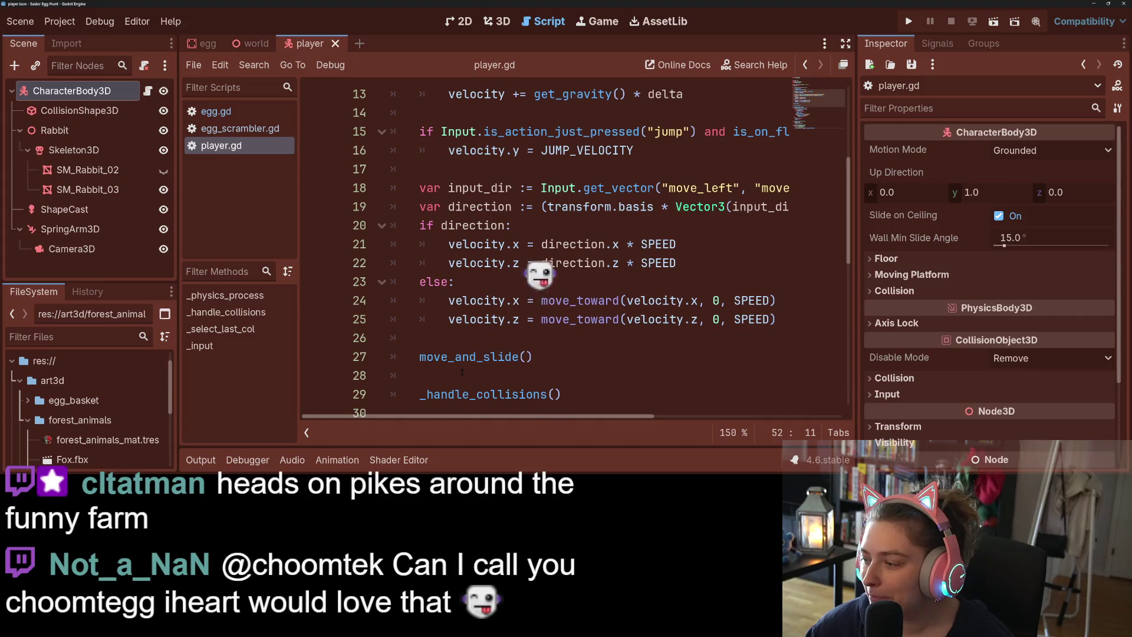
scroll(462, 371, down, 4)
scroll(462, 371, down, 4)
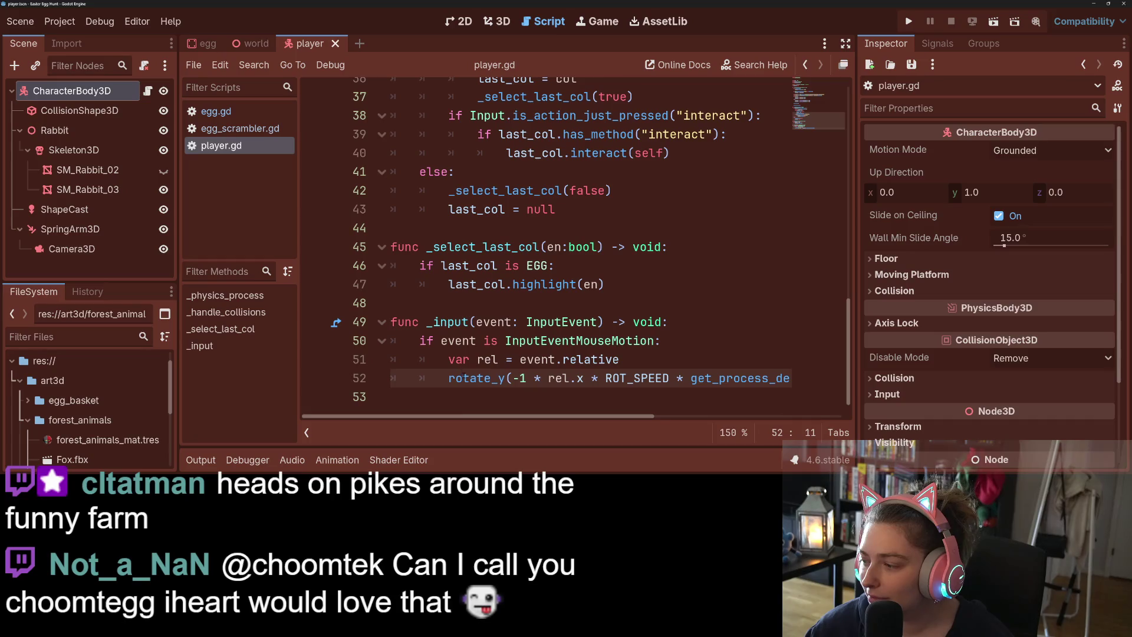
- Add an 'elif event is InputEventKey:' branch below the mouse-motion check in _input
click(464, 394)
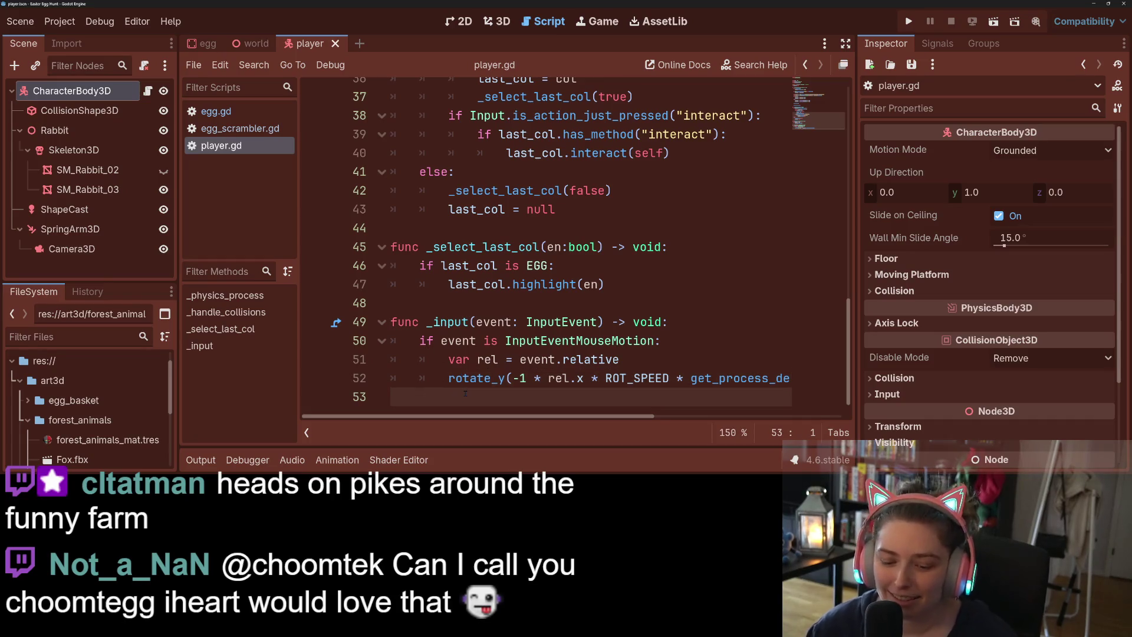
key(Tab)
text(el)
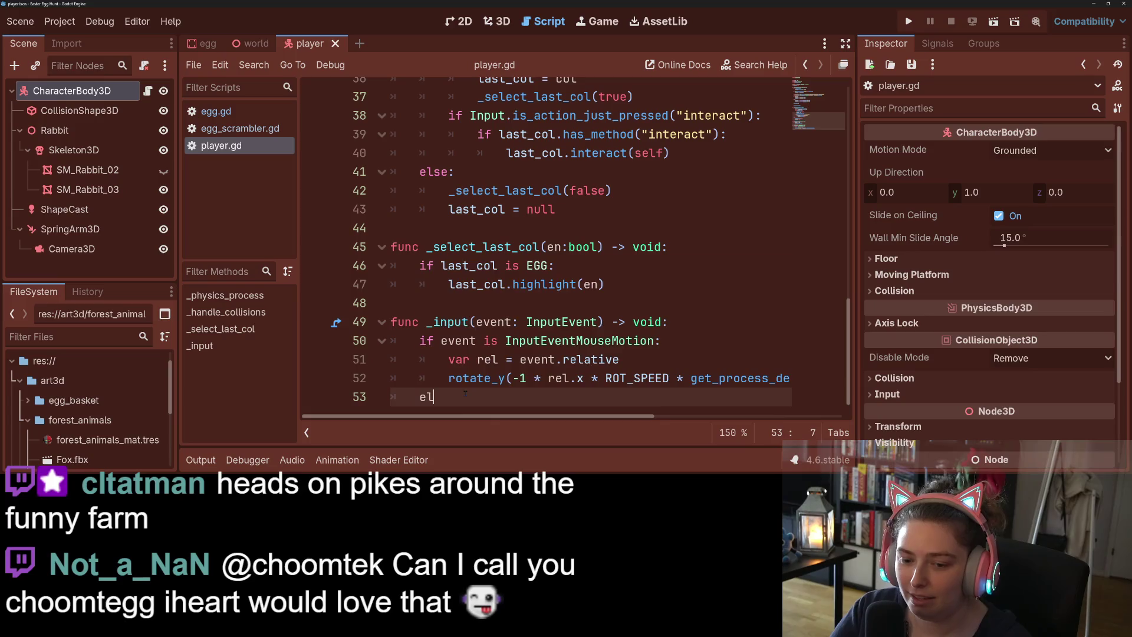
text(if event is )
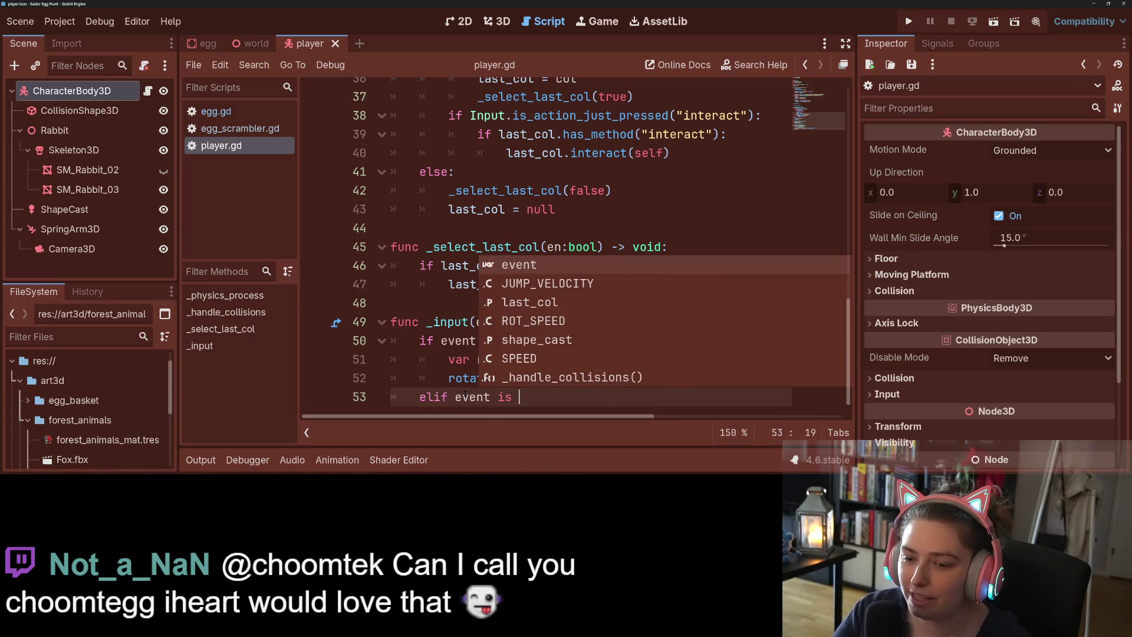
text(ke)
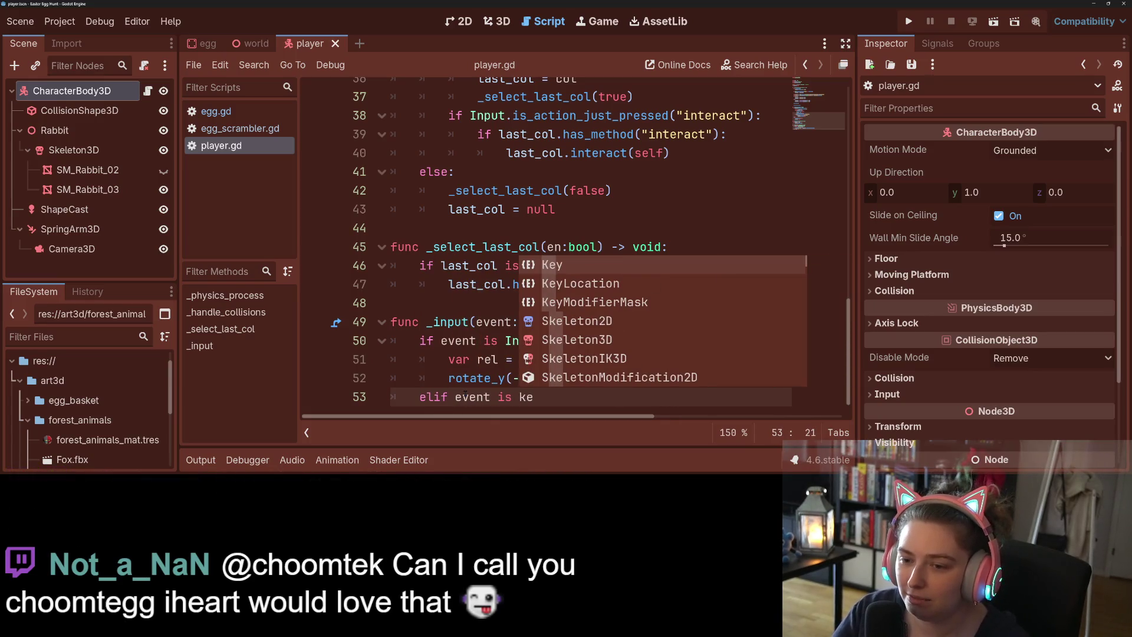
key(BackSpace)
key(BackSpace)
text(on)
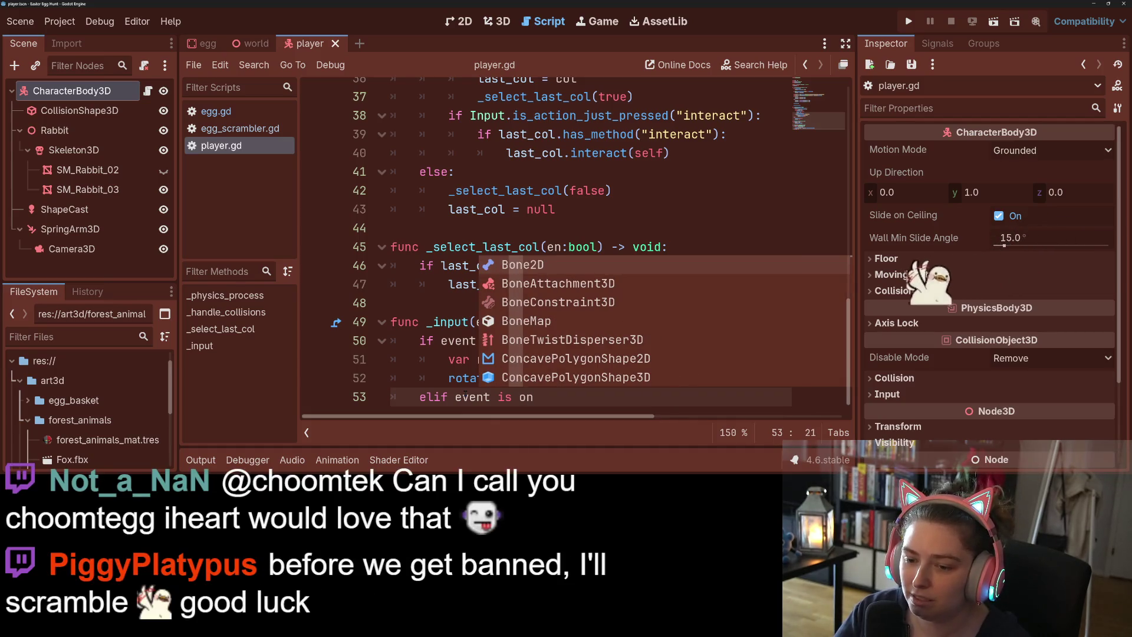
key(BackSpace)
key(BackSpace)
text(inputke)
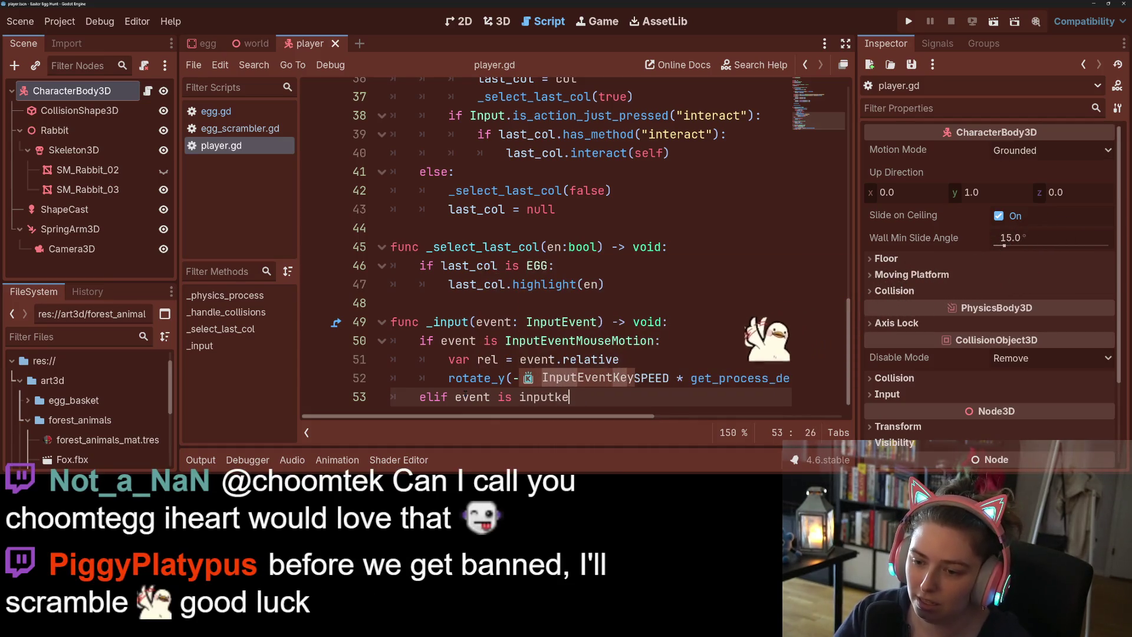
key(Return)
text(:)
key(Return)
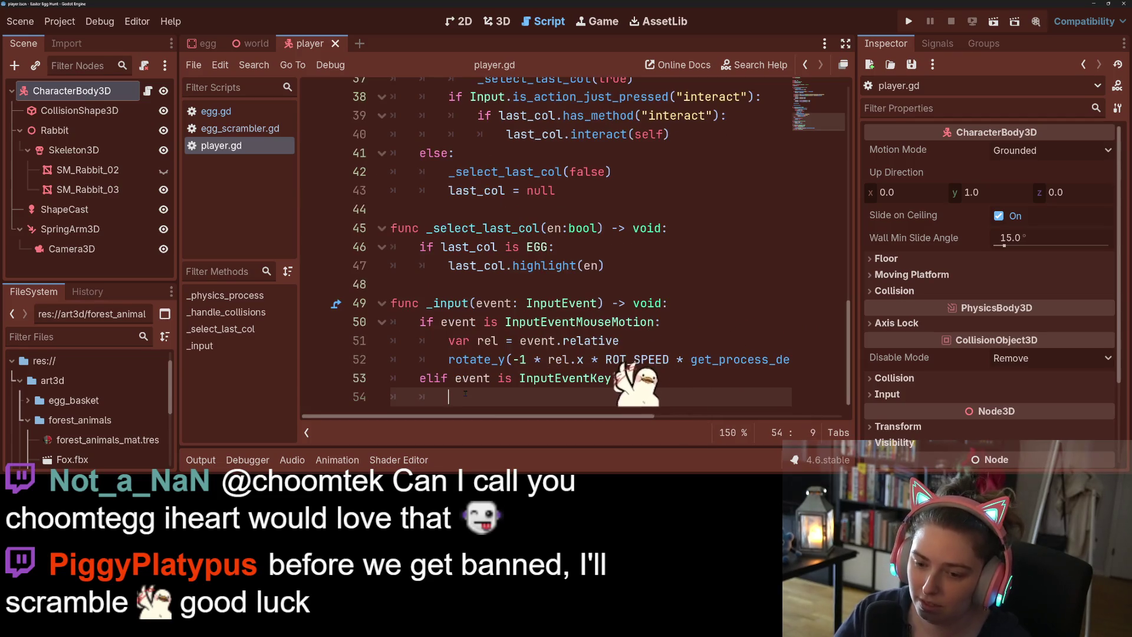
- Inside it, add 'if event.keycode == KEY_ESCAPE:' with an indented body line
text(if event.)
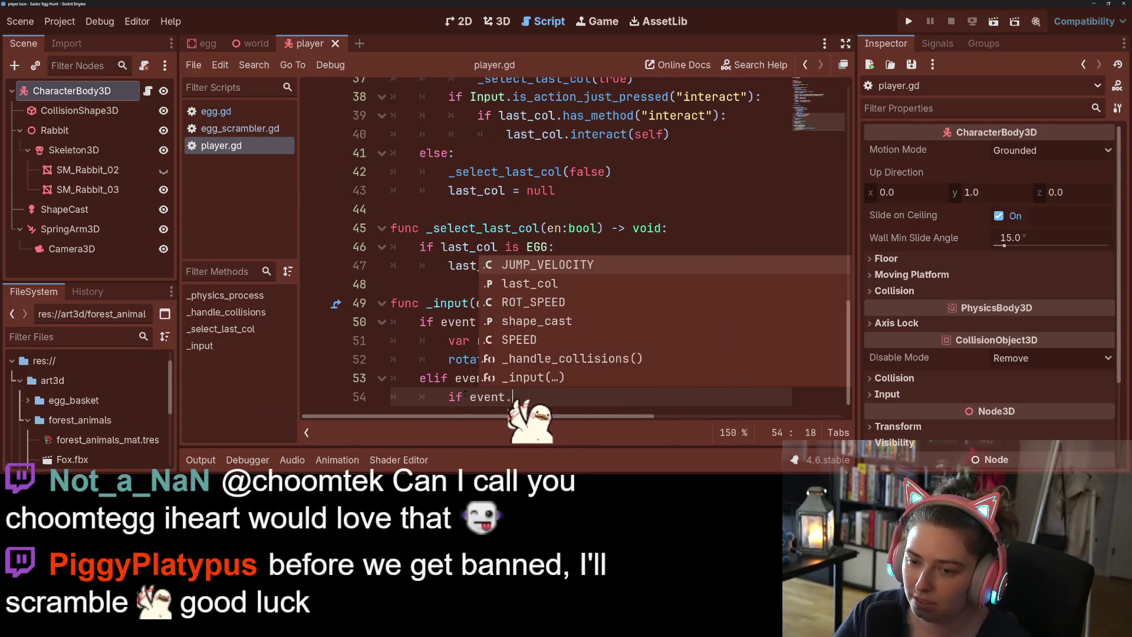
text(keycode )
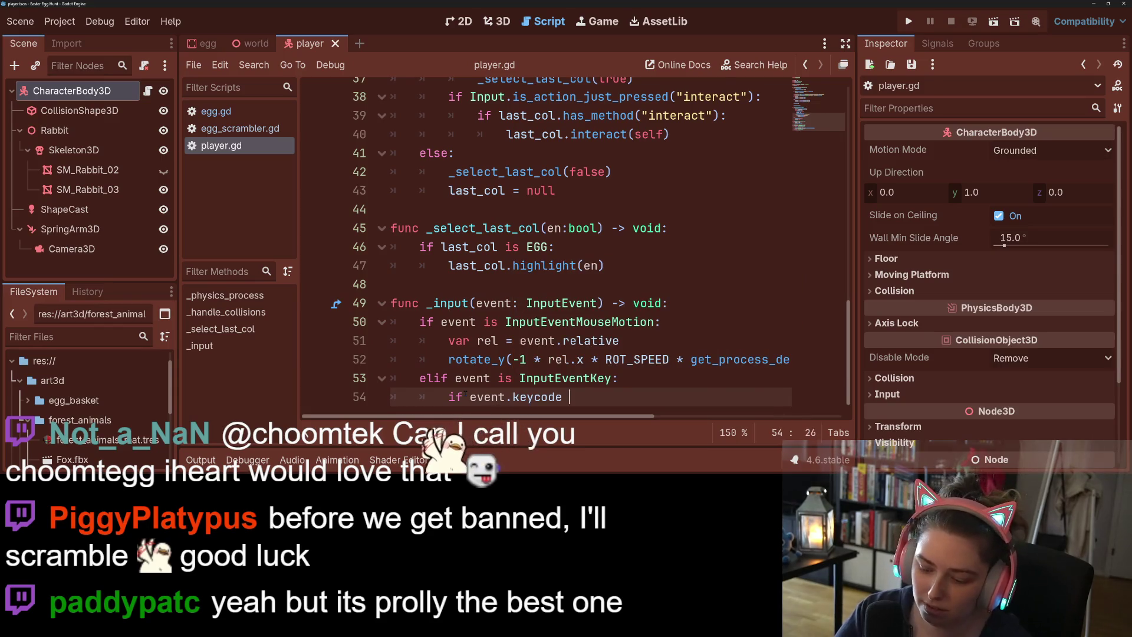
text(== E)
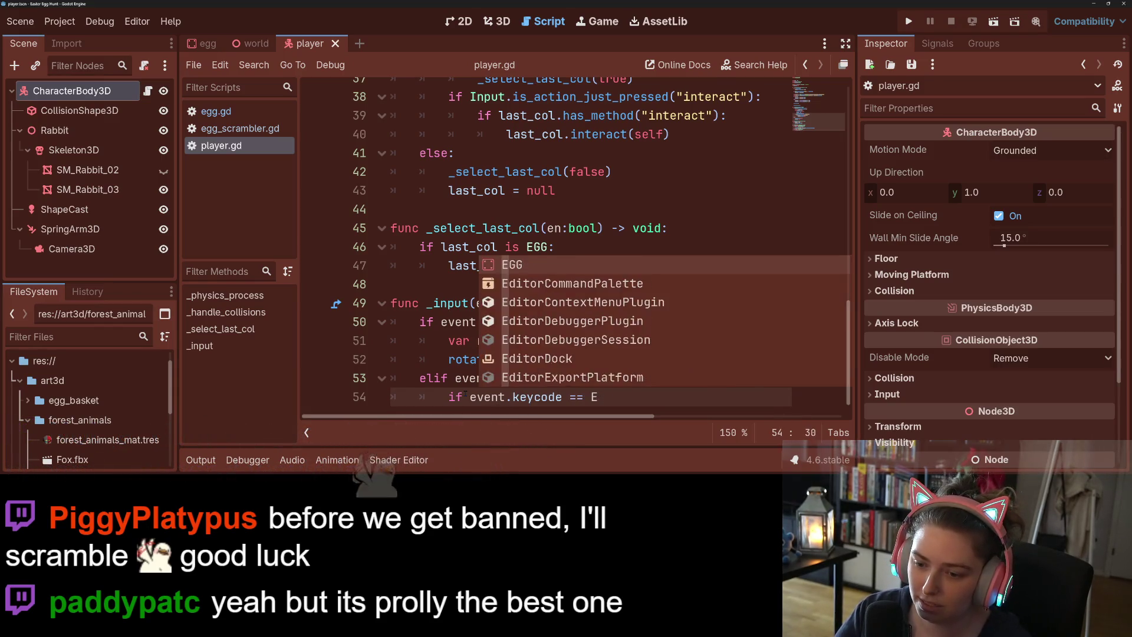
key(BackSpace)
text(KEY)
key(Escape)
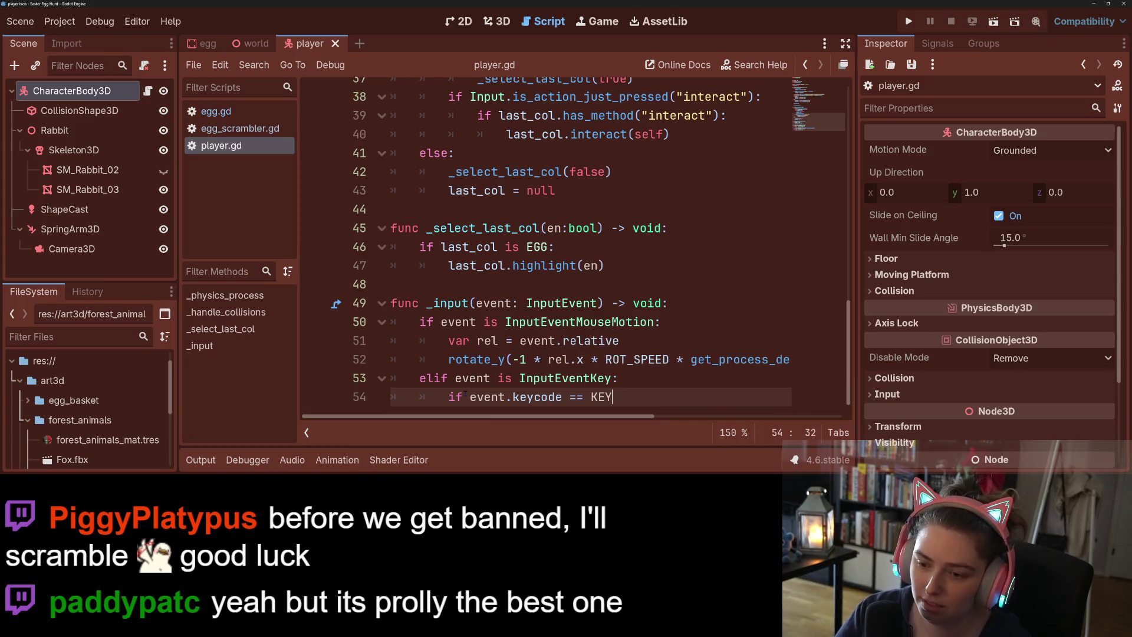
text(_ES)
key(Return)
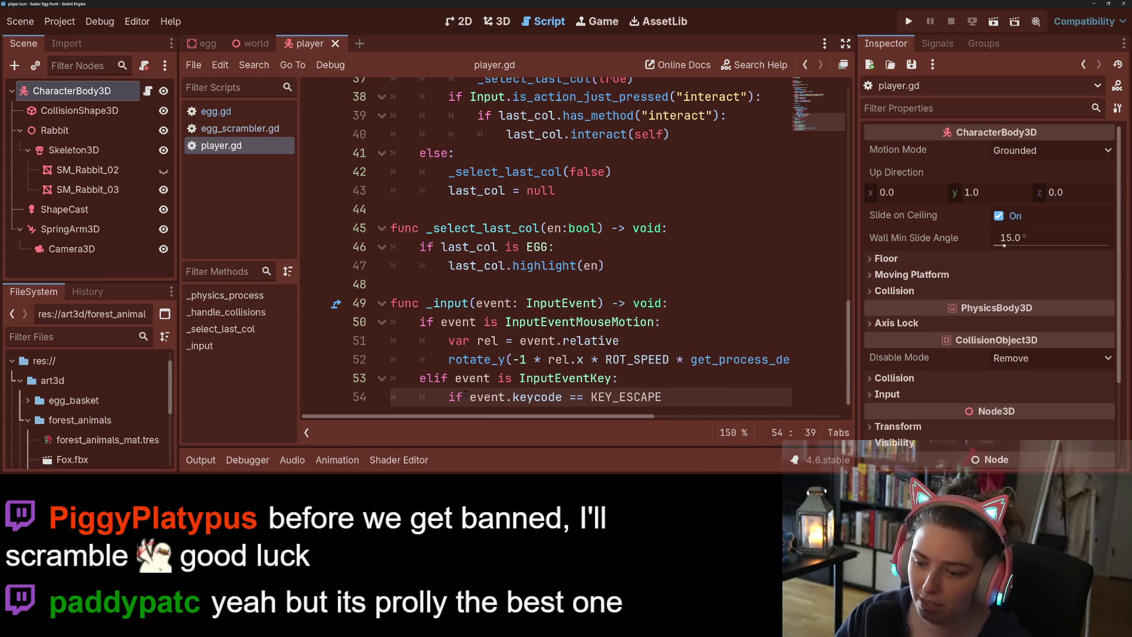
text(:)
key(Return)
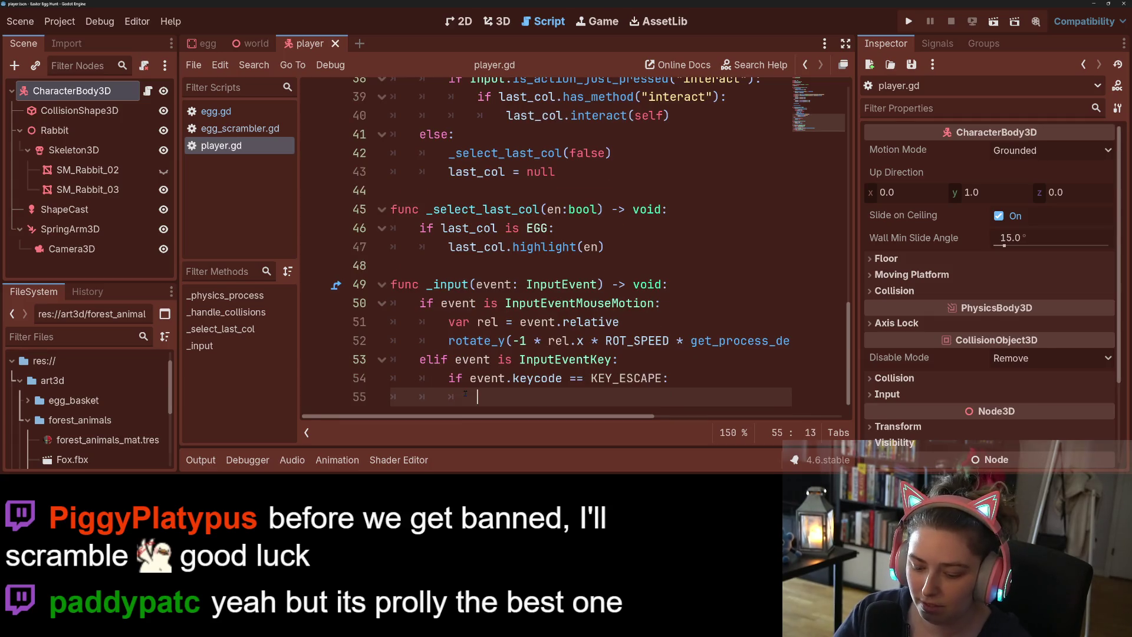
- Set Input.mouse_mode = Input.MOUSE_MODE_VISIBLE in the Escape branch and save the script
text(Input.mou)
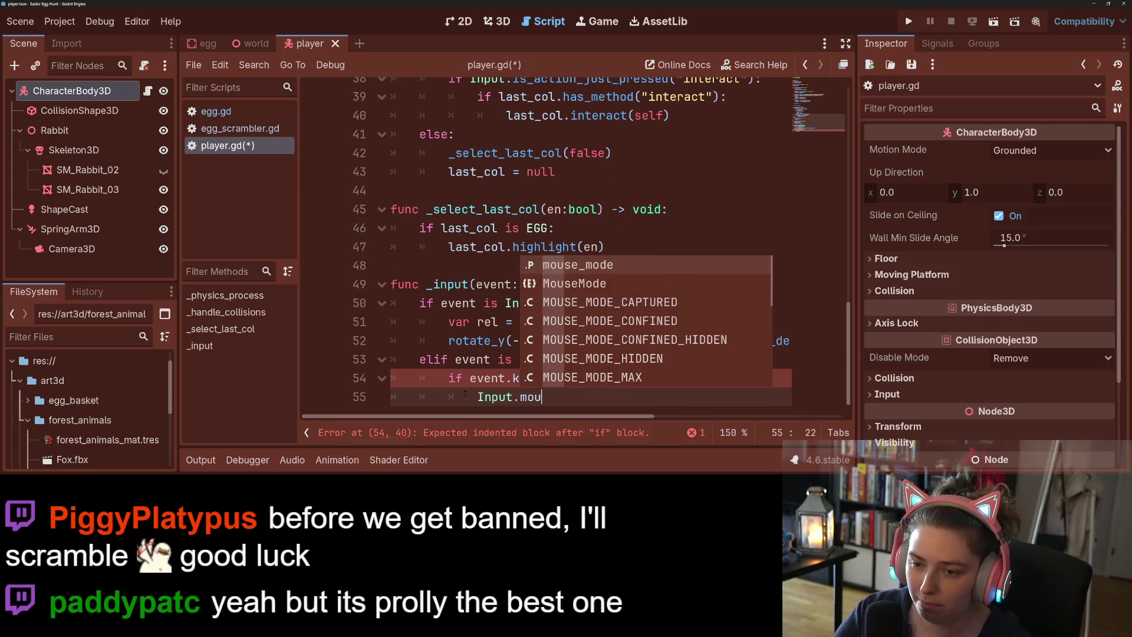
key(Return)
text(=)
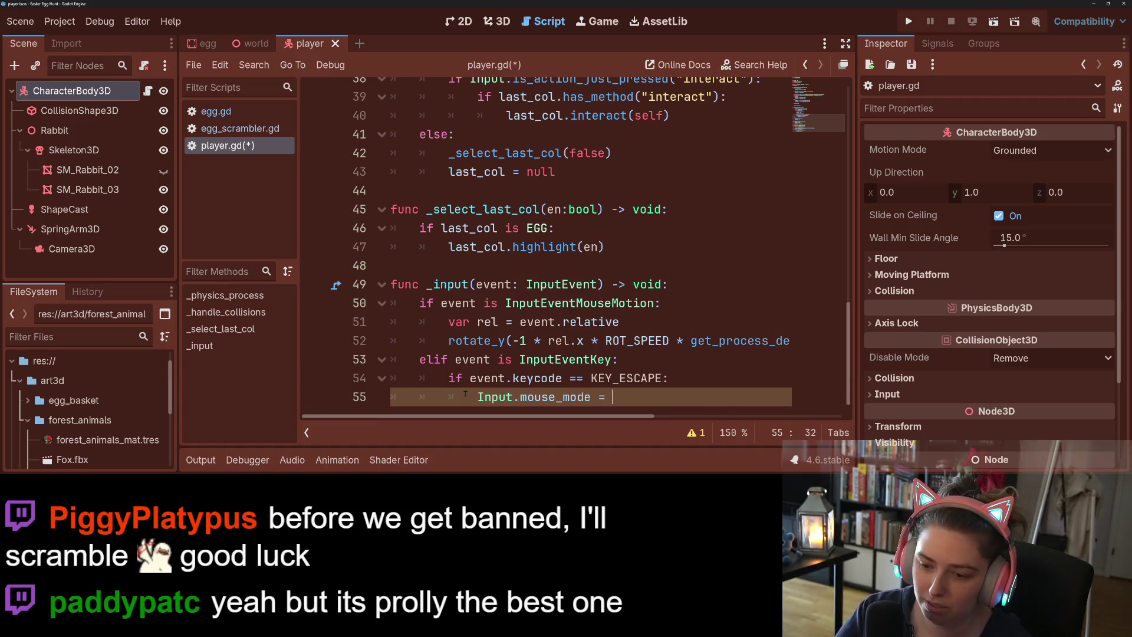
key(Down)
key(Down)
key(Down)
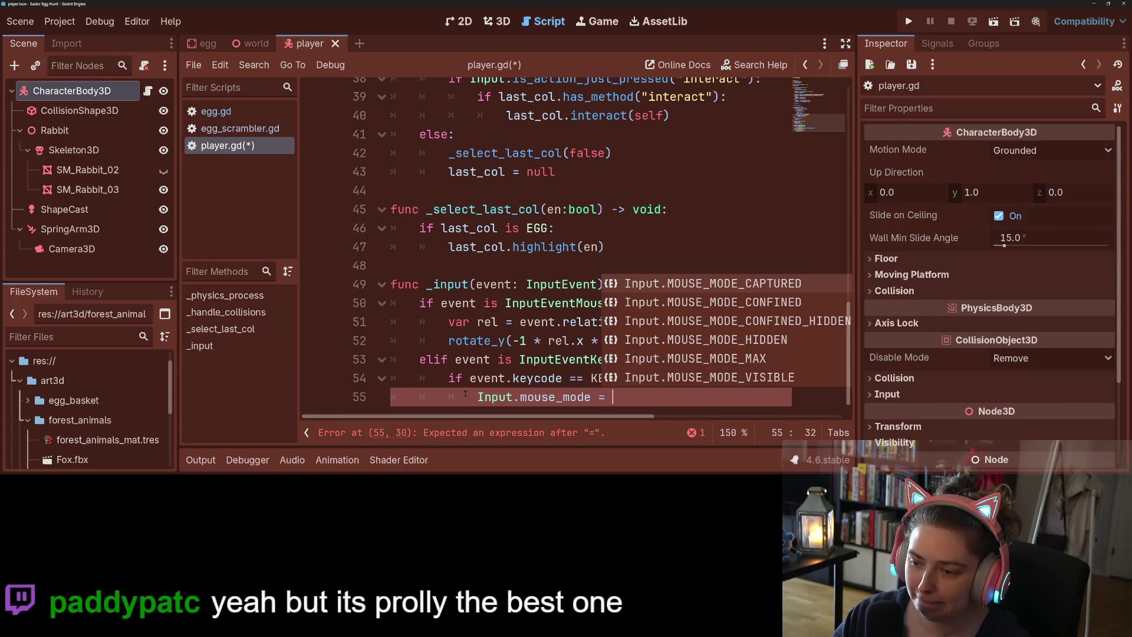
key(Return)
key(ctrl+s)
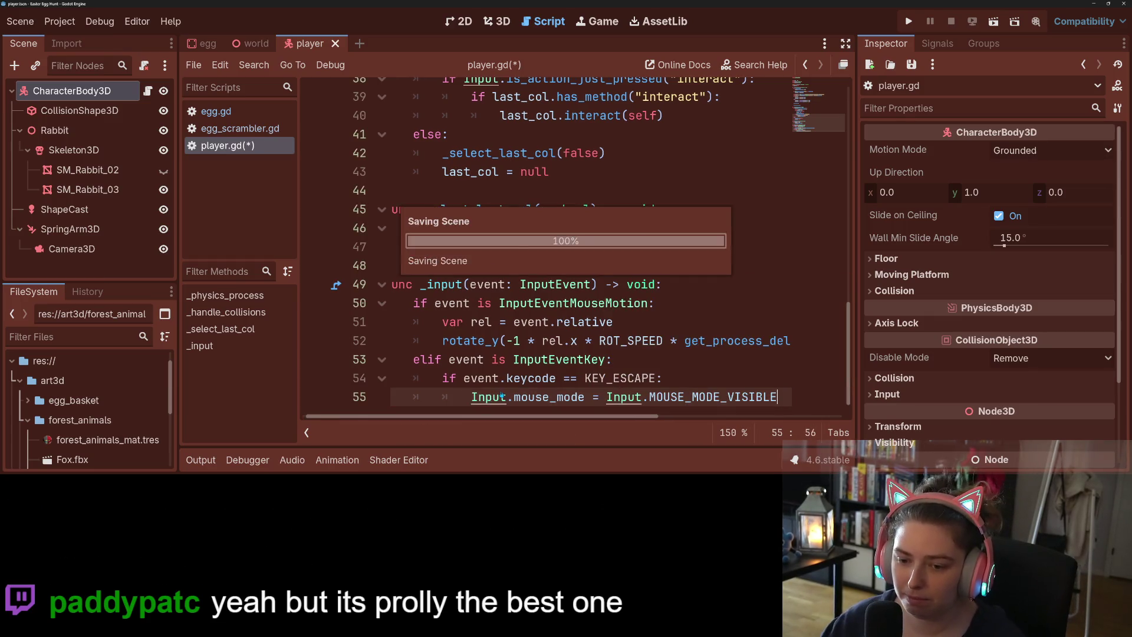
- Select the new mouse mode line to review it, then switch to the world scene
click(506, 341)
scroll(531, 406, left, 1)
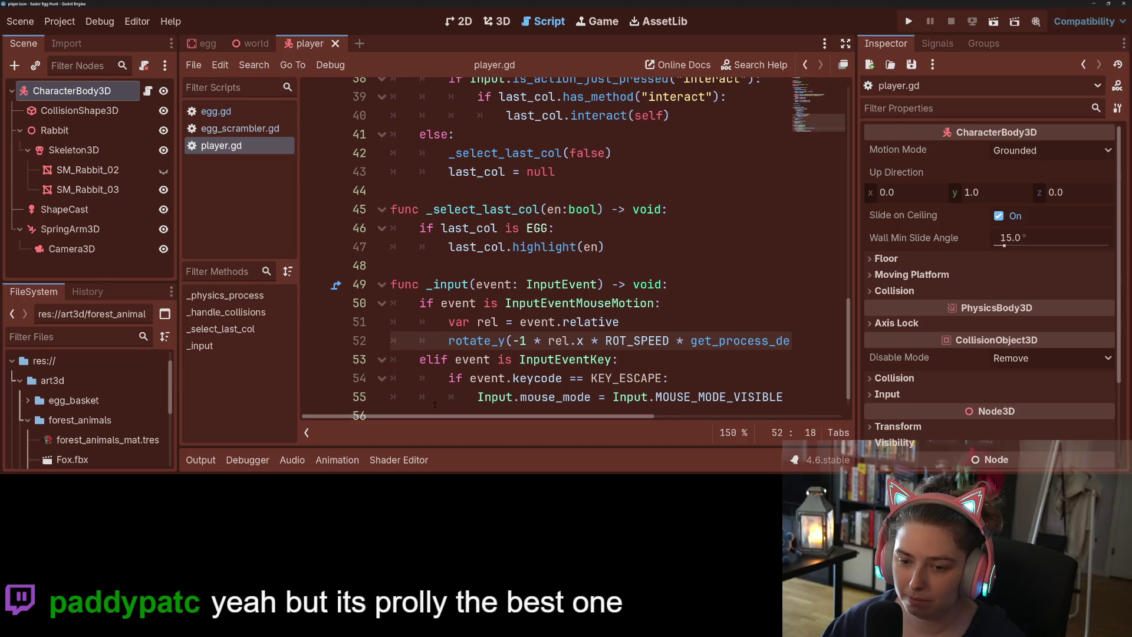
click(567, 379)
drag(474, 397, 781, 397)
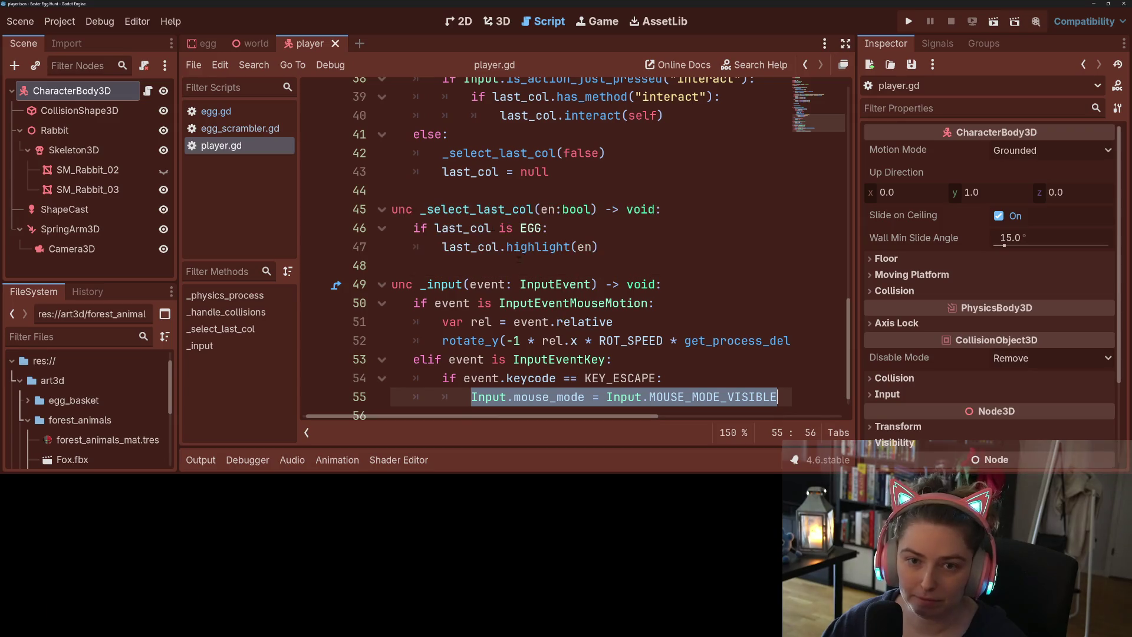
click(251, 43)
- Add a Button child node under the World node in the world scene
click(83, 94)
right_click(83, 99)
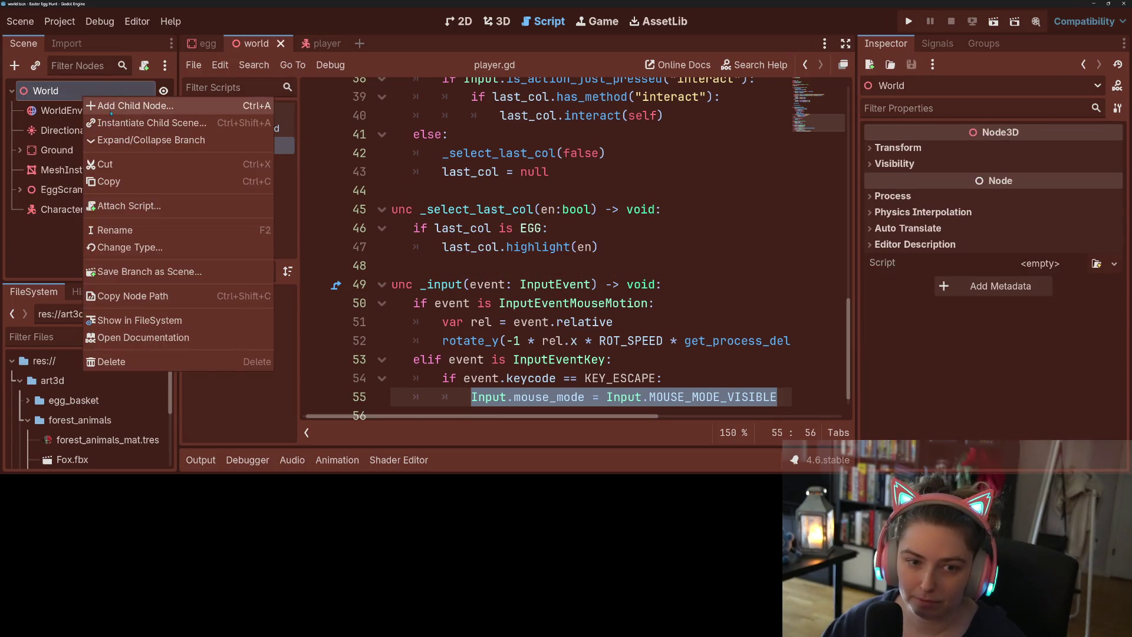
click(111, 106)
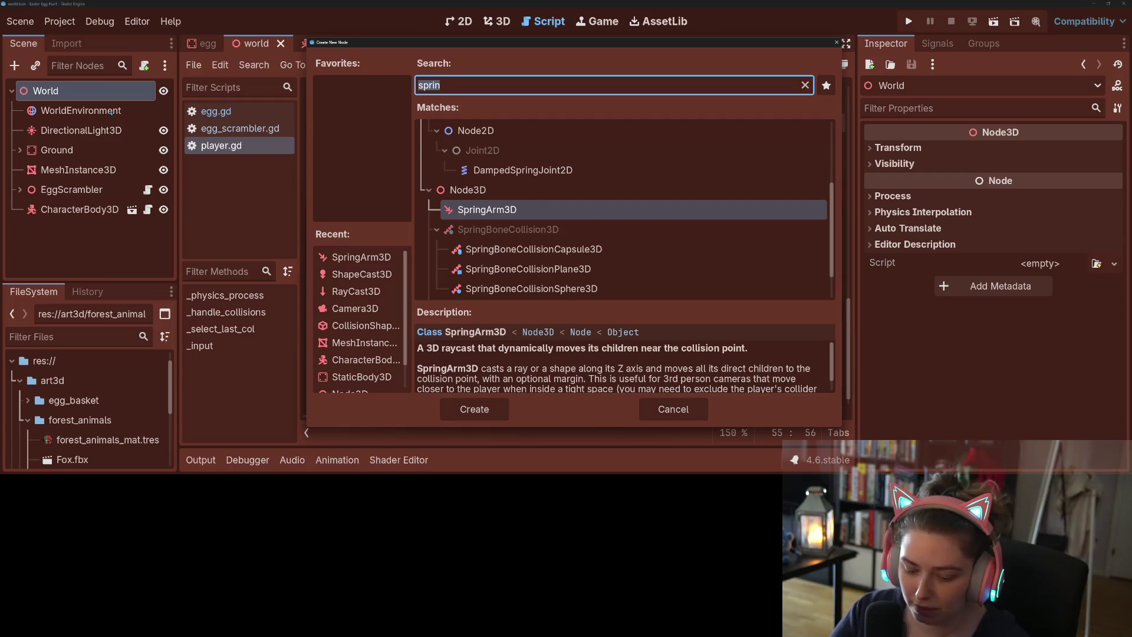
text(button)
key(Return)
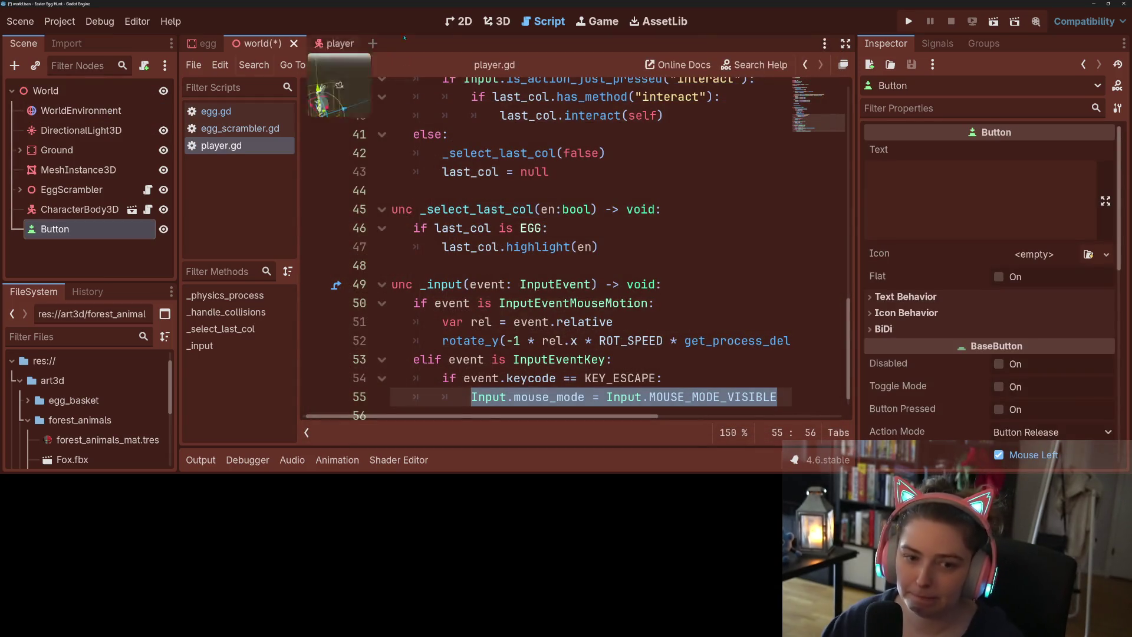
- Stretch the button across the whole screen with an anchor preset and save the scene
click(459, 21)
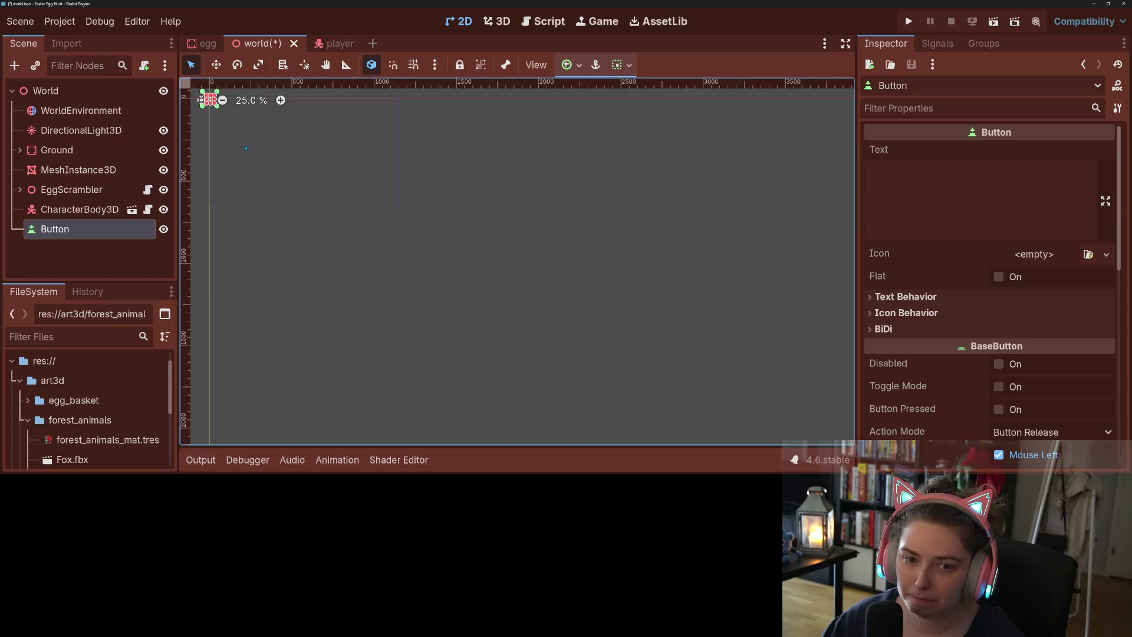
click(571, 64)
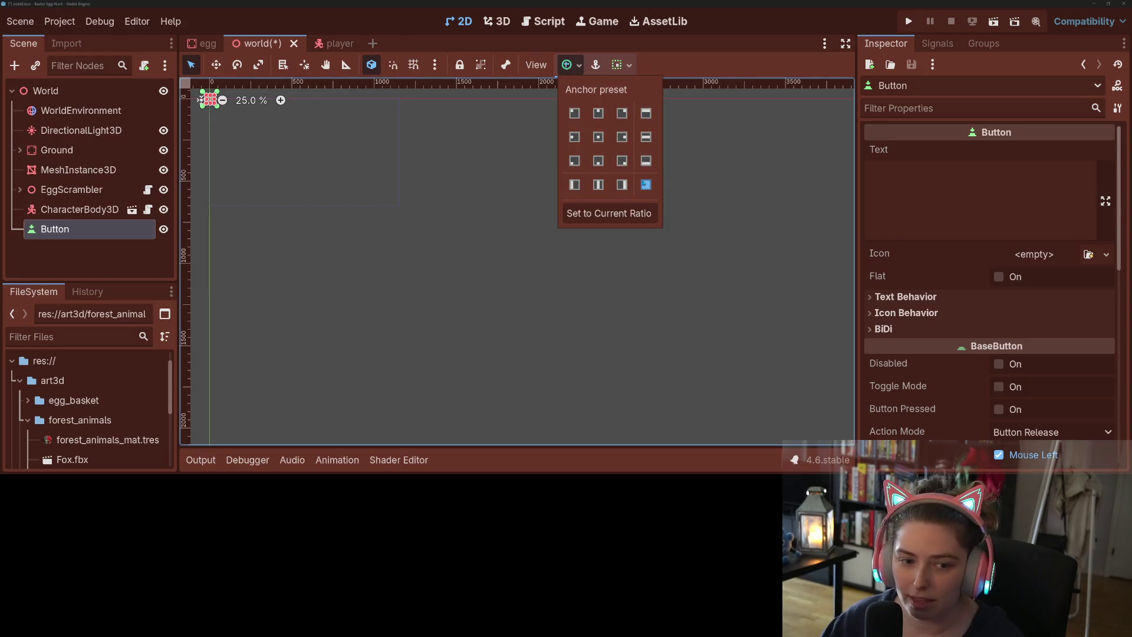
click(645, 185)
key(ctrl+s)
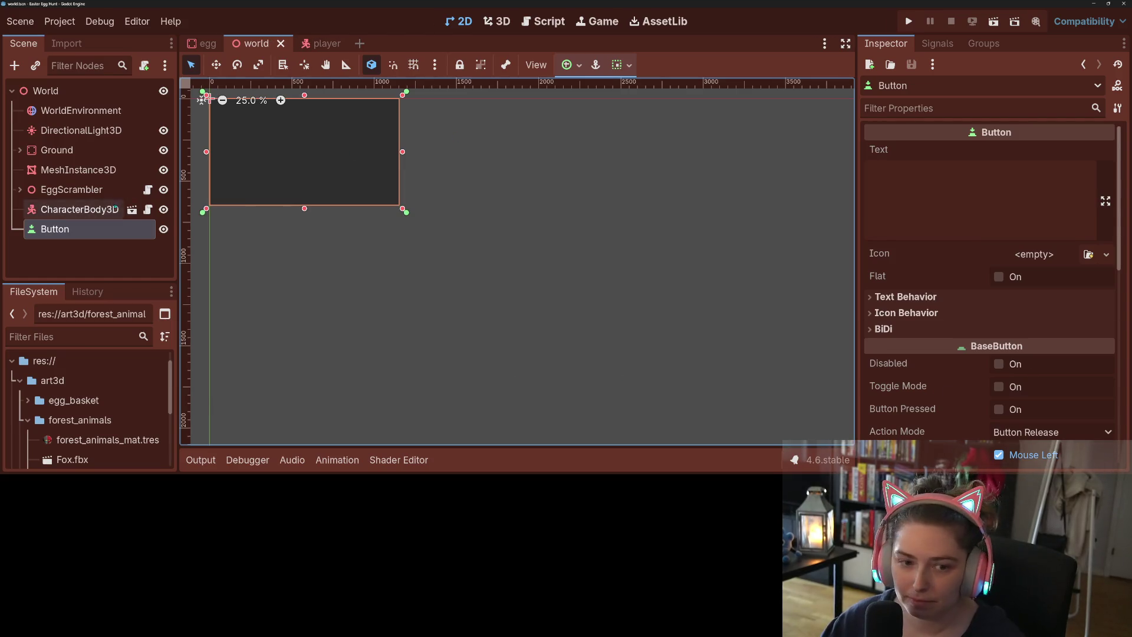
- Rename the Button node to MouseCaptureBtn
right_click(83, 229)
click(139, 222)
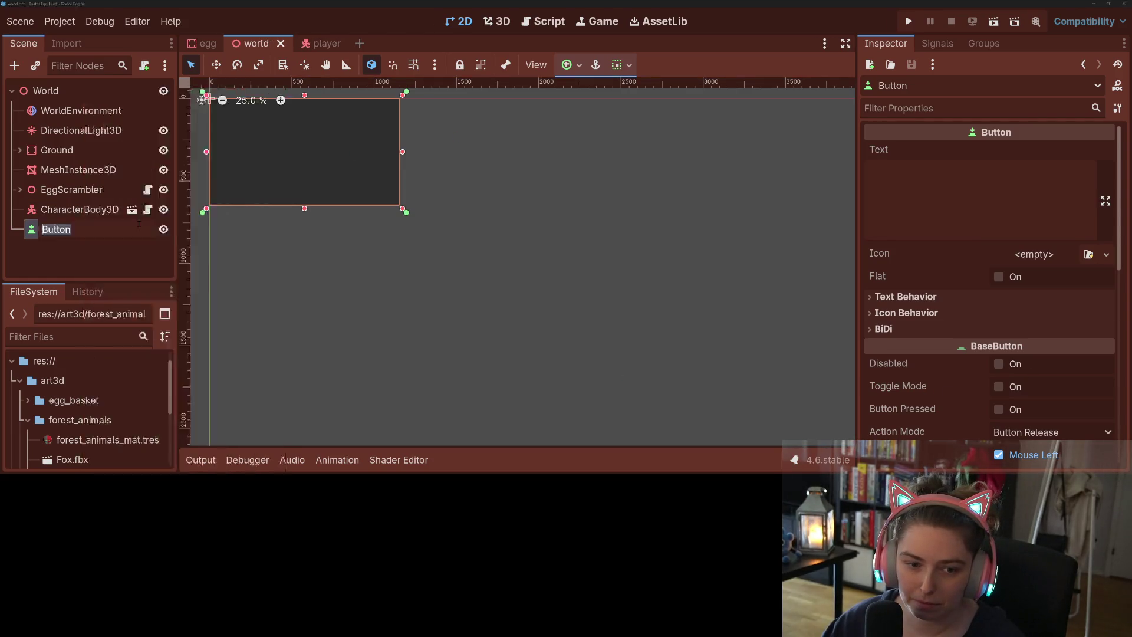
text(Mouse)
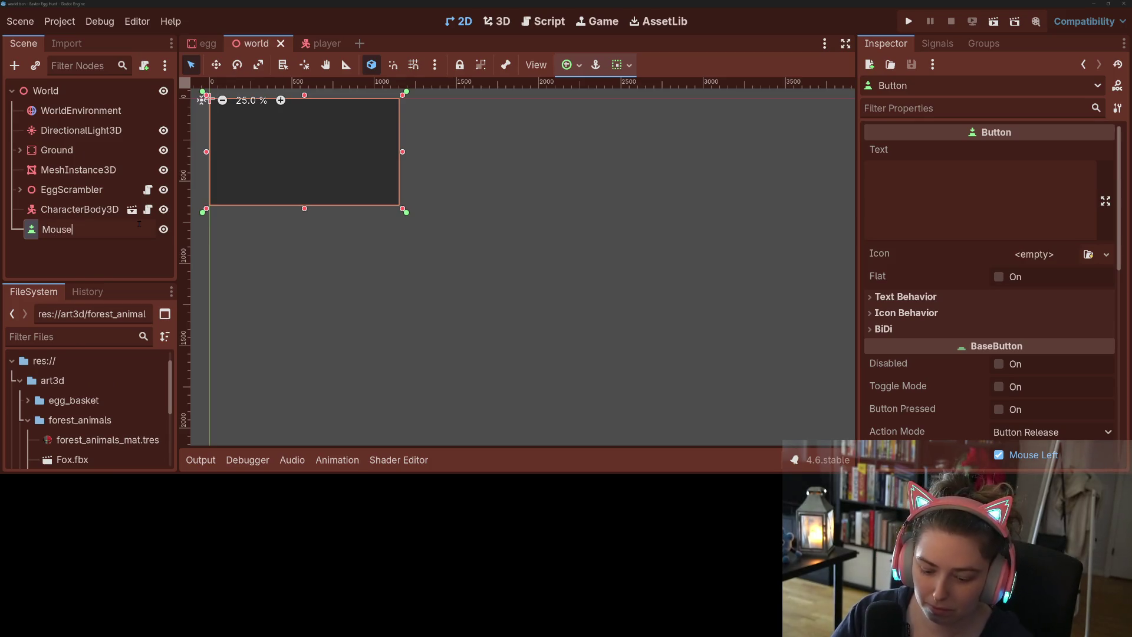
text(CaptureBtn)
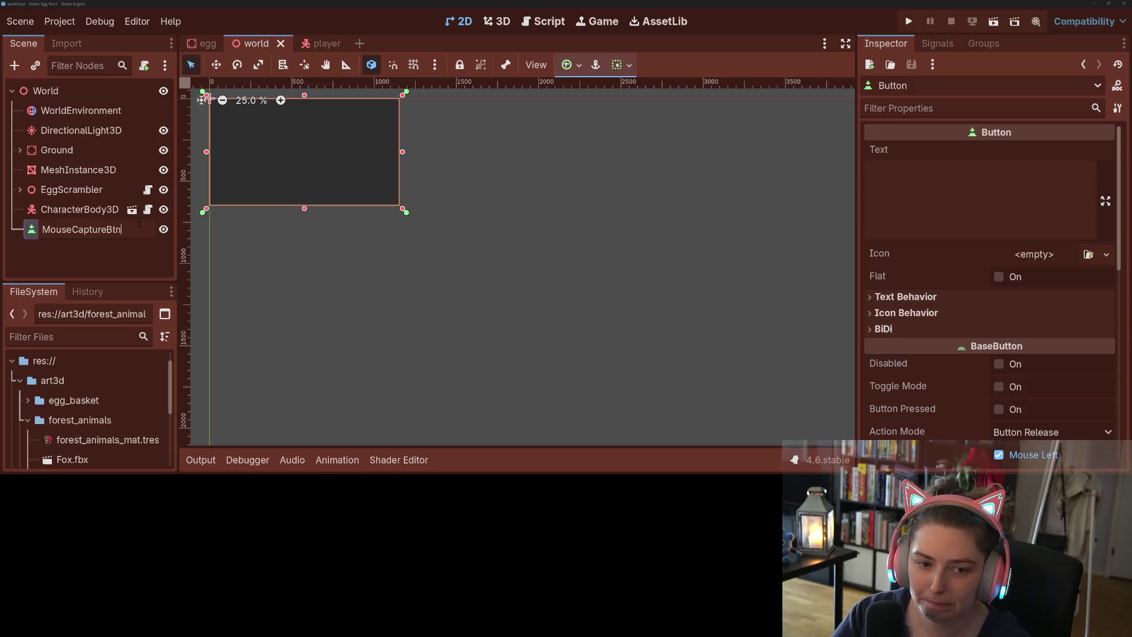
key(Return)
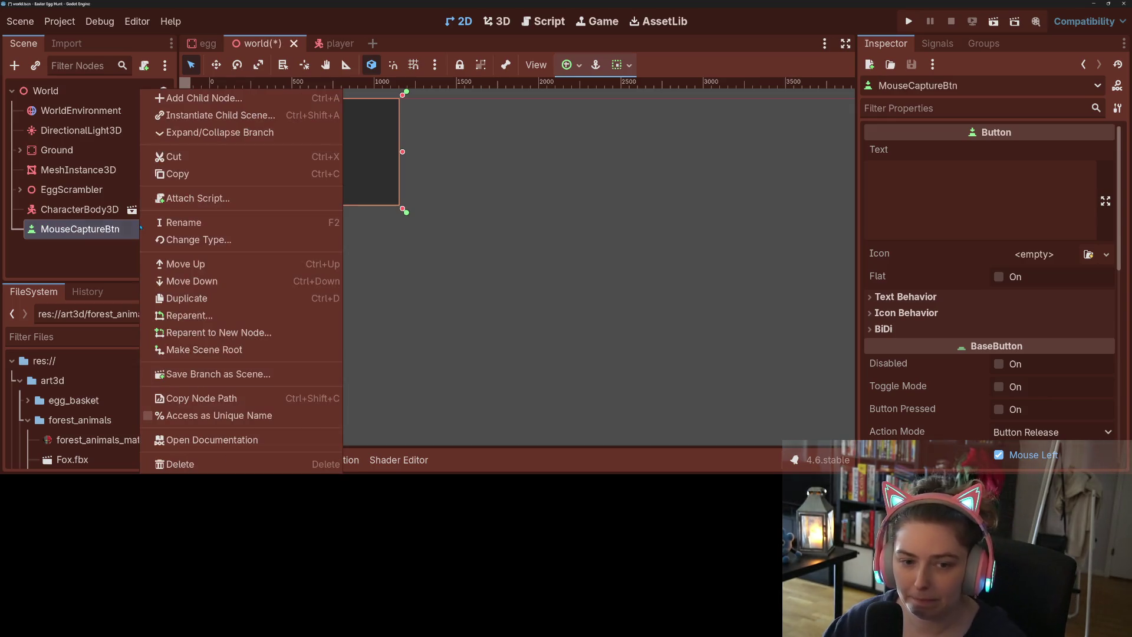
- Attach a new script, mouse_capture_btn.gd, to MouseCaptureBtn
right_click(140, 229)
click(190, 198)
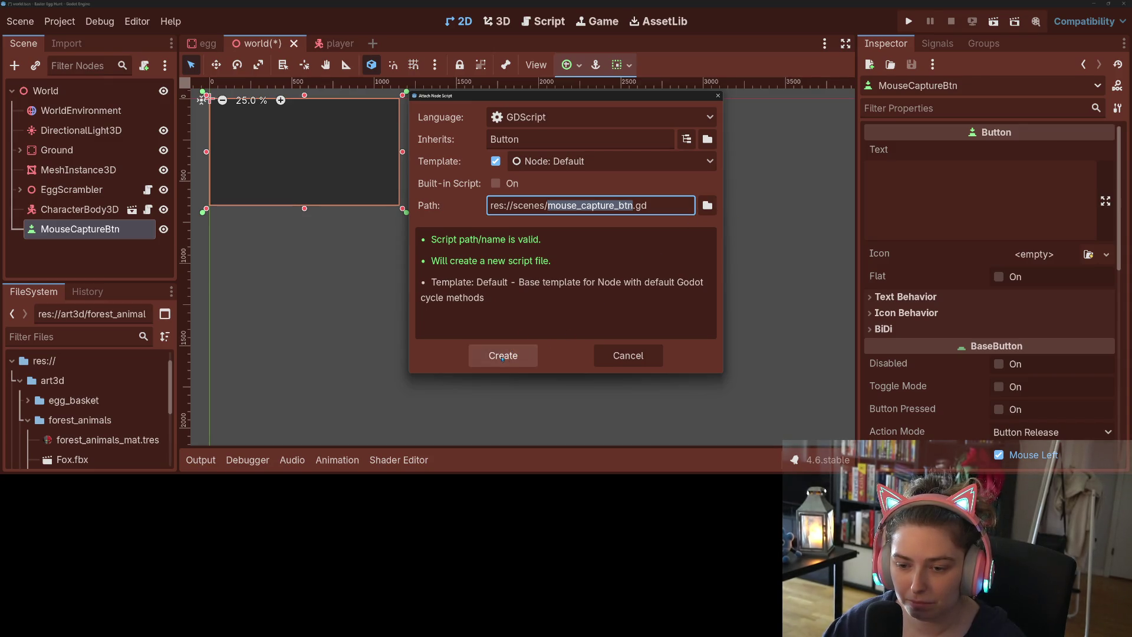
click(502, 355)
- Write a _pressed() function setting Input.mouse_mode to MOUSE_MODE_CAPTURED
text(press)
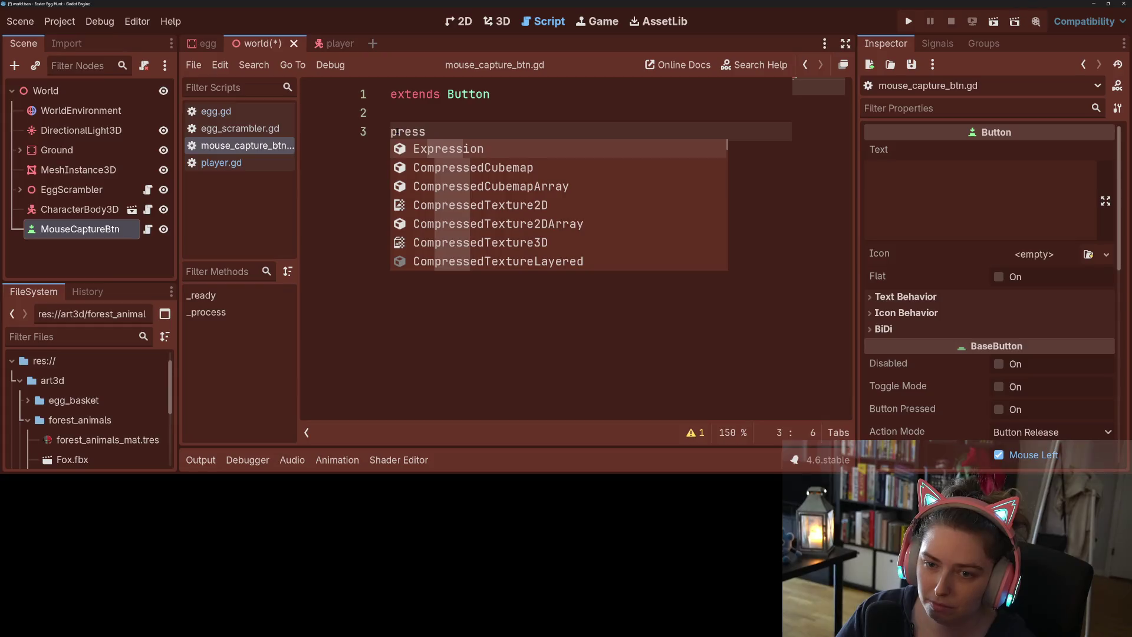
key(BackSpace)
key(BackSpace)
key(BackSpace)
text(func )
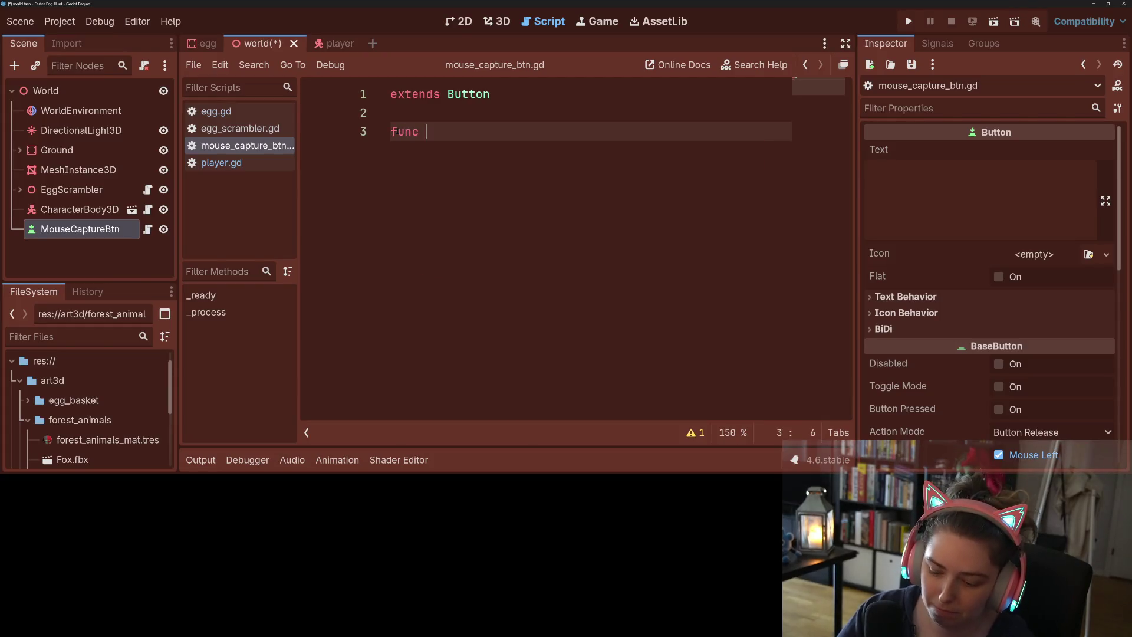
text(_pre)
key(Return)
key(Return)
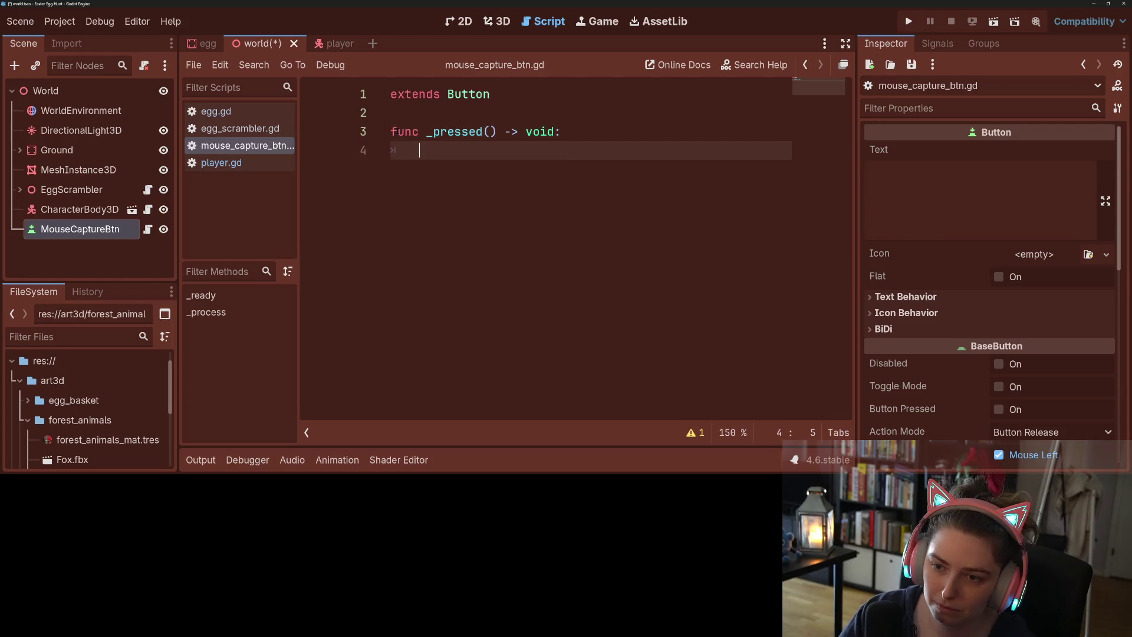
text(Input.mouse_mode = Input.MOUSE_MODE_VISIBLE)
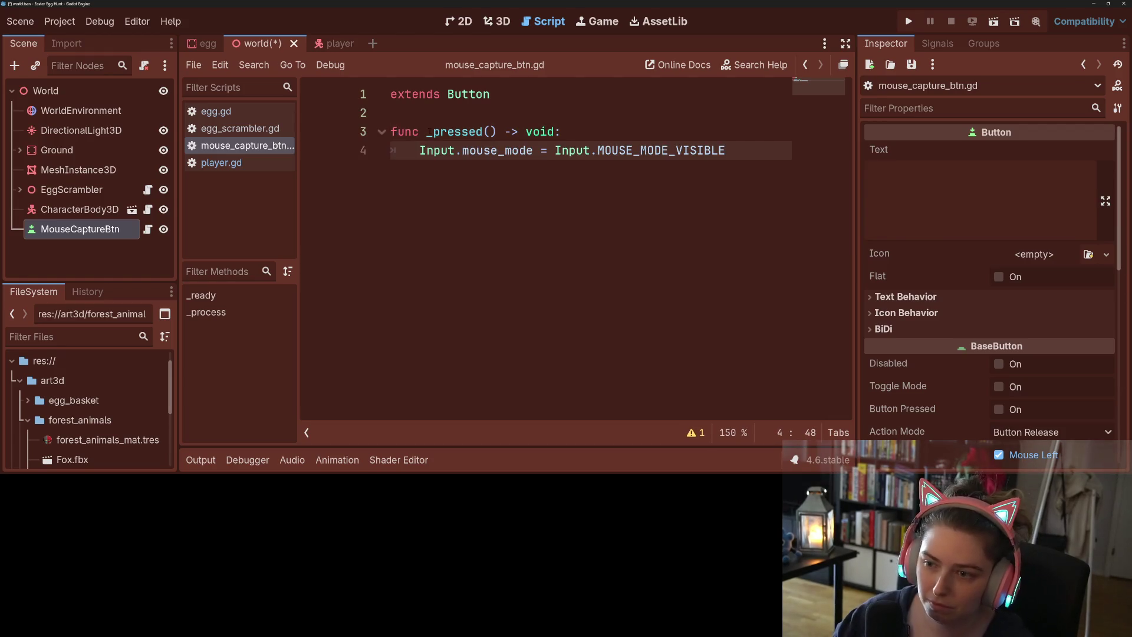
double_click(670, 150)
text(MO)
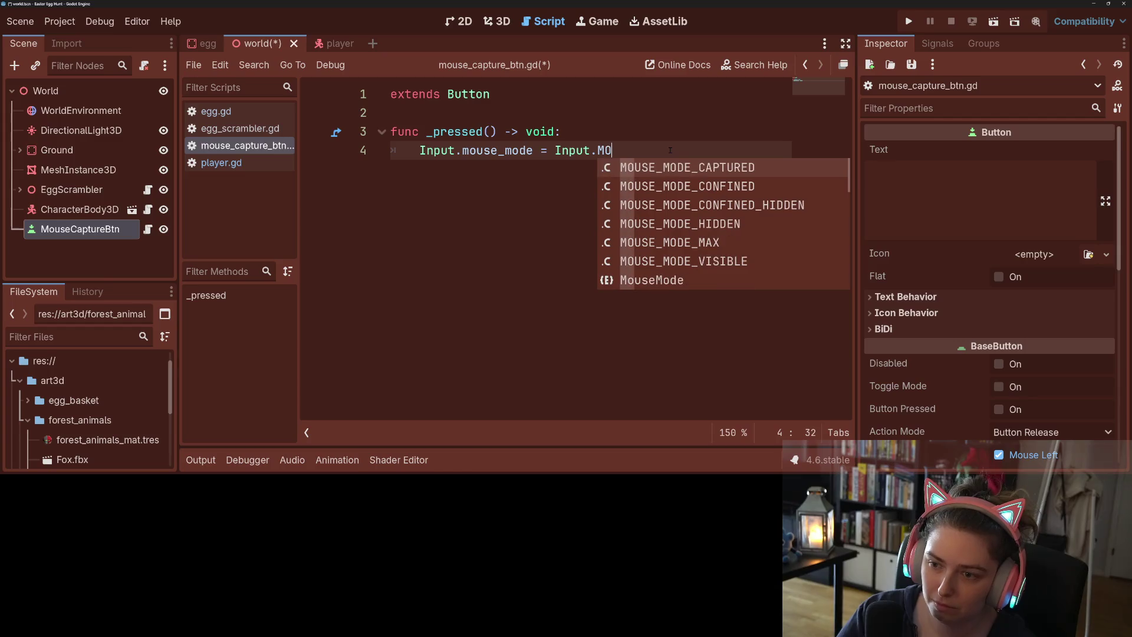
key(Return)
- Add a _ready() function that calls _pressed(), and save the script
key(Up)
key(Up)
key(Up)
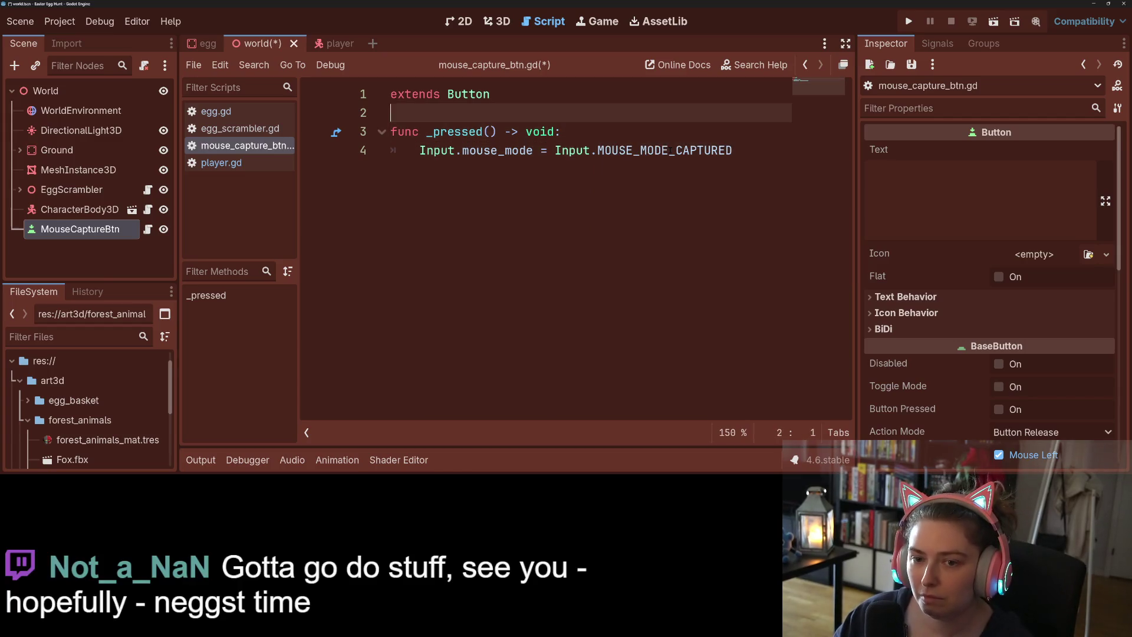
key(Return)
key(Return)
text(func )
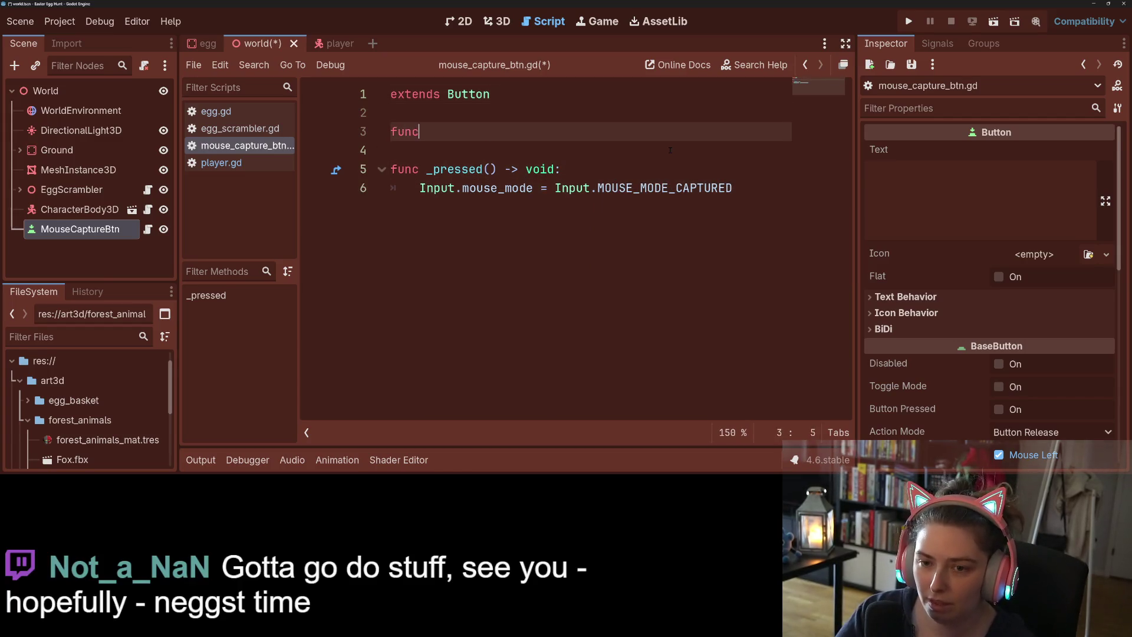
text(_re)
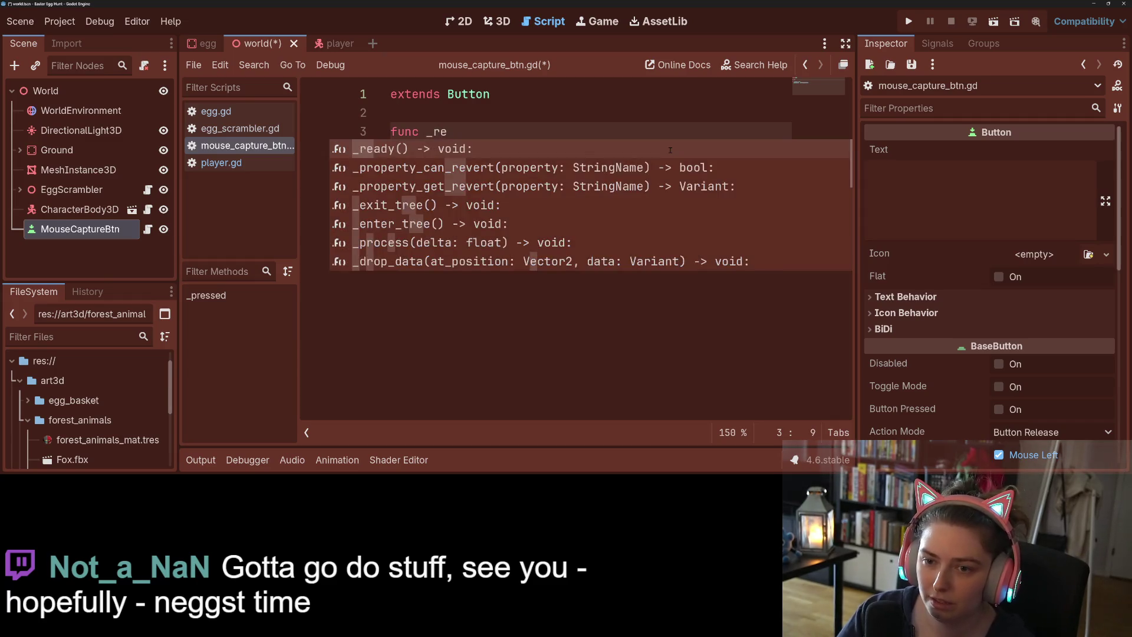
key(Return)
key(Return)
text(_pre)
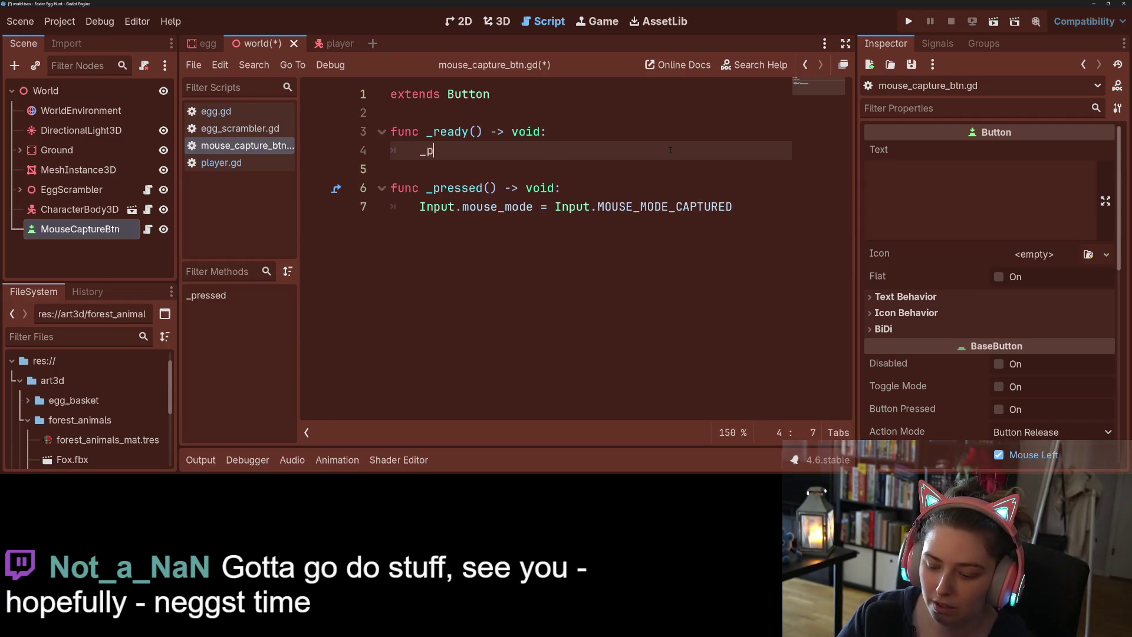
key(Return)
key(ctrl+s)
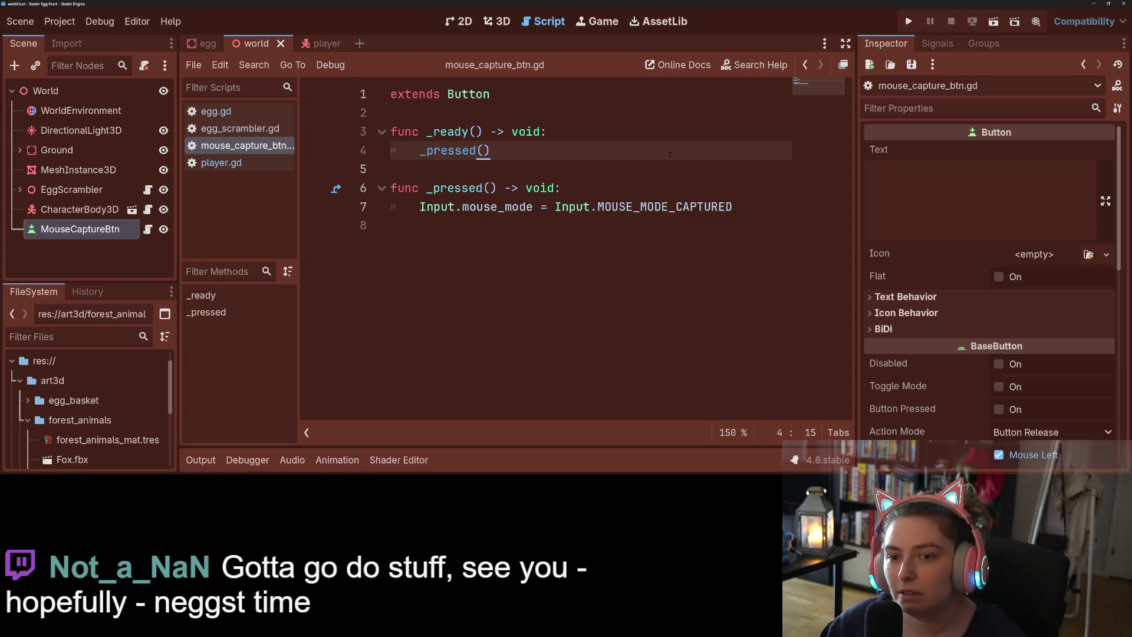
key(Down)
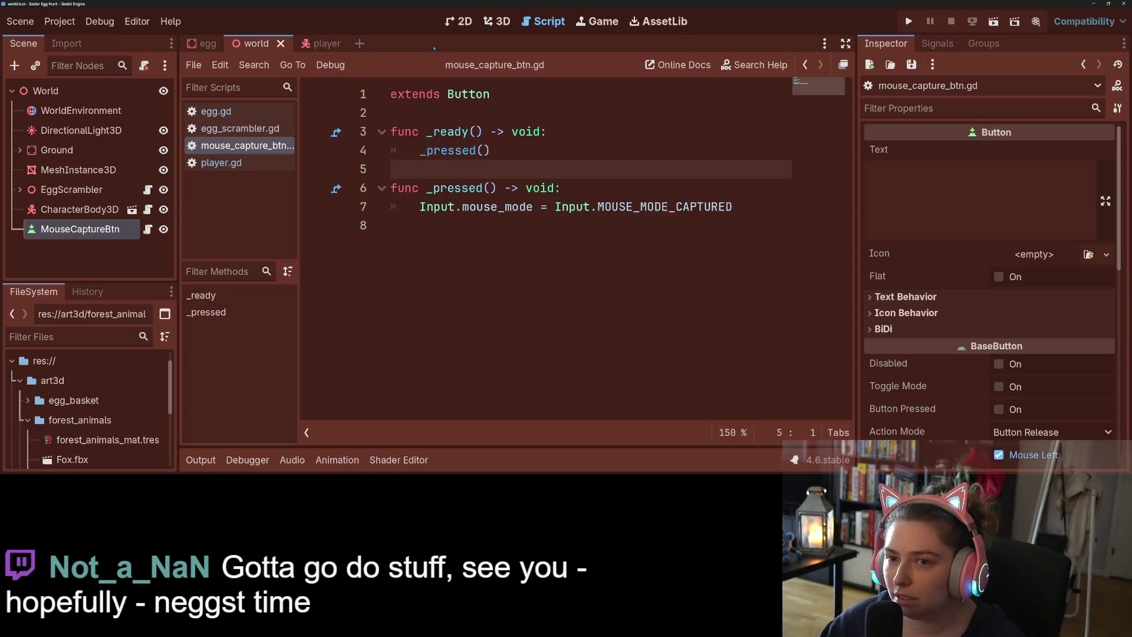
scroll(950, 418, down, 10)
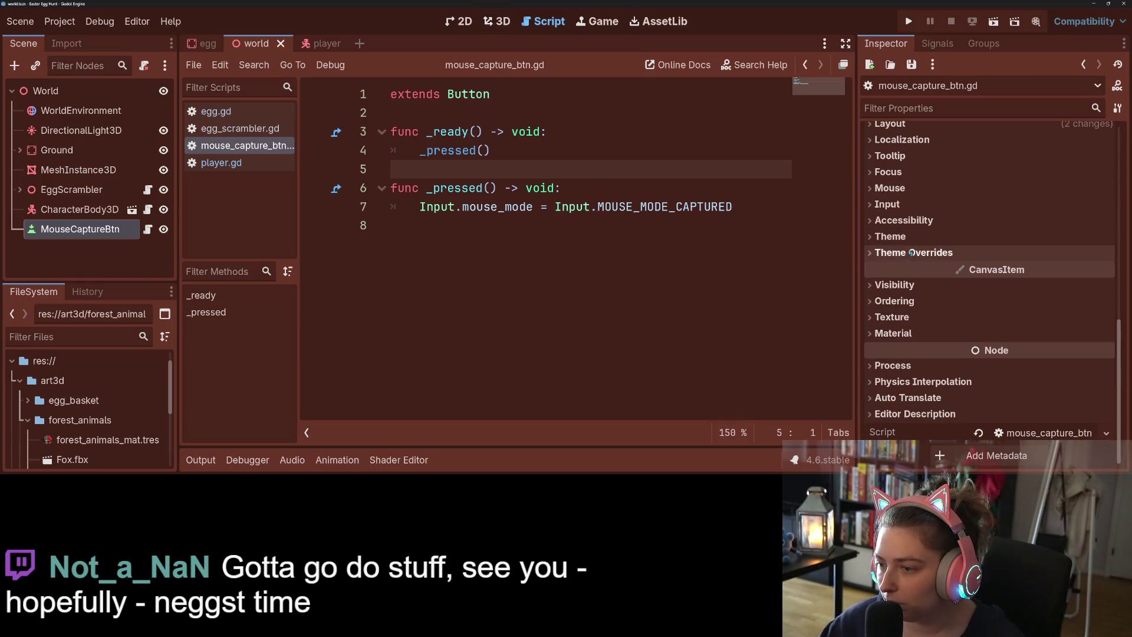
- Inspect the button's theme style overrides for the Normal state without changing anything
click(914, 253)
click(897, 349)
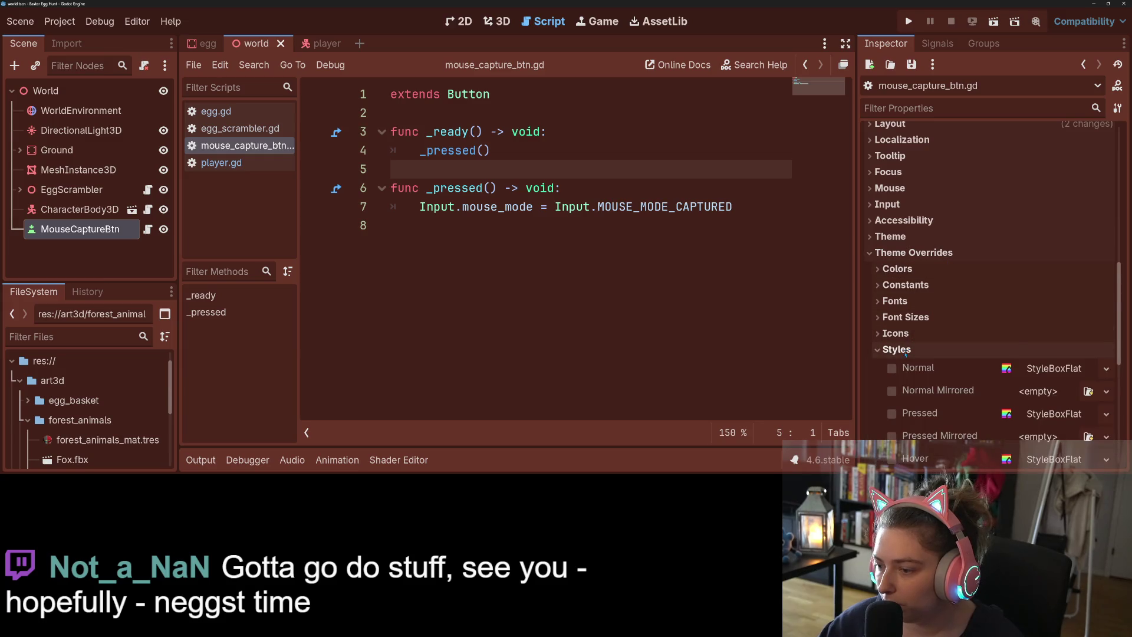
scroll(905, 359, down, 3)
click(1106, 240)
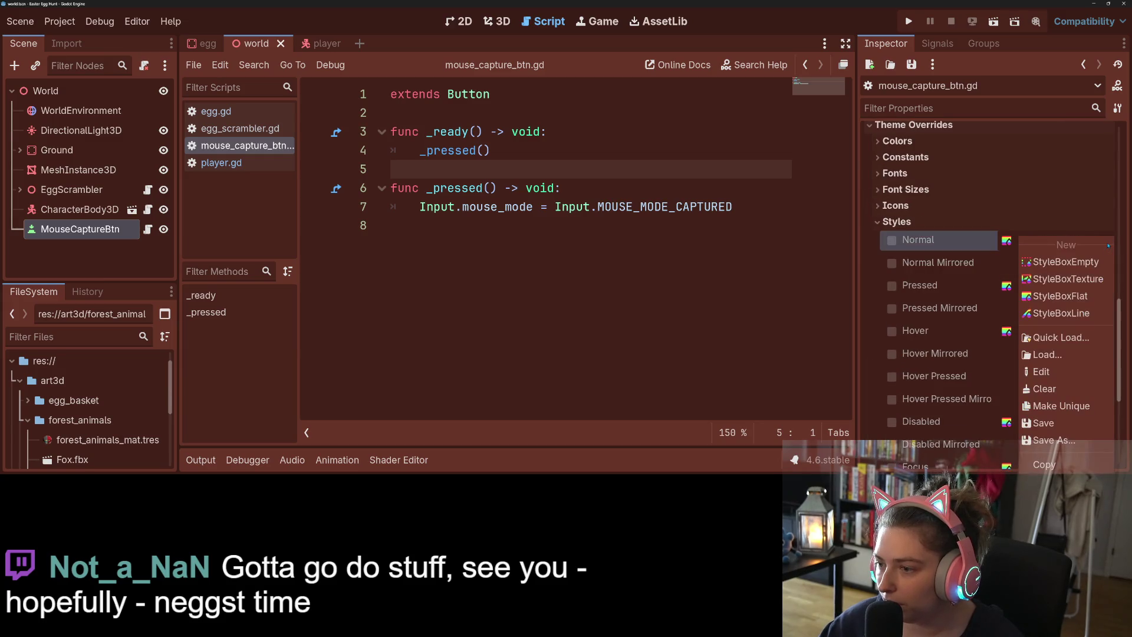
click(982, 244)
scroll(982, 245, up, 10)
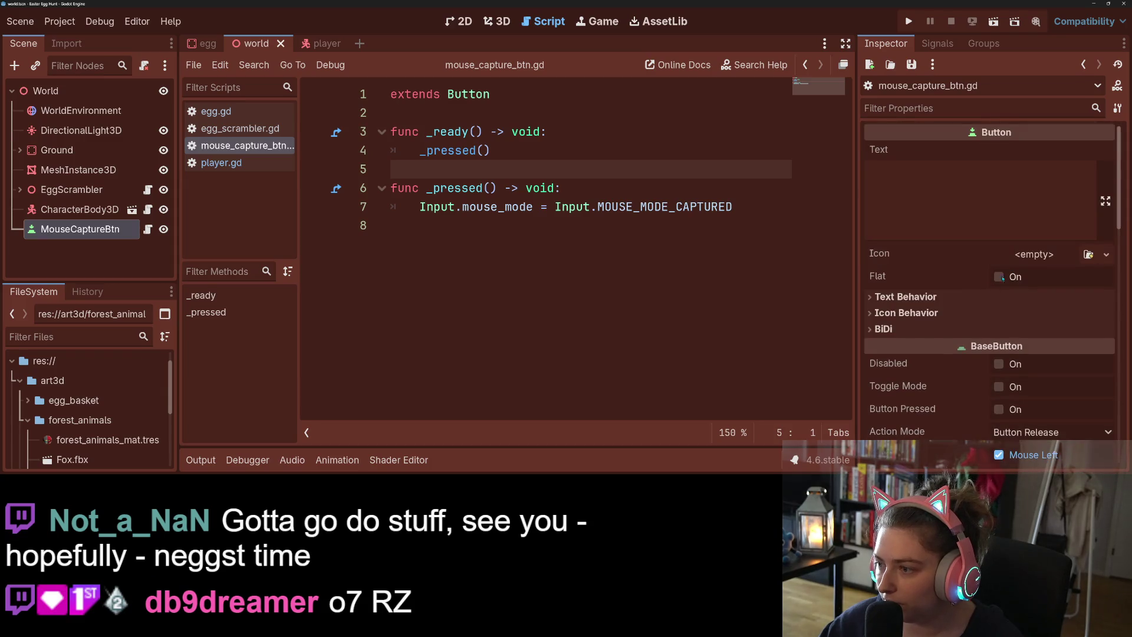
- Turn on Flat for MouseCaptureBtn and compare flat on and off in the 2D view
click(999, 277)
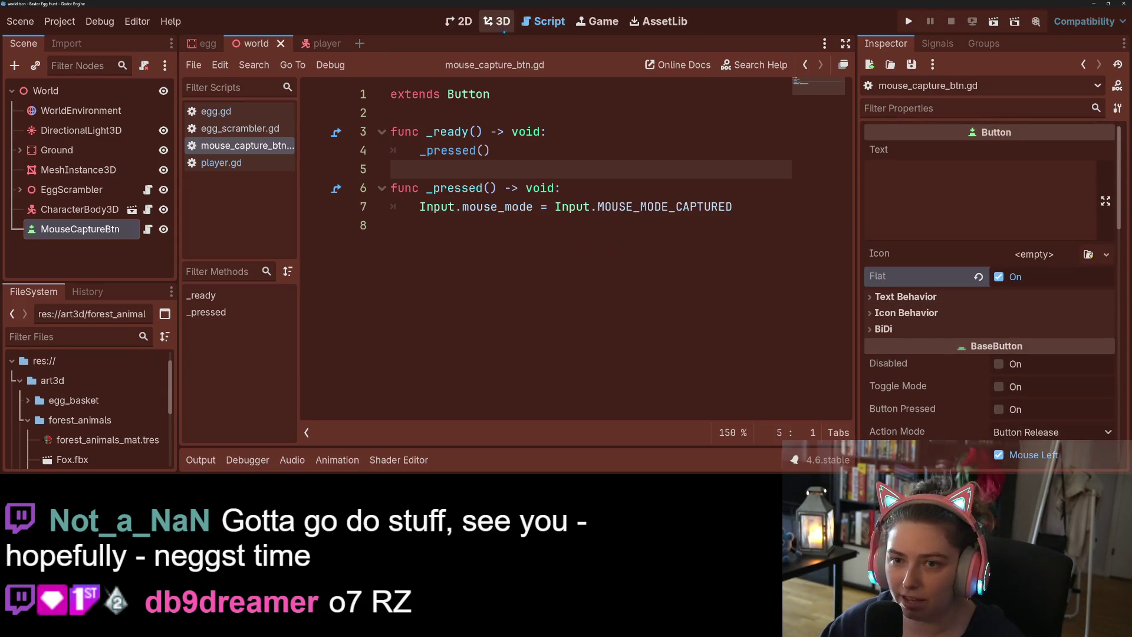
click(463, 22)
drag(413, 248, 541, 277)
scroll(563, 280, up, 4)
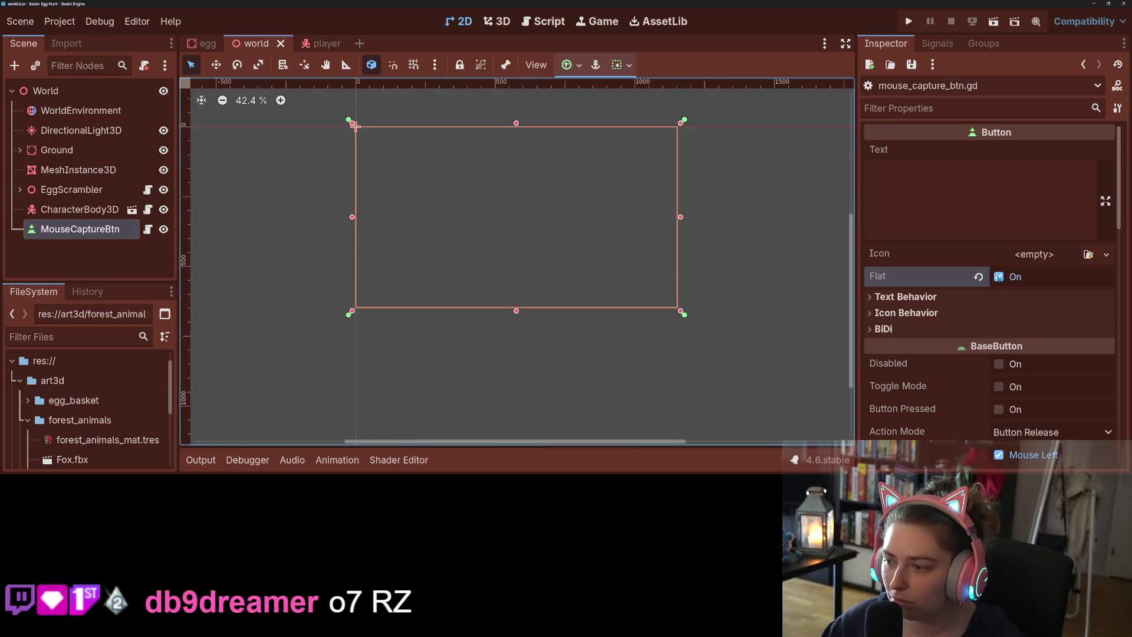
click(998, 276)
click(998, 277)
- Save the world scene and run the project to test the flat button
key(ctrl+s)
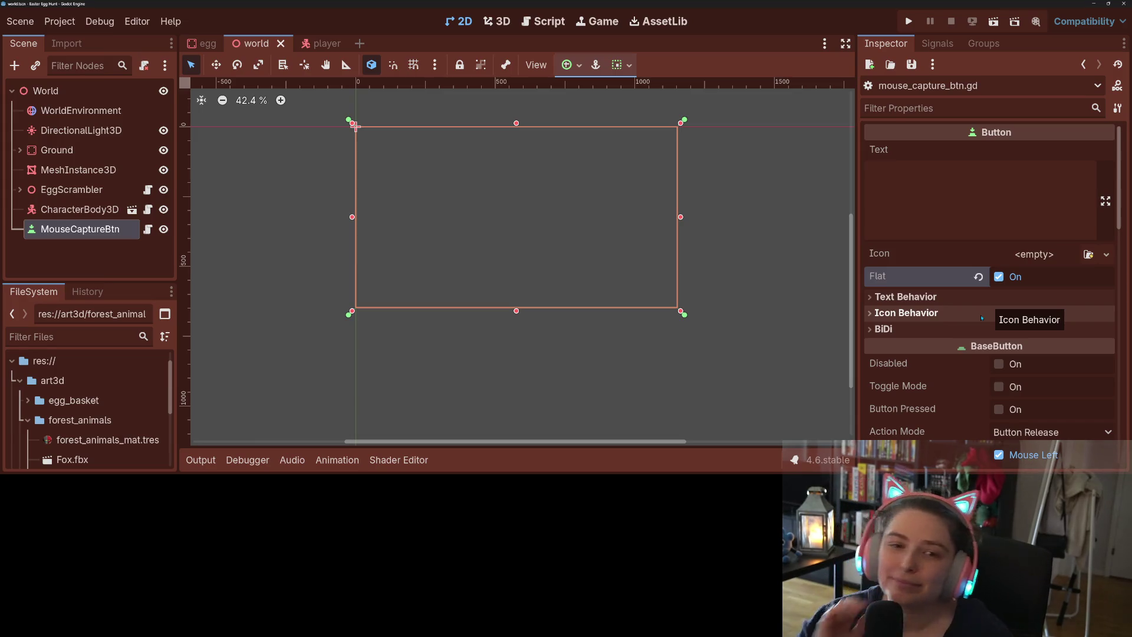
click(909, 21)
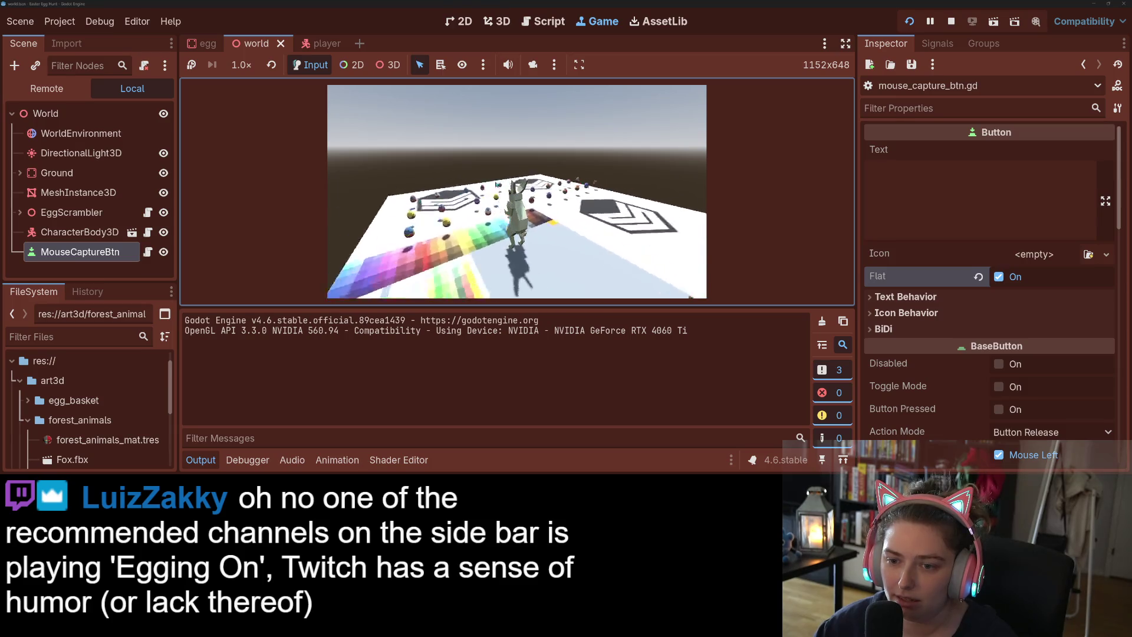
- Stop the running game and open player.gd in the script editor
key(F8)
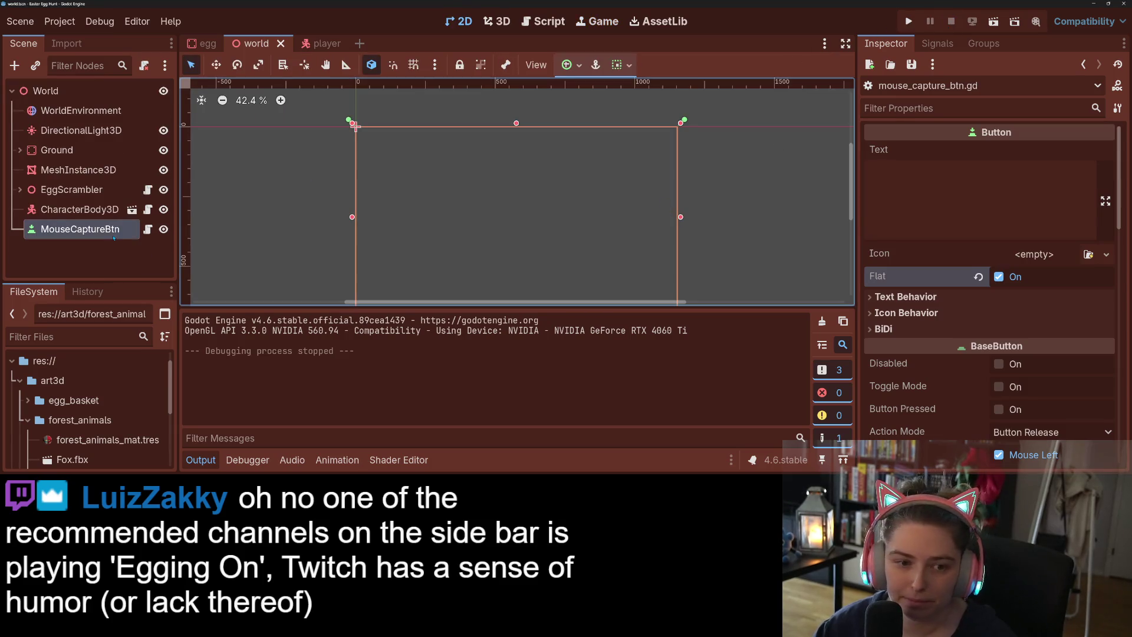
click(542, 22)
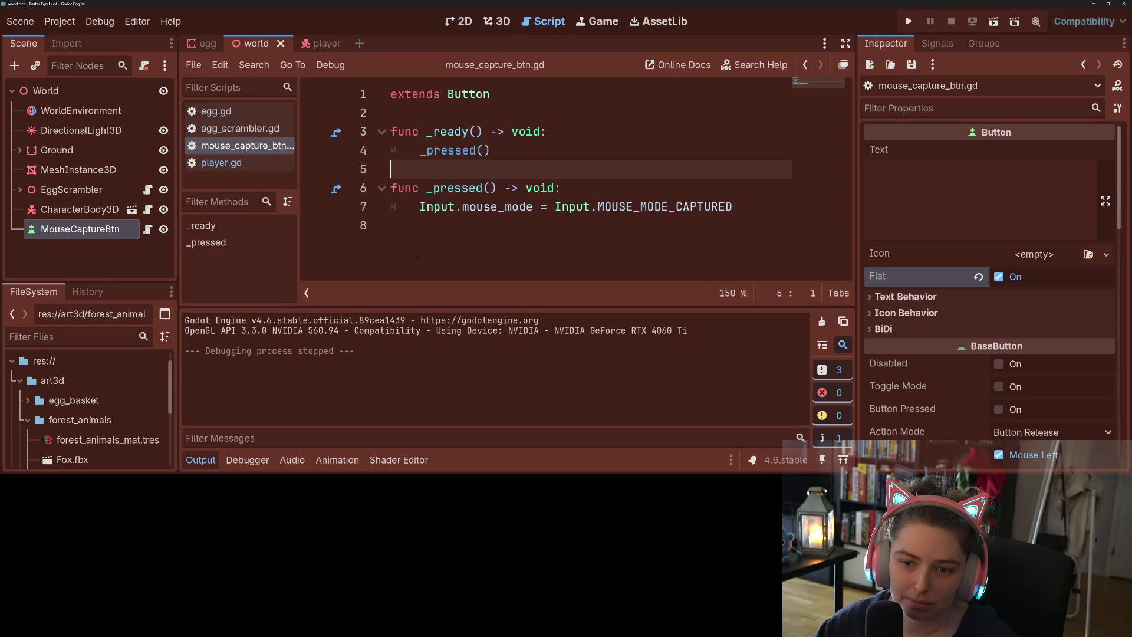
click(221, 163)
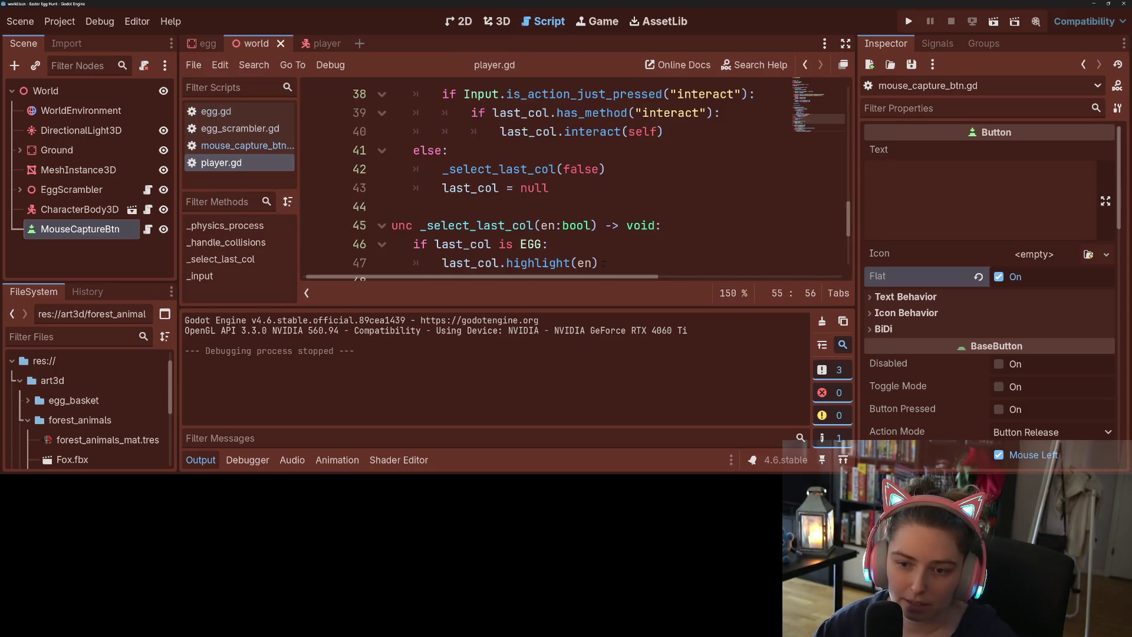
- Go to the mouse-motion code in _input and check the event.relative documentation
scroll(582, 259, down, 4)
drag(582, 278, 578, 278)
click(519, 244)
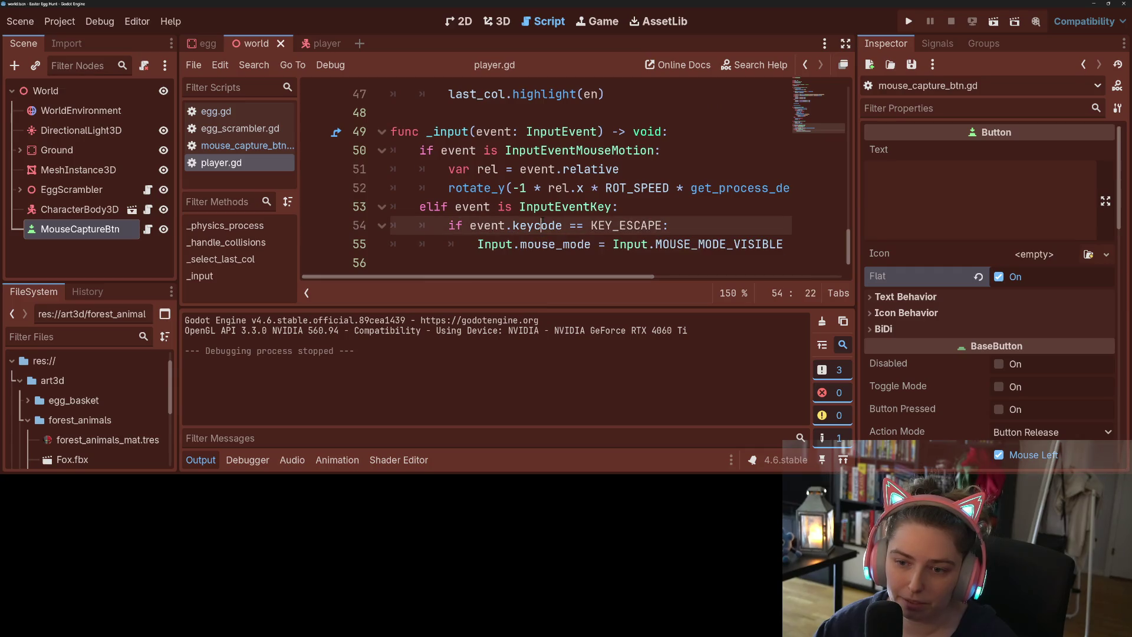
scroll(513, 233, up, 1)
scroll(513, 233, down, 1)
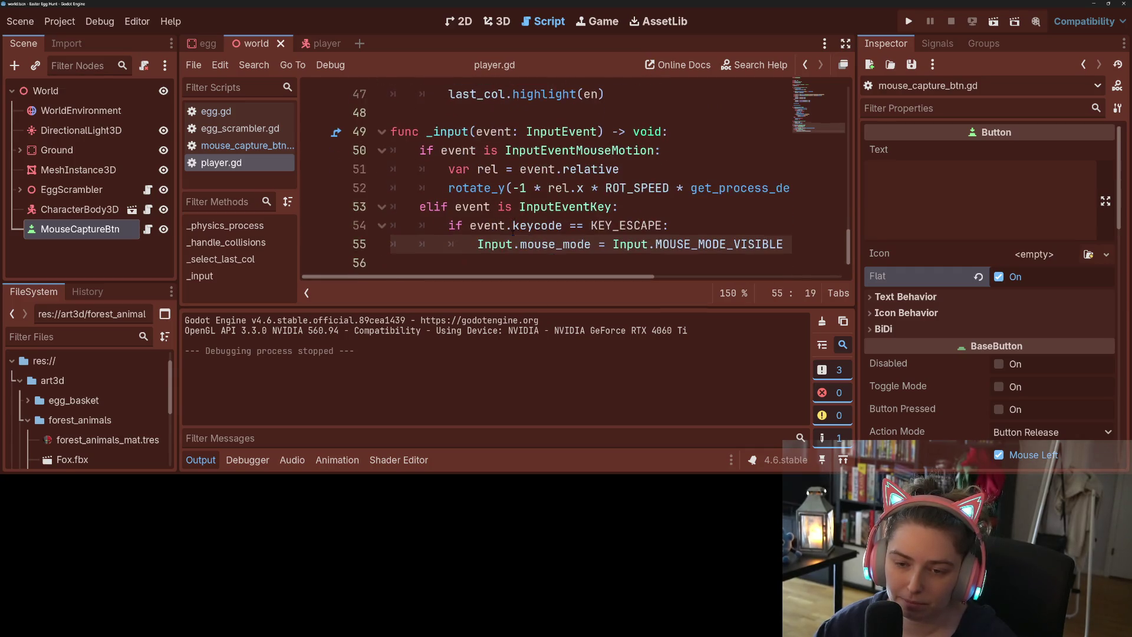
click(544, 187)
click(563, 169)
mouse_move(563, 169)
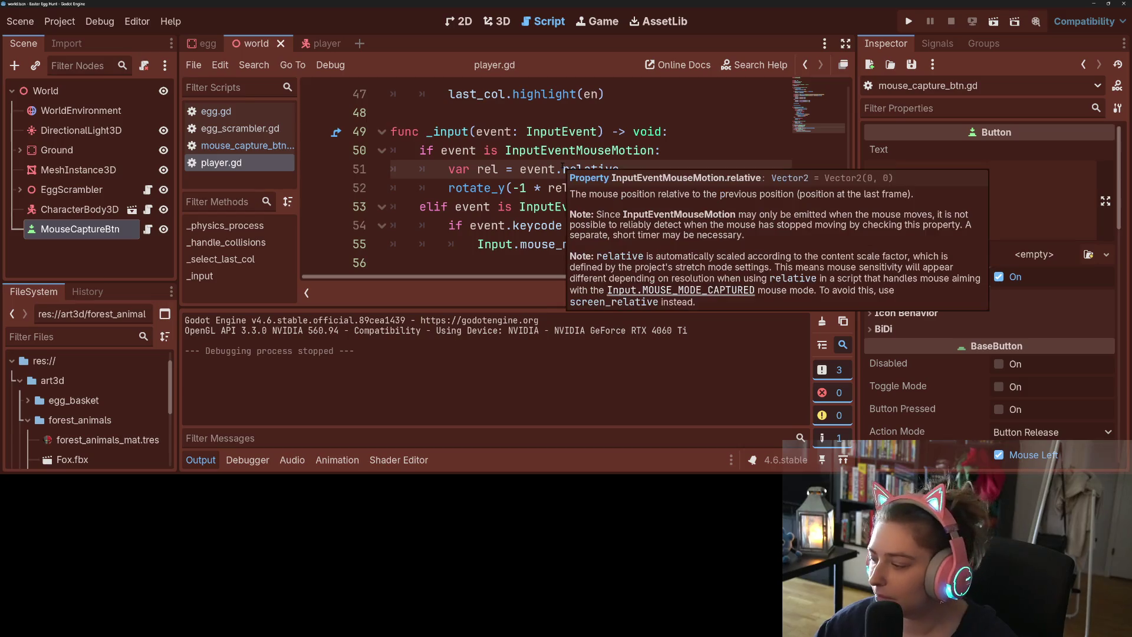
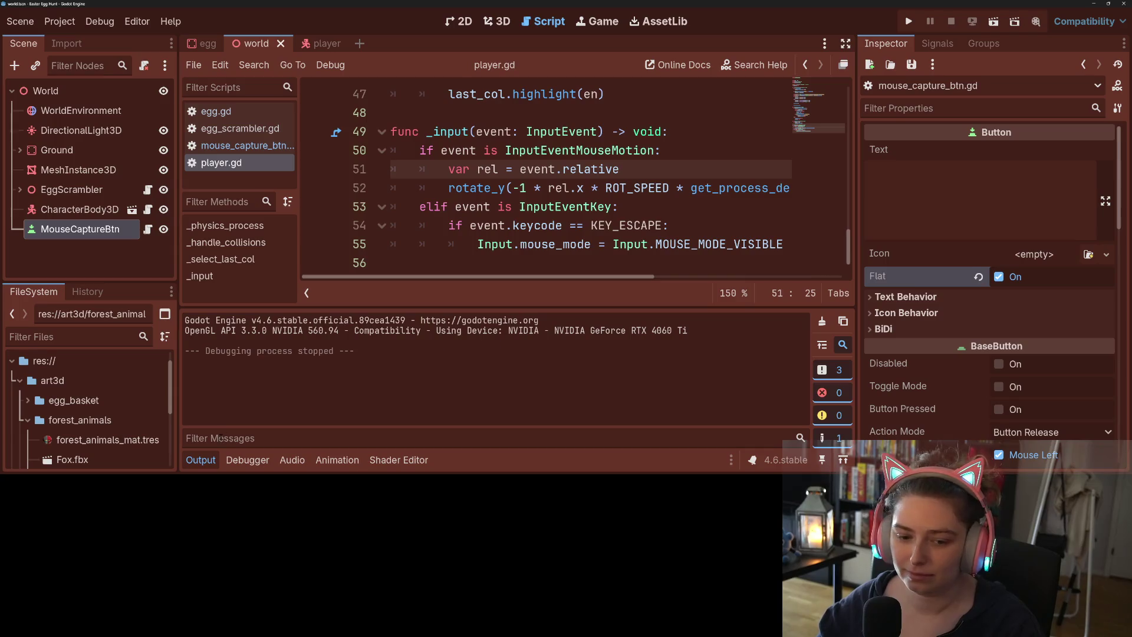
- Drag the left dock and Inspector splitters outward and hide the bottom output panel with Ctrl+J
drag(179, 197, 140, 197)
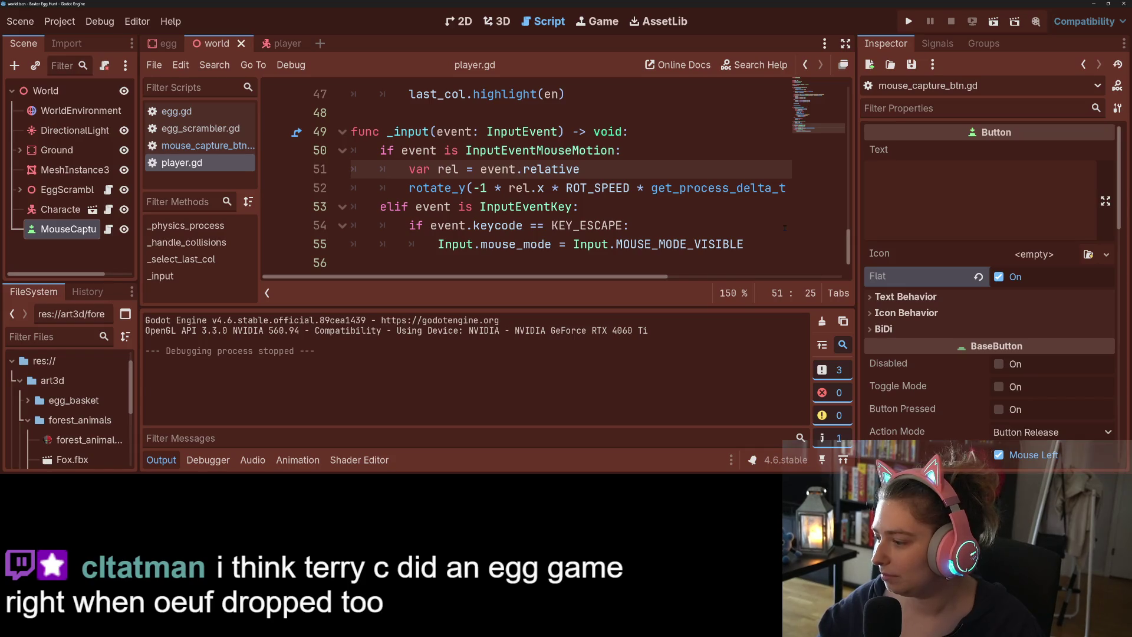
drag(855, 230, 932, 231)
key(ctrl+j)
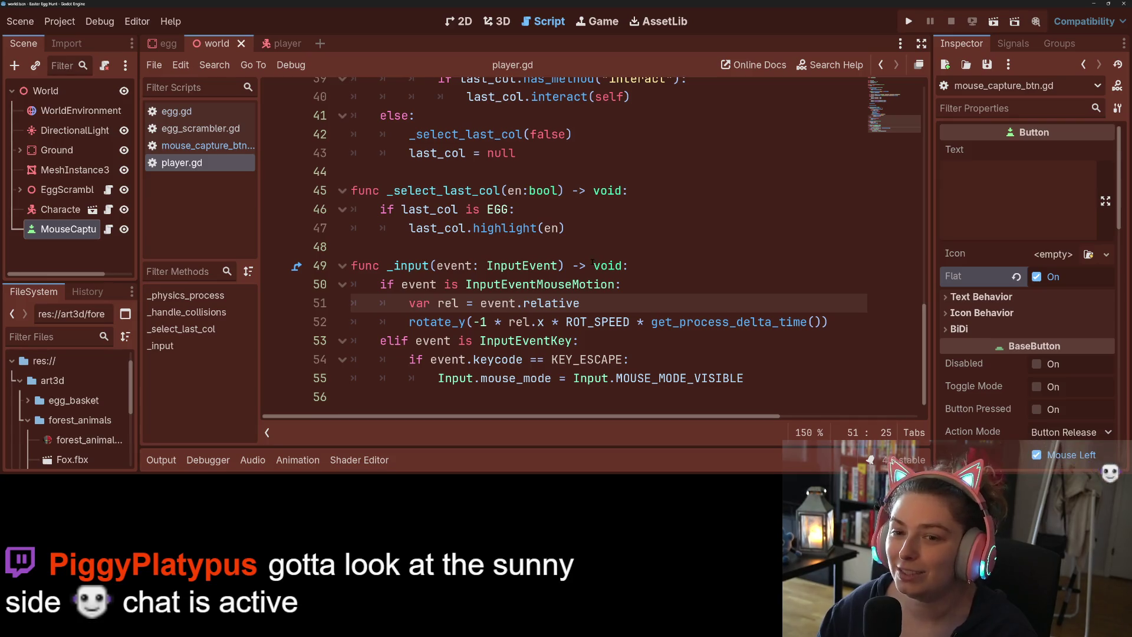
click(566, 302)
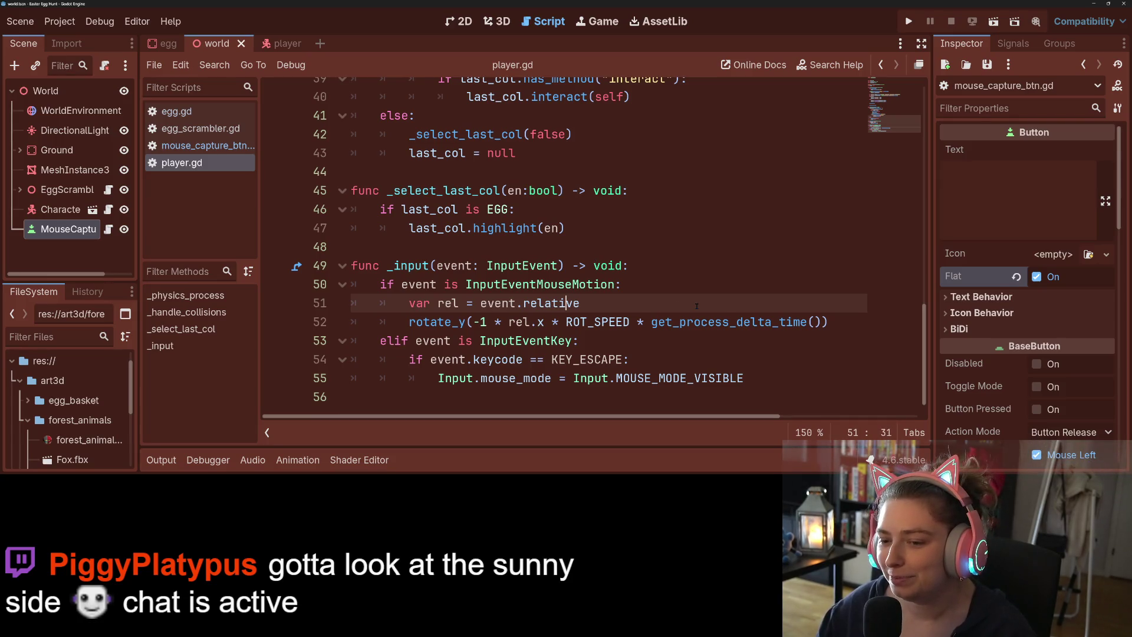
drag(566, 302, 606, 301)
click(605, 301)
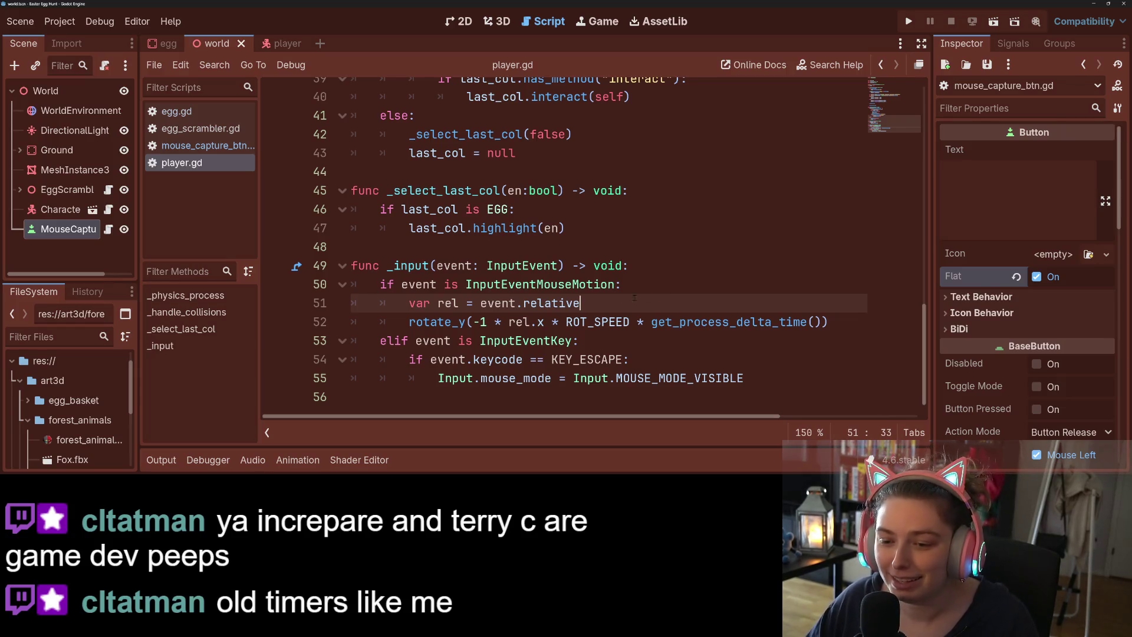
click(620, 285)
scroll(590, 247, up, 1)
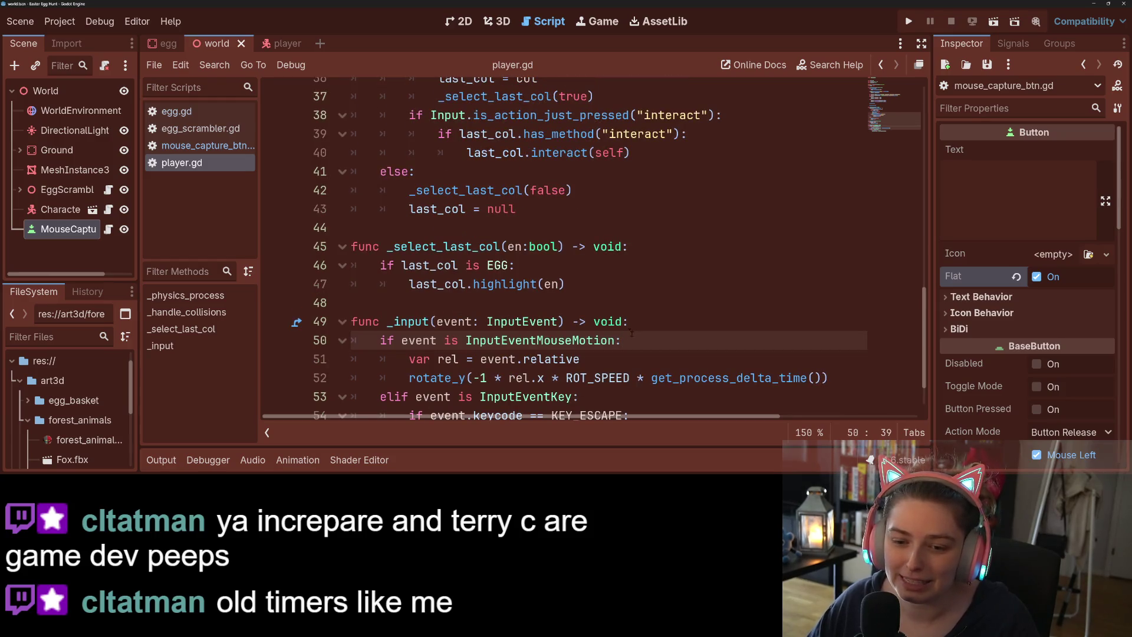
scroll(632, 333, down, 1)
click(637, 359)
click(780, 375)
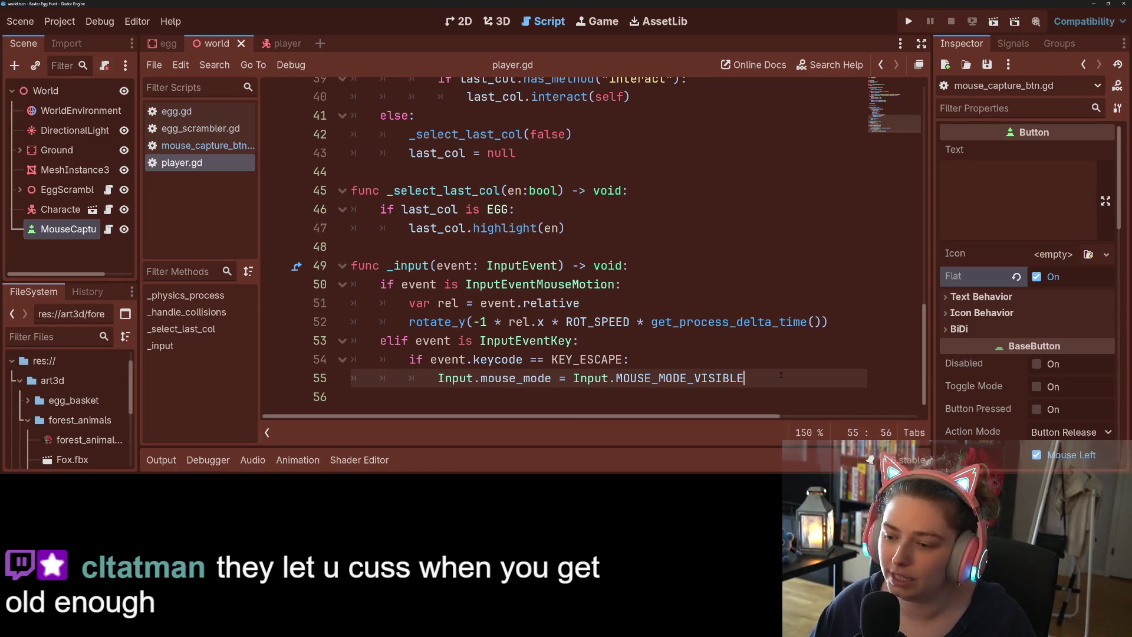
mouse_move(780, 375)
mouse_down()
mouse_move(413, 359)
mouse_move(354, 342)
mouse_move(352, 302)
mouse_move(321, 277)
mouse_up()
key(ctrl+c)
click(354, 340)
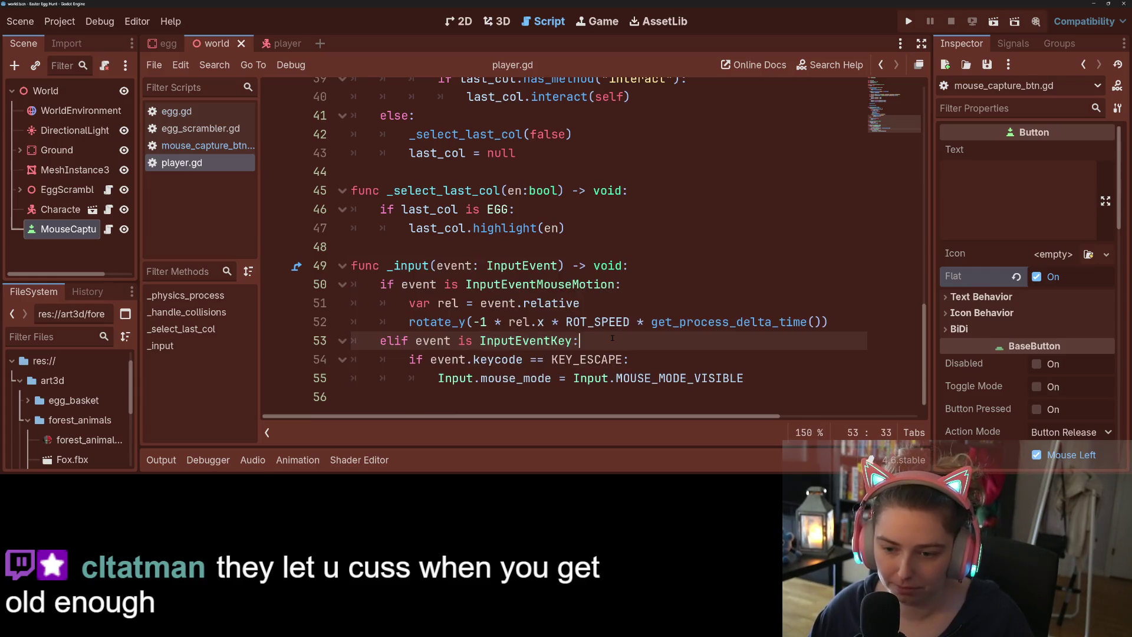
mouse_move(745, 378)
mouse_down()
mouse_move(352, 359)
mouse_move(352, 341)
mouse_up()
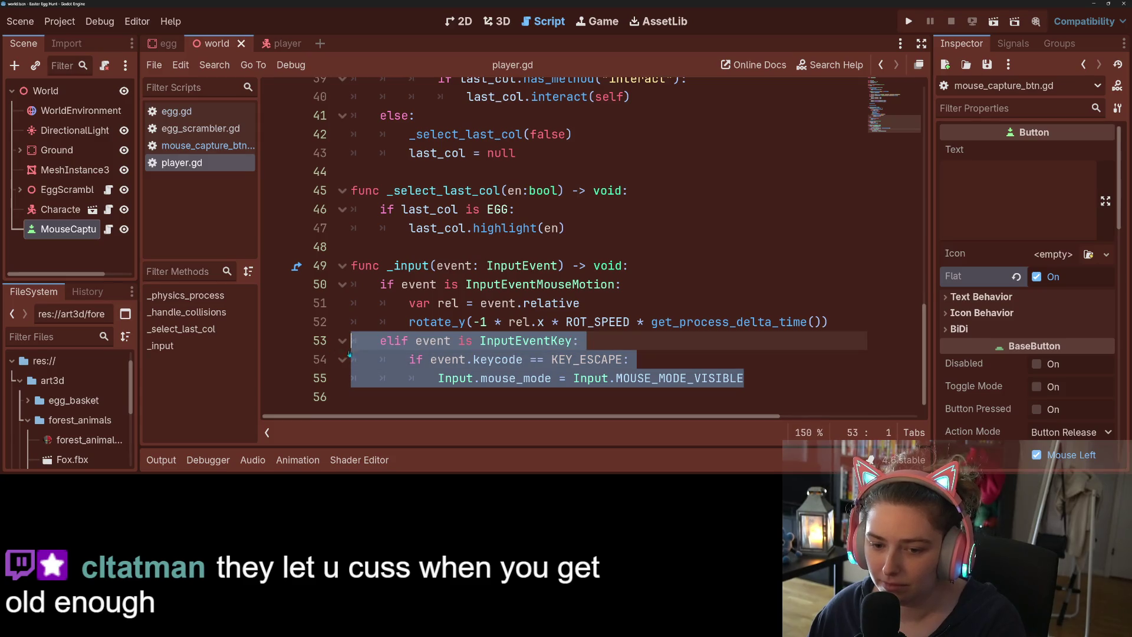
- Cut the KEY_ESCAPE branch out of player.gd and save the script
key(BackSpace)
key(BackSpace)
key(ctrl+s)
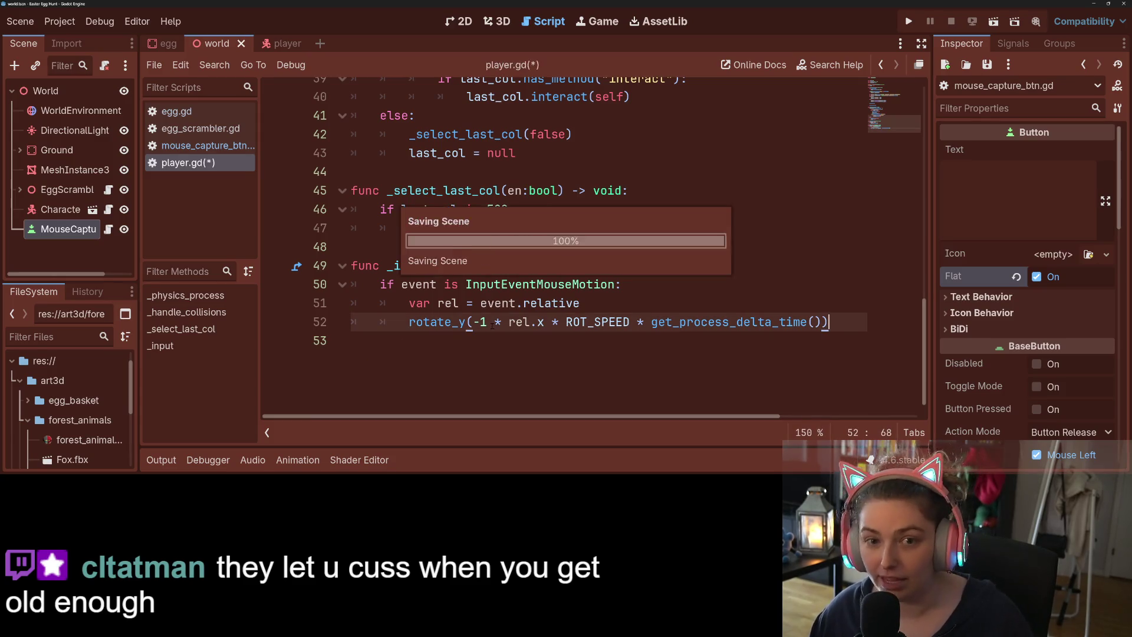
key(Up)
key(Up)
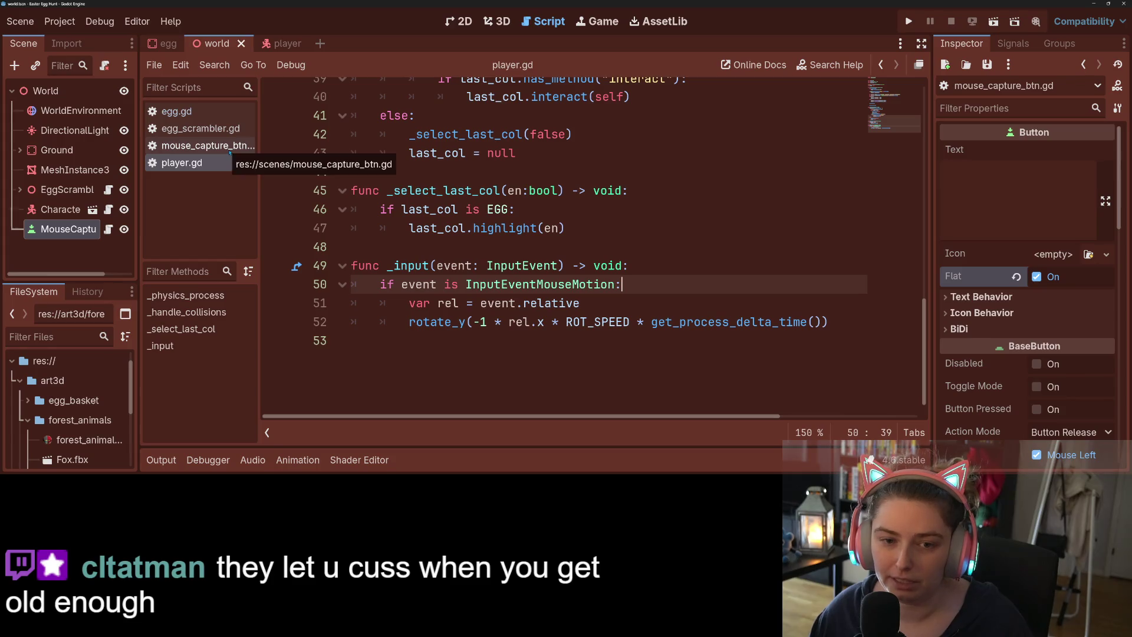
- Paste the _input function into mouse_capture_btn.gd after _pressed, delete its mouse-motion branch, and save
click(227, 146)
click(461, 251)
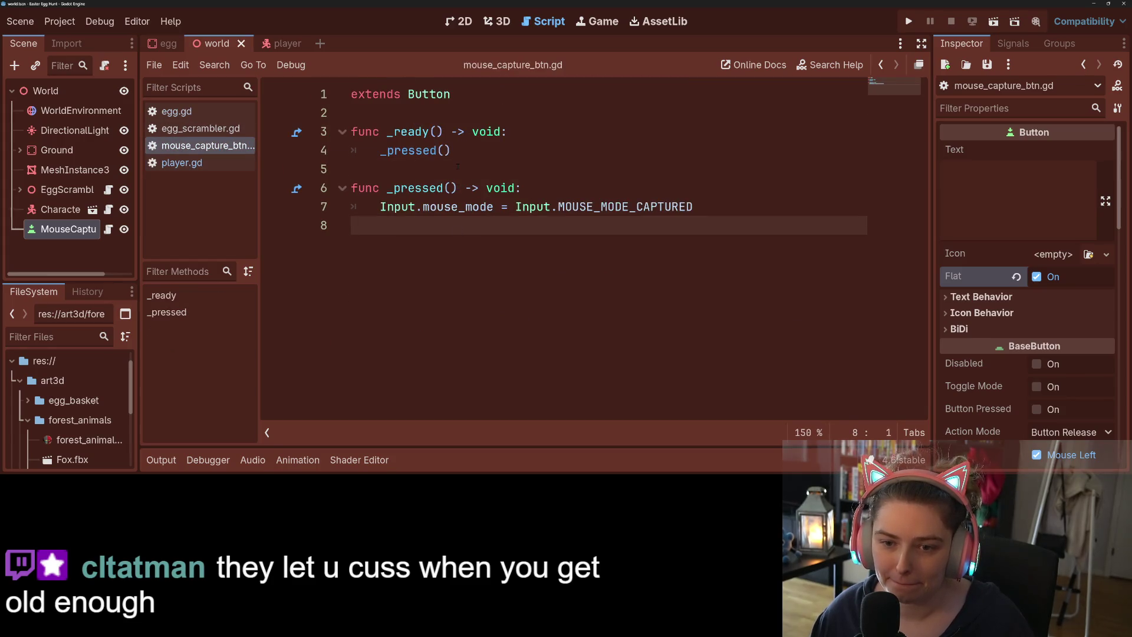
key(Return)
key(ctrl+v)
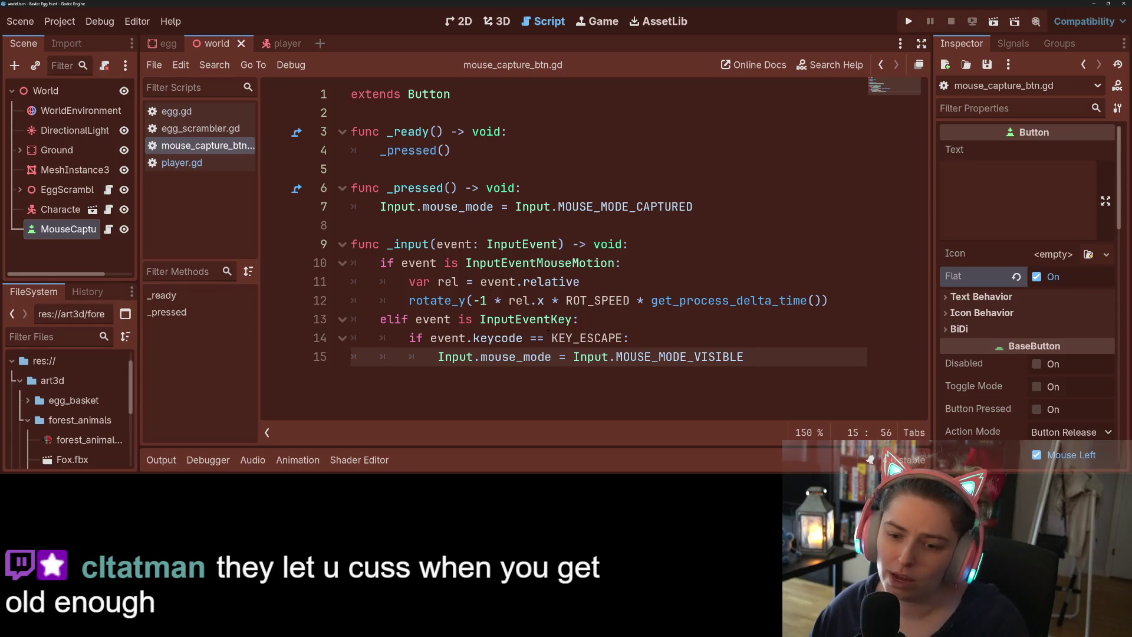
mouse_move(394, 319)
mouse_down()
mouse_move(380, 300)
mouse_move(380, 263)
mouse_up()
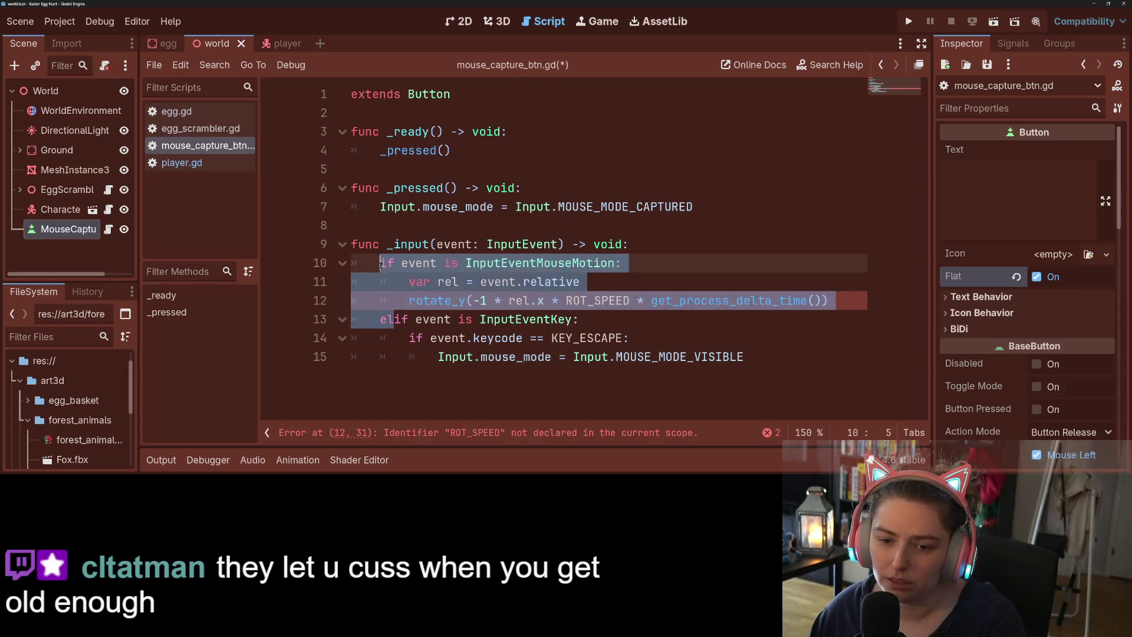
key(BackSpace)
click(480, 300)
key(ctrl+s)
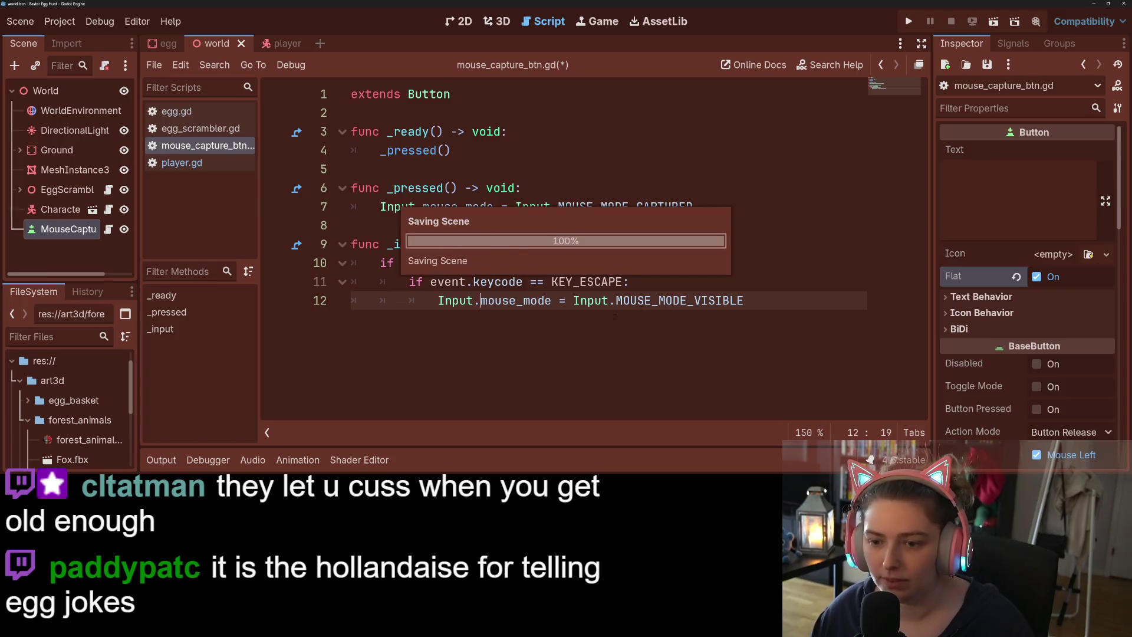
click(761, 283)
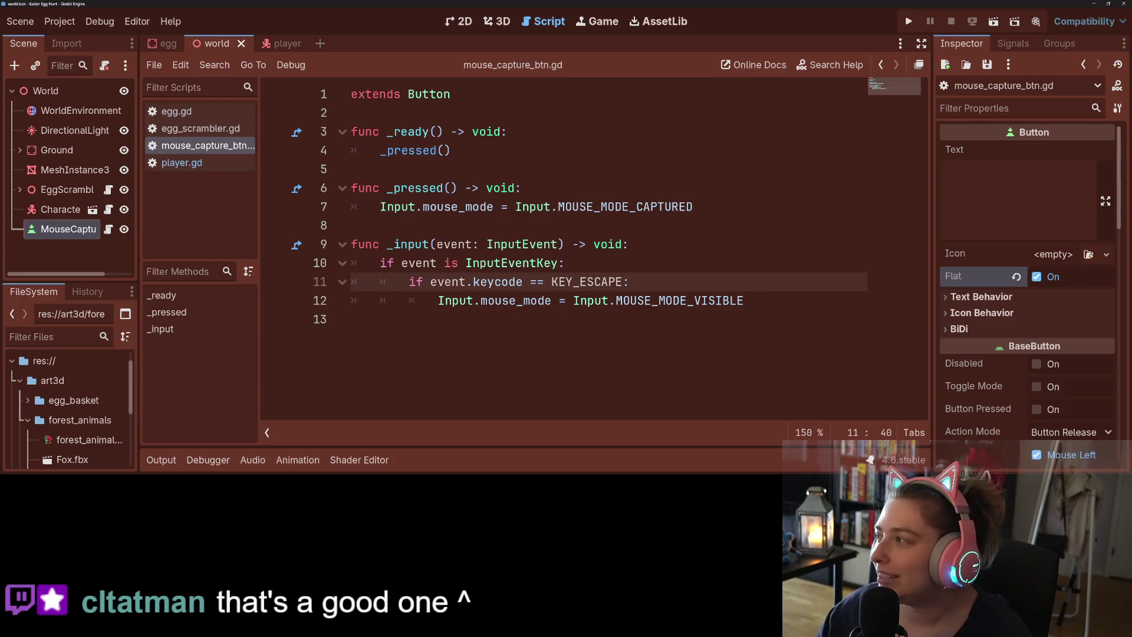
mouse_move(698, 302)
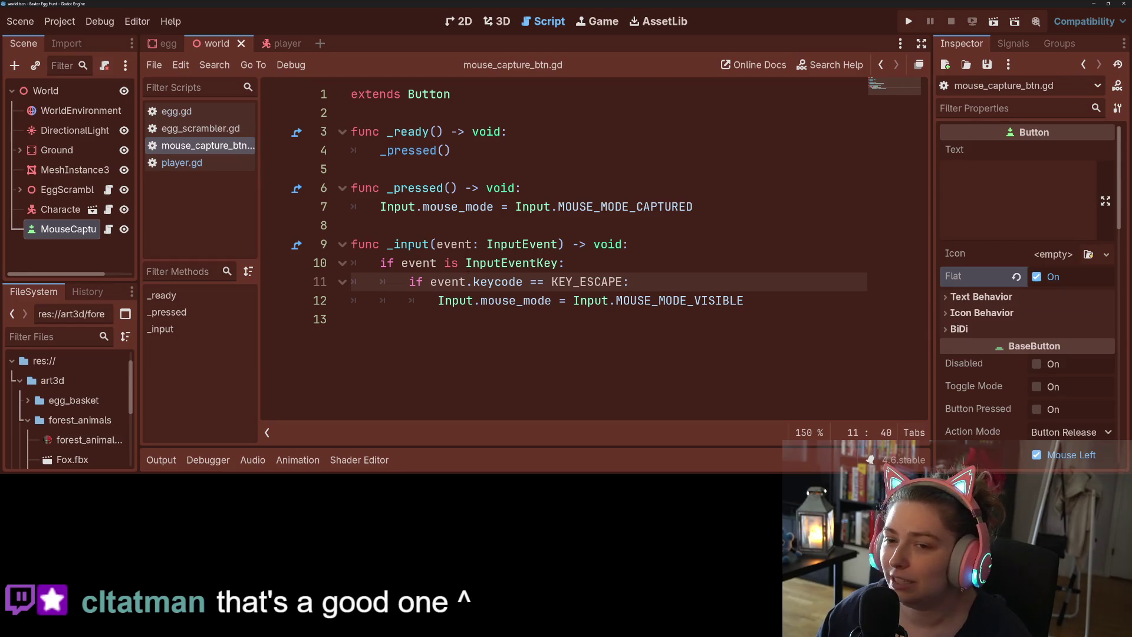
click(502, 244)
click(516, 222)
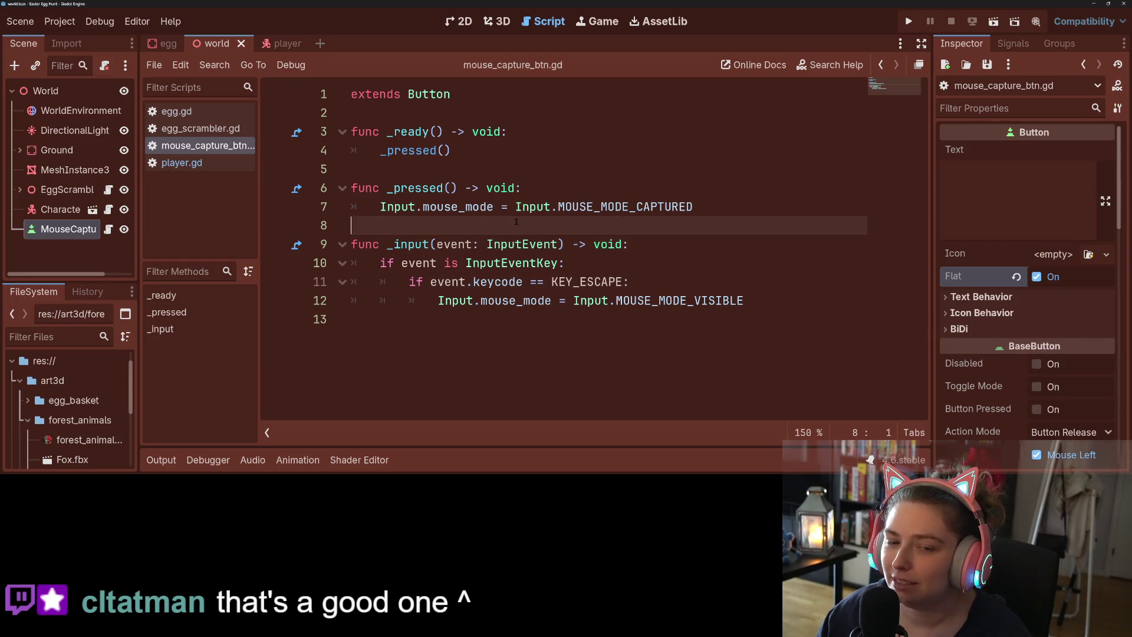
click(754, 210)
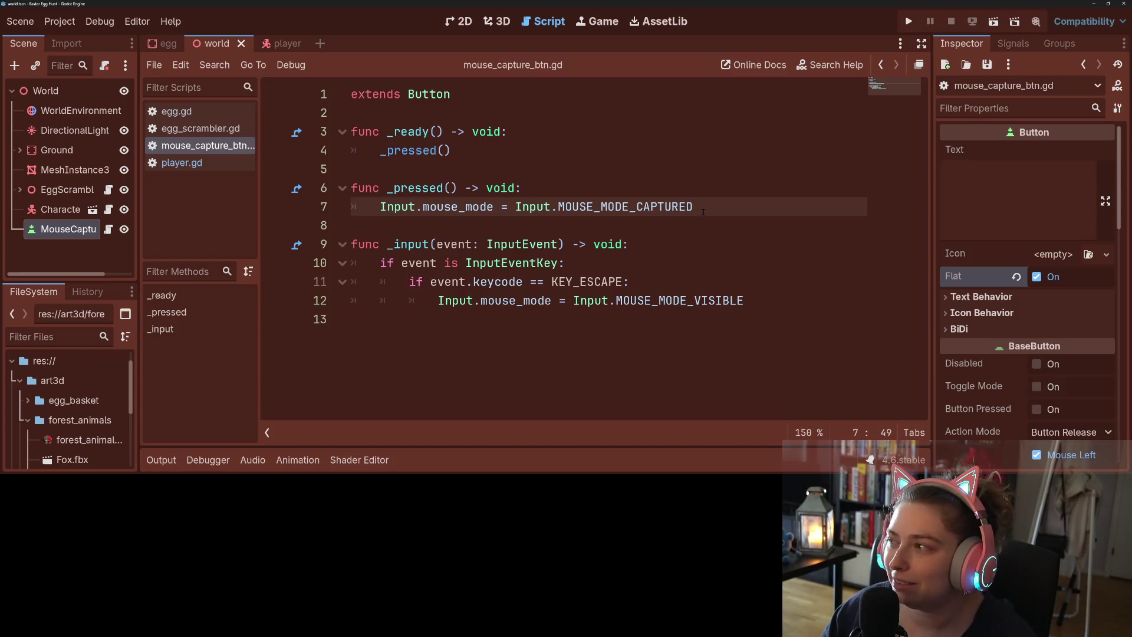
click(767, 305)
click(678, 263)
click(660, 284)
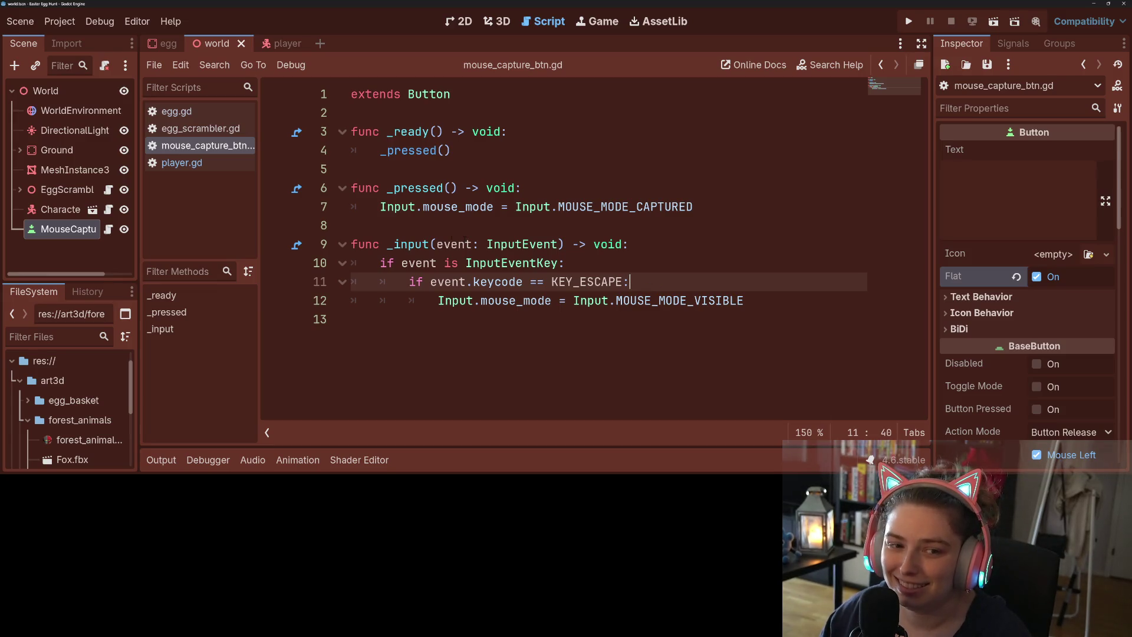
click(79, 91)
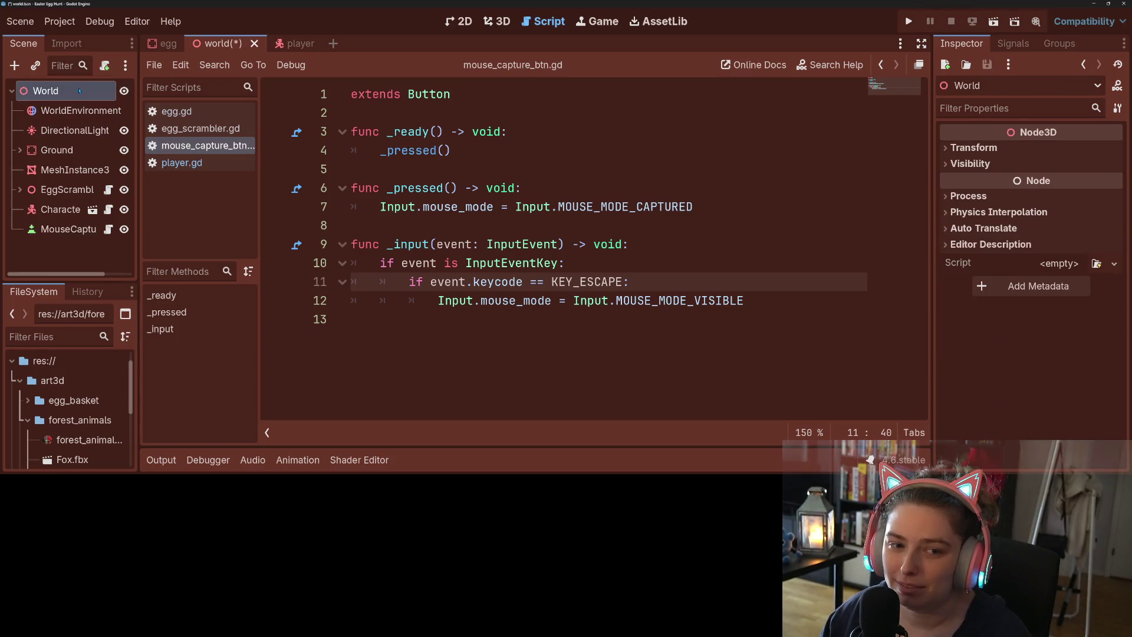
click(623, 282)
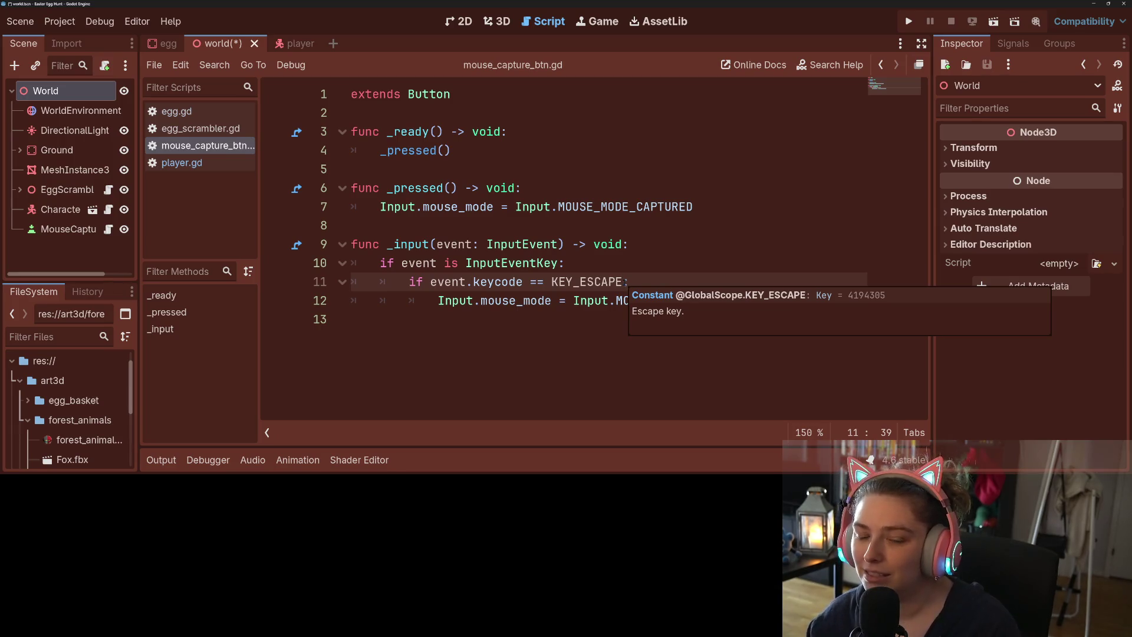
click(69, 228)
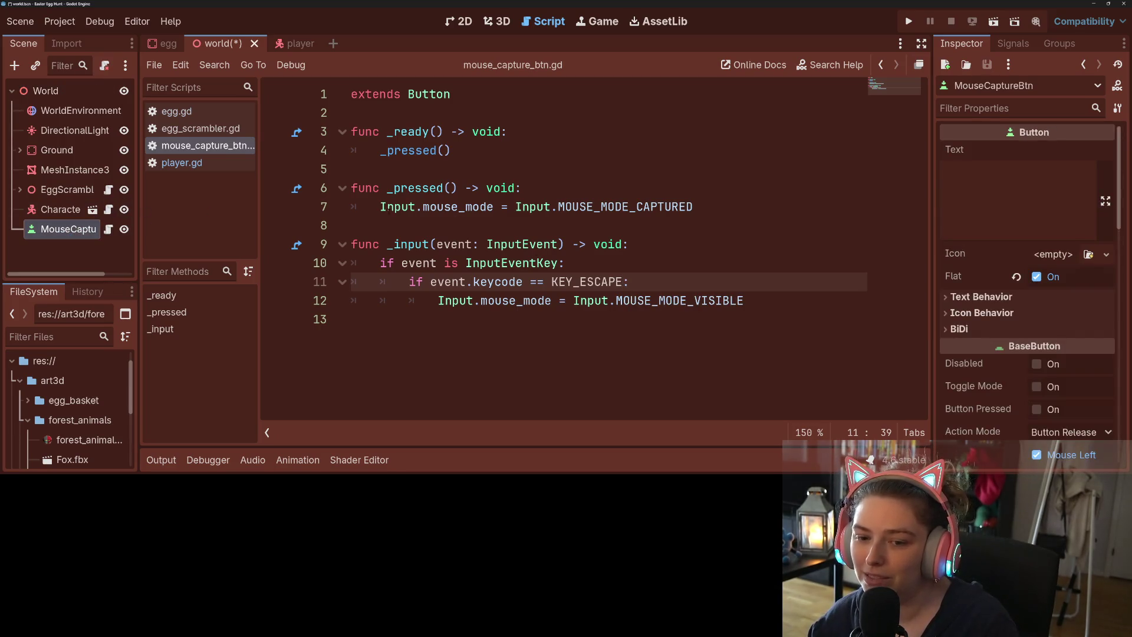
- Set MouseCaptureBtn's Process Mode to When Paused in the Inspector and save the world scene
scroll(1038, 403, down, 10)
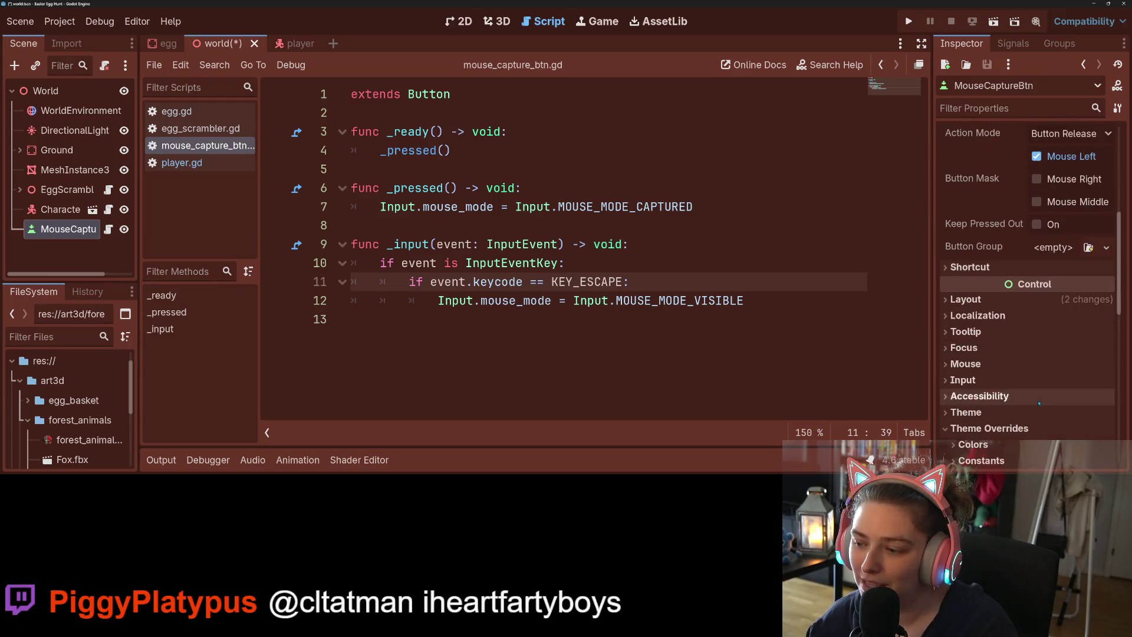
click(989, 215)
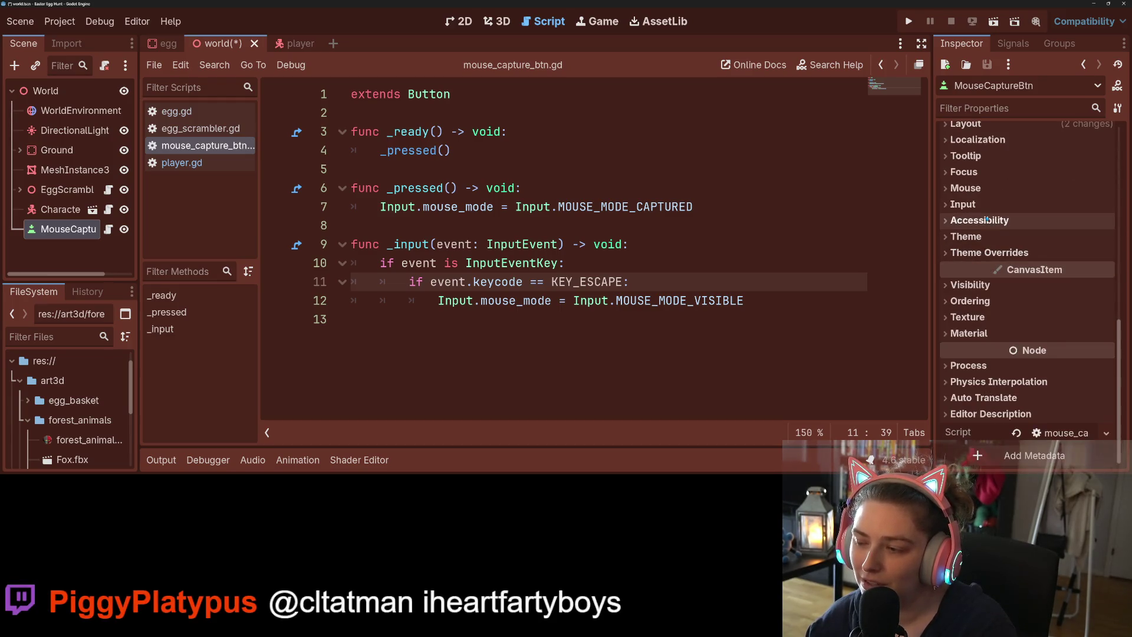
click(984, 365)
scroll(1002, 353, down, 2)
click(1065, 301)
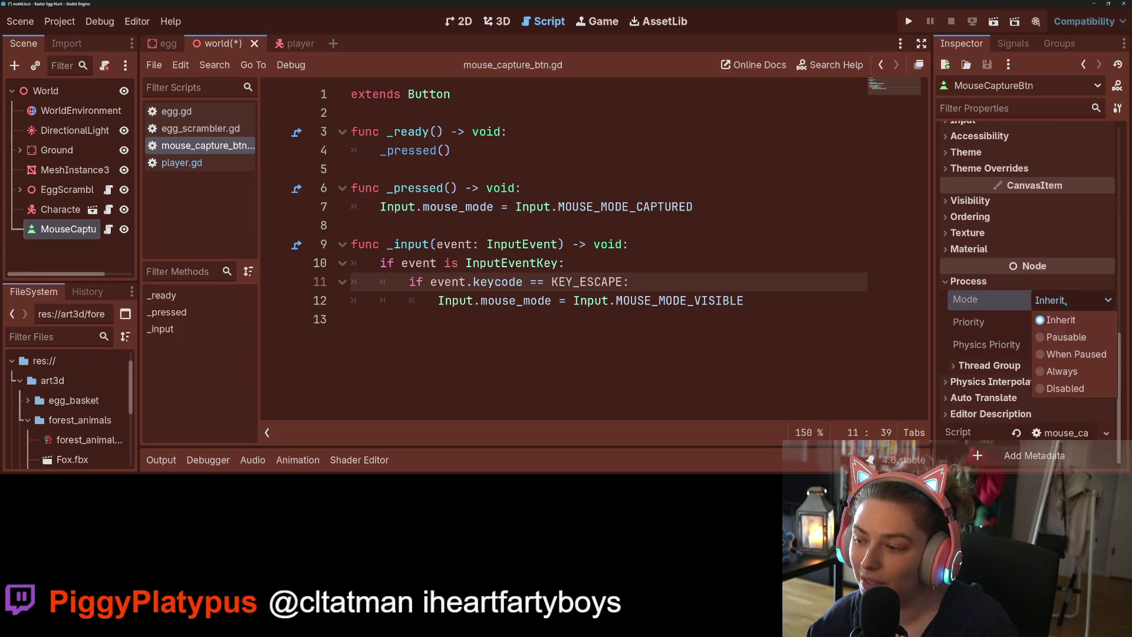
click(1069, 355)
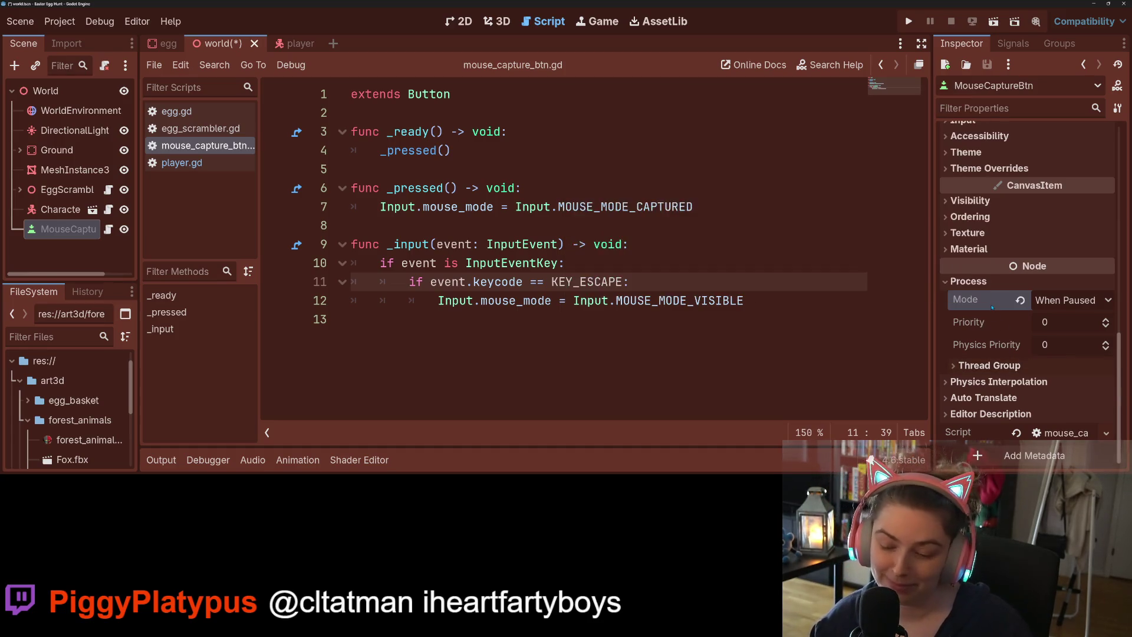
key(ctrl+s)
click(605, 264)
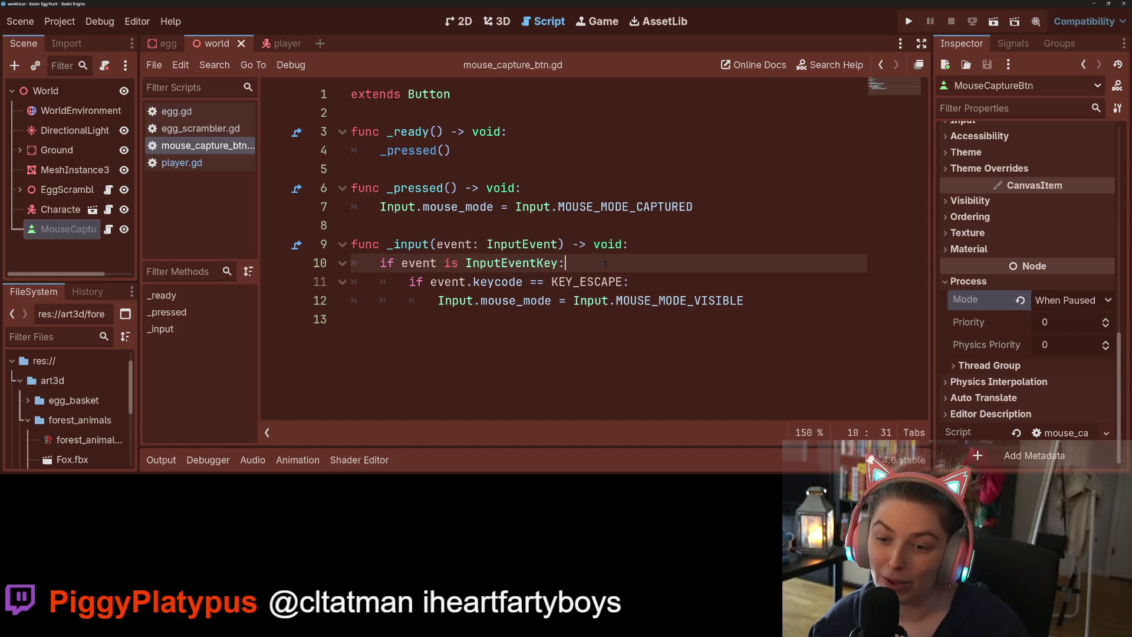
click(668, 286)
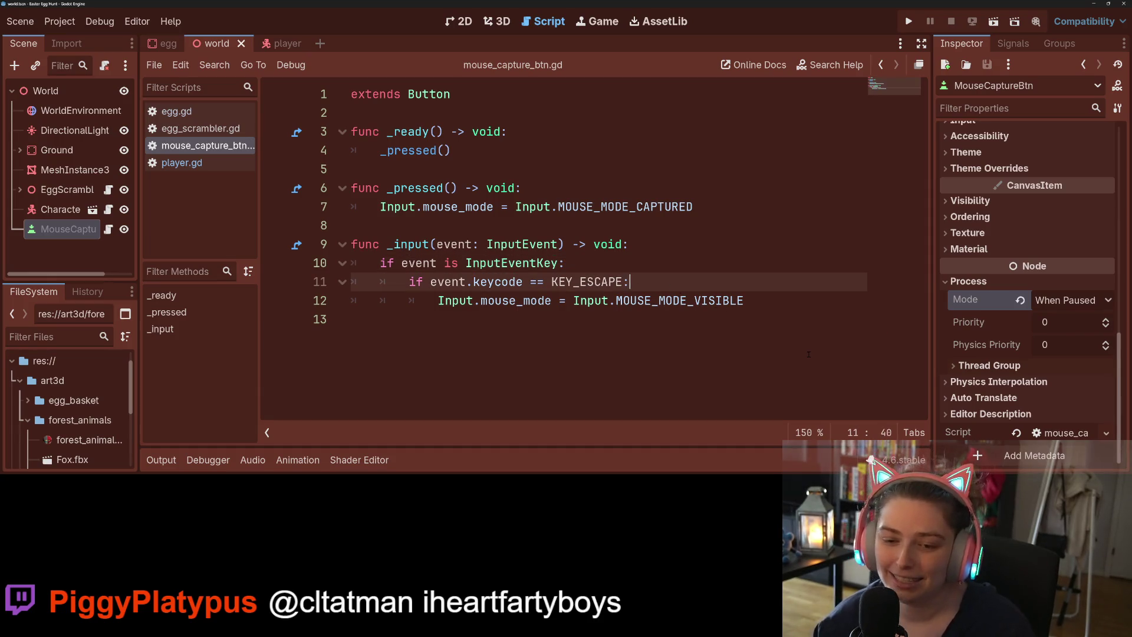
- Declare func _do_pause() -> void: around the mouse line and add get_tree().paused = true, then save
key(Return)
key(Return)
key(Return)
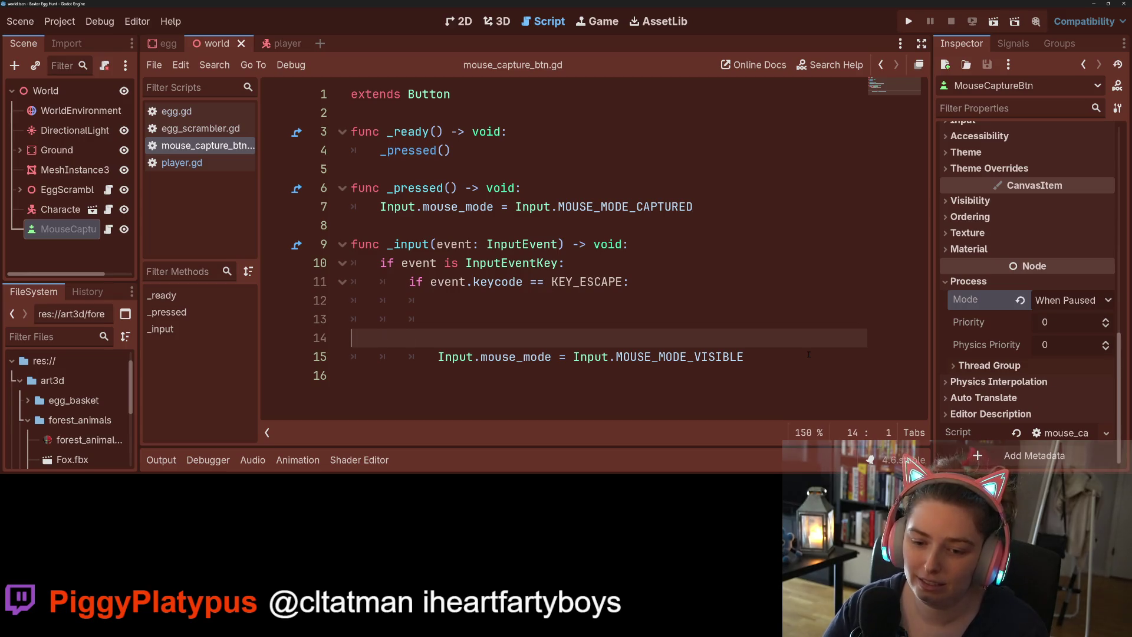
text(func _)
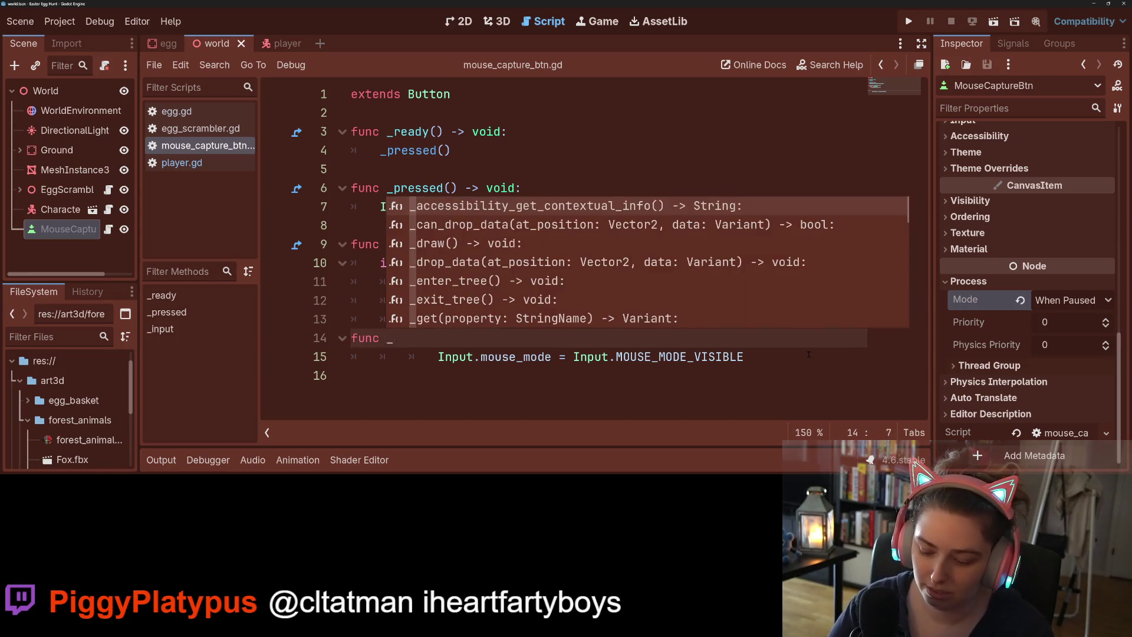
text(do_pause()
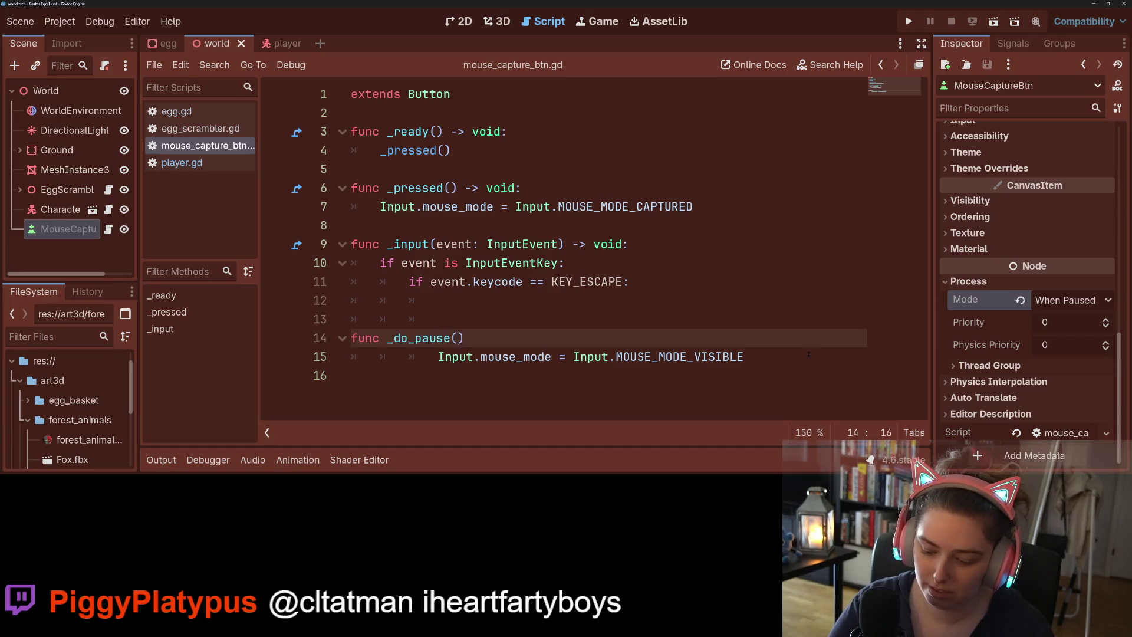
text() -> void)
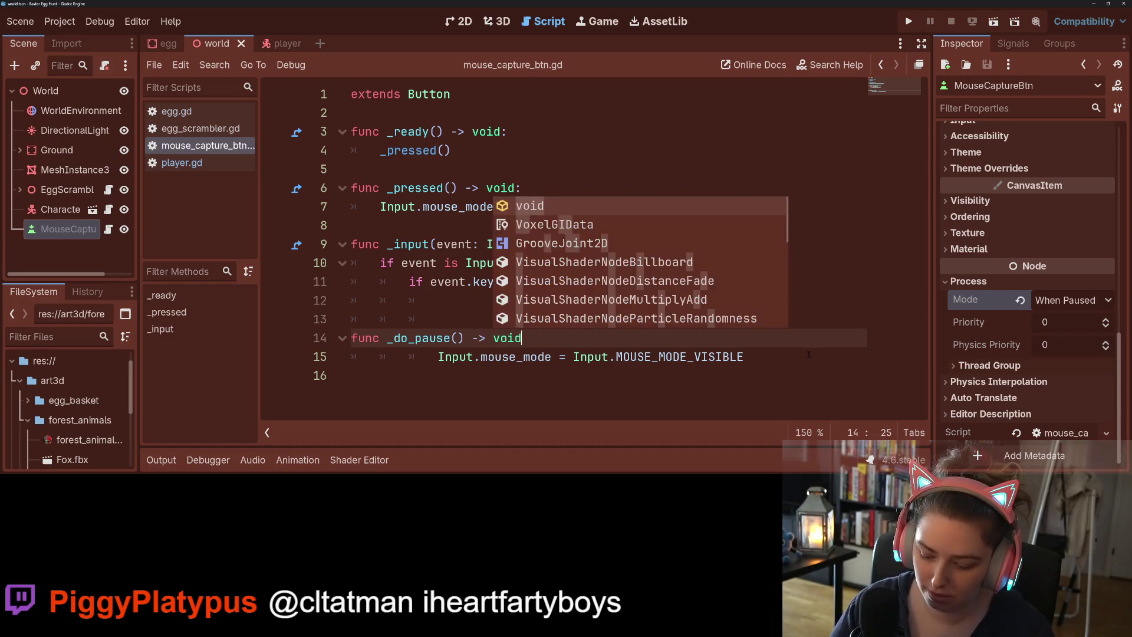
text(:)
key(Down)
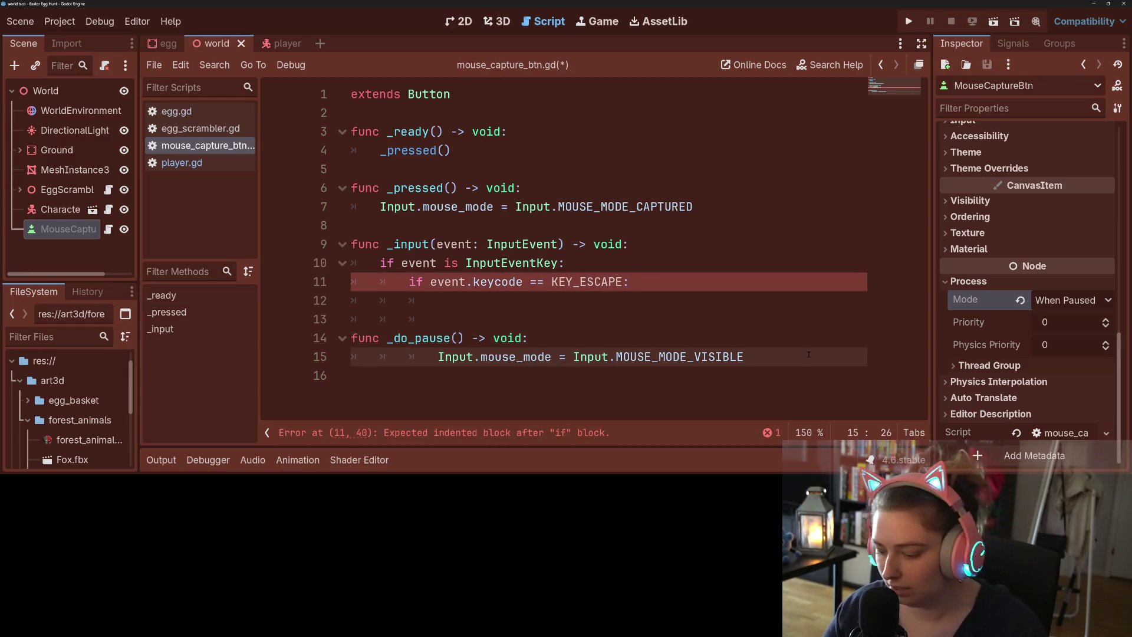
key(BackSpace)
key(BackSpace)
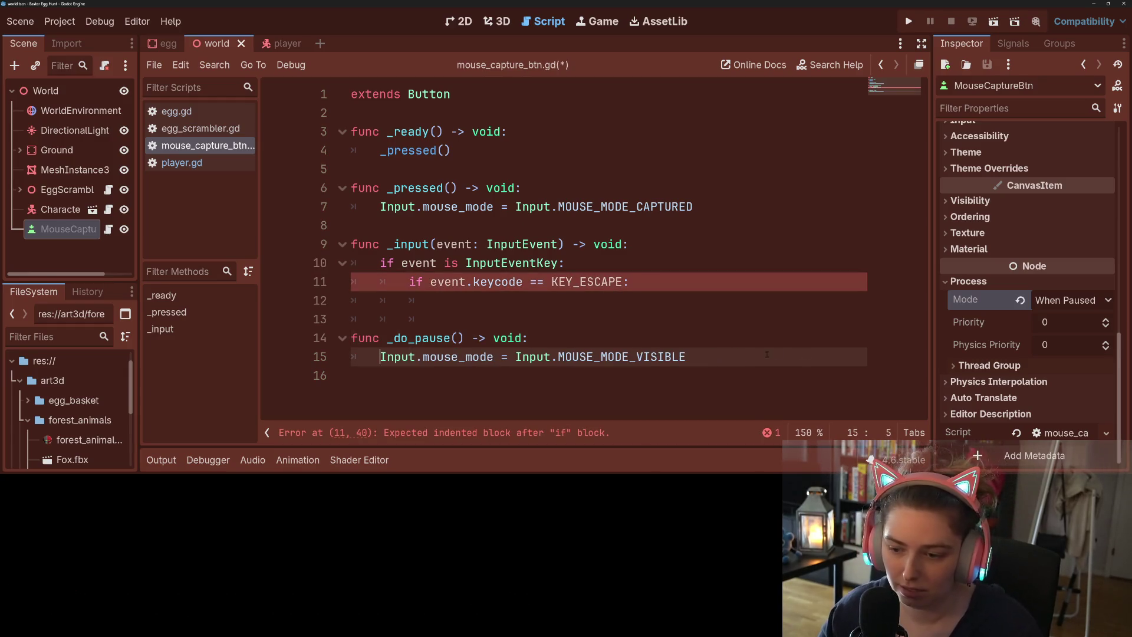
key(Return)
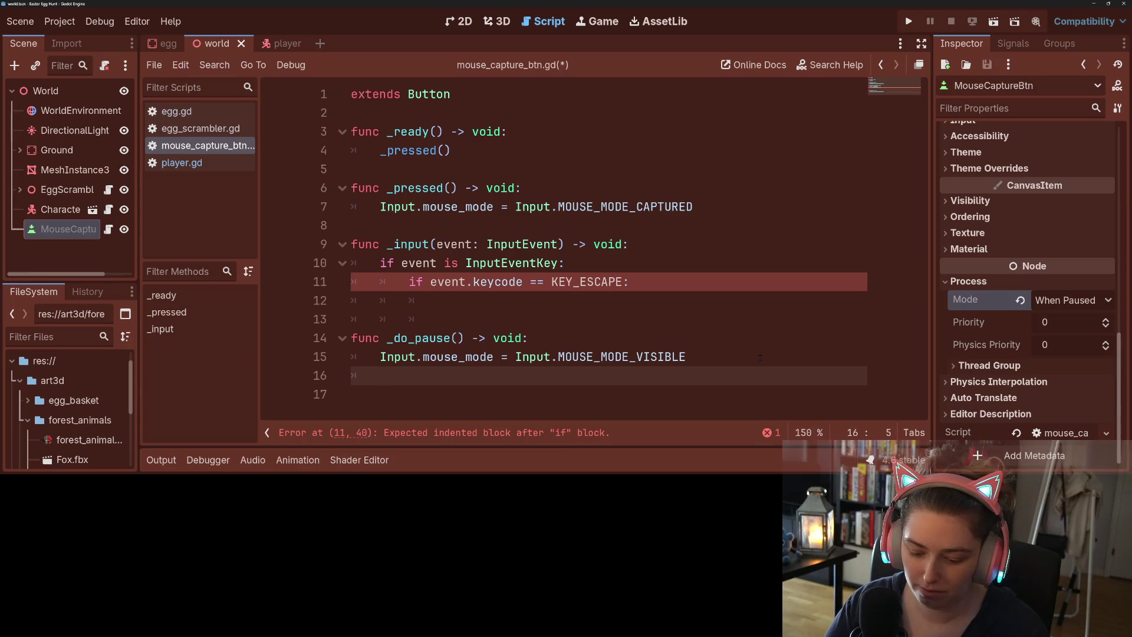
text(get_tr)
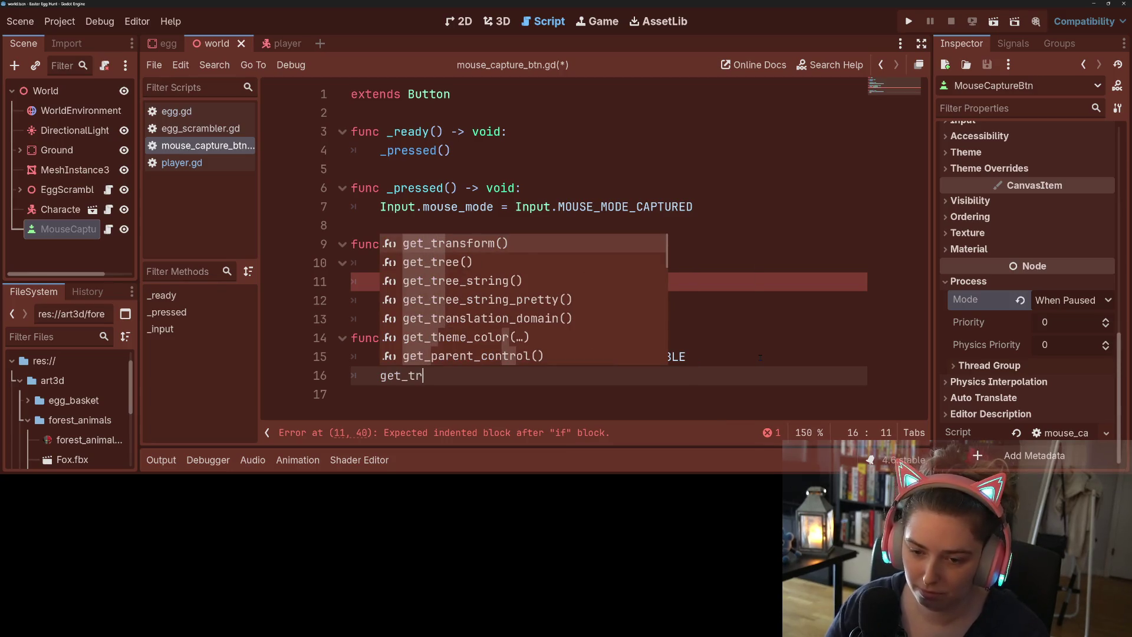
text(ee().pa)
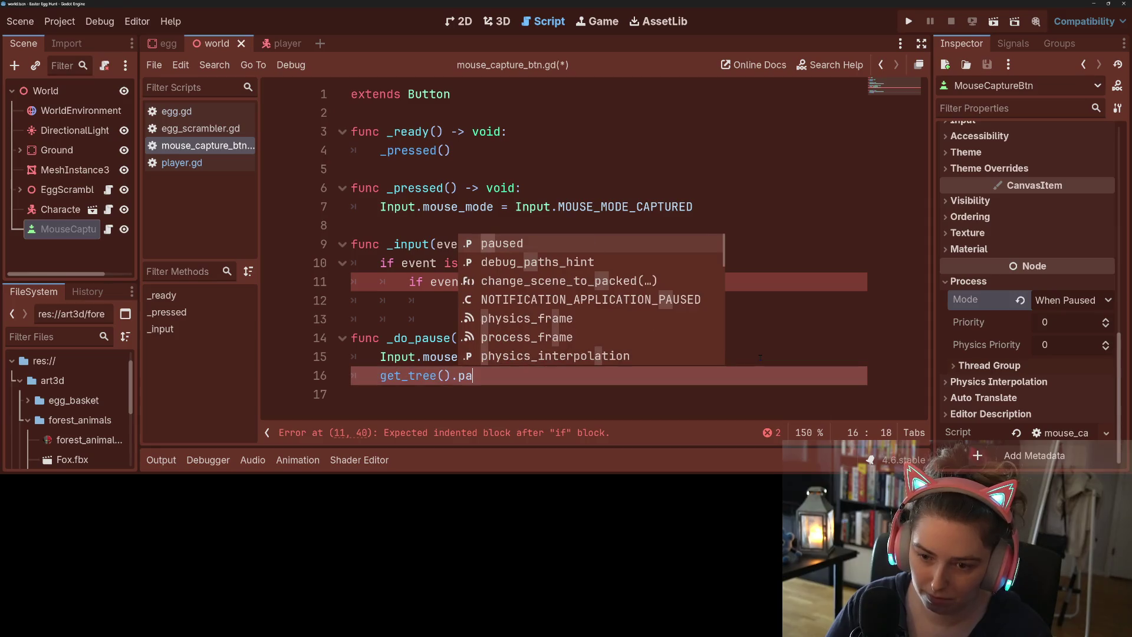
key(Return)
text(= true)
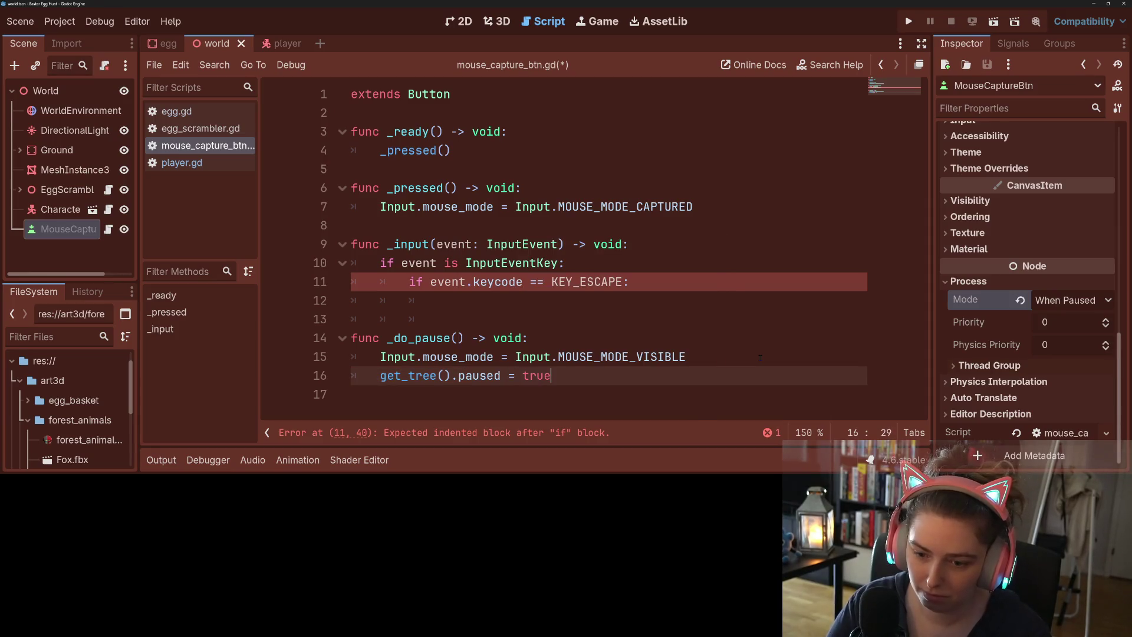
key(ctrl+s)
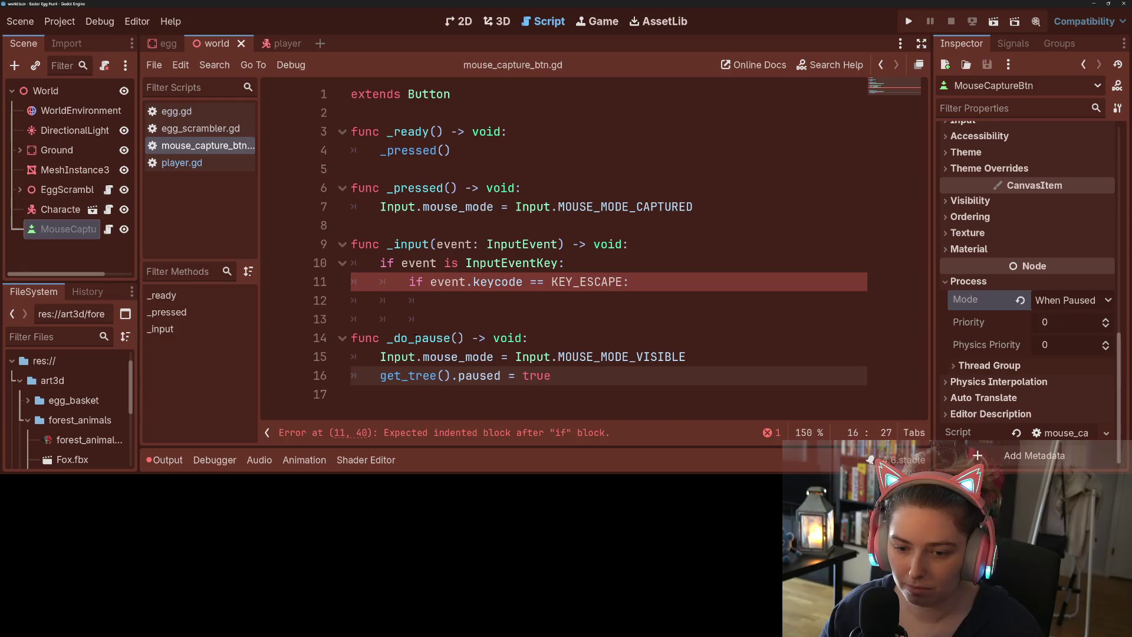
- Copy _do_pause() into the KEY_ESCAPE branch as a call and remove the stray indentation on line 13
click(438, 319)
drag(387, 338, 464, 337)
key(ctrl+c)
click(438, 300)
key(ctrl+v)
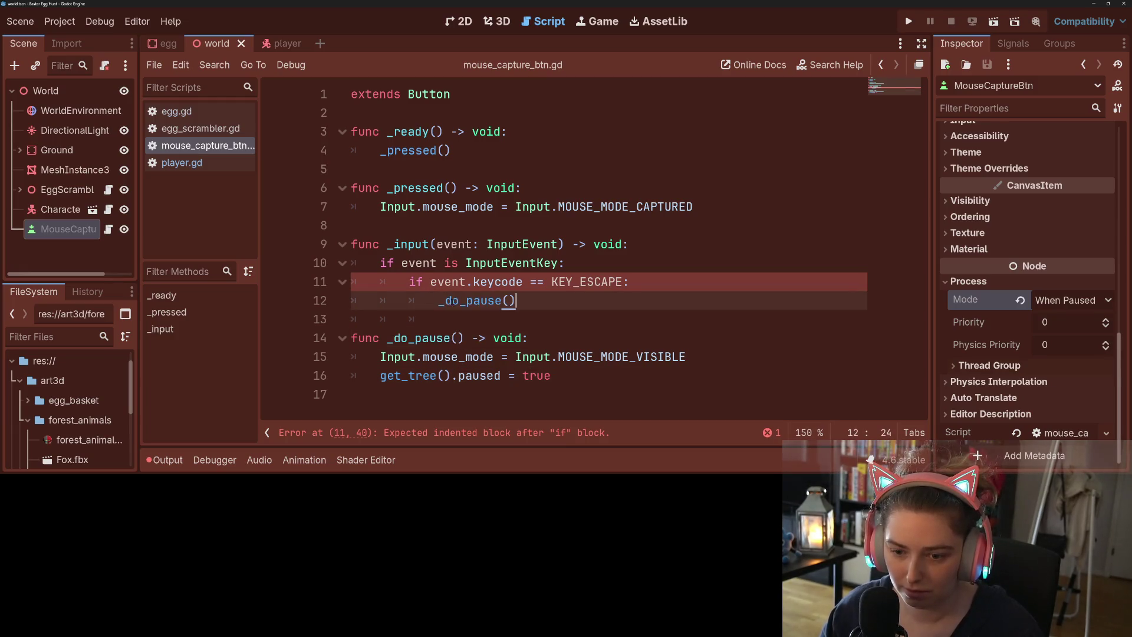
drag(438, 319, 352, 319)
key(BackSpace)
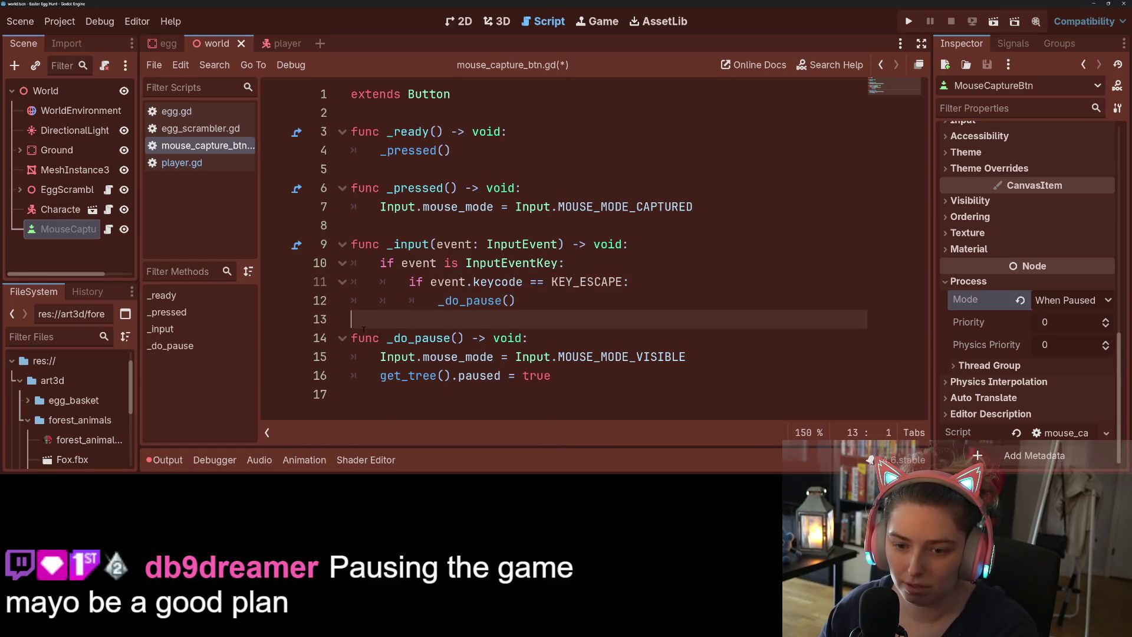
- Add a new func _do_unpause() -> void: declaration above _do_pause
key(Return)
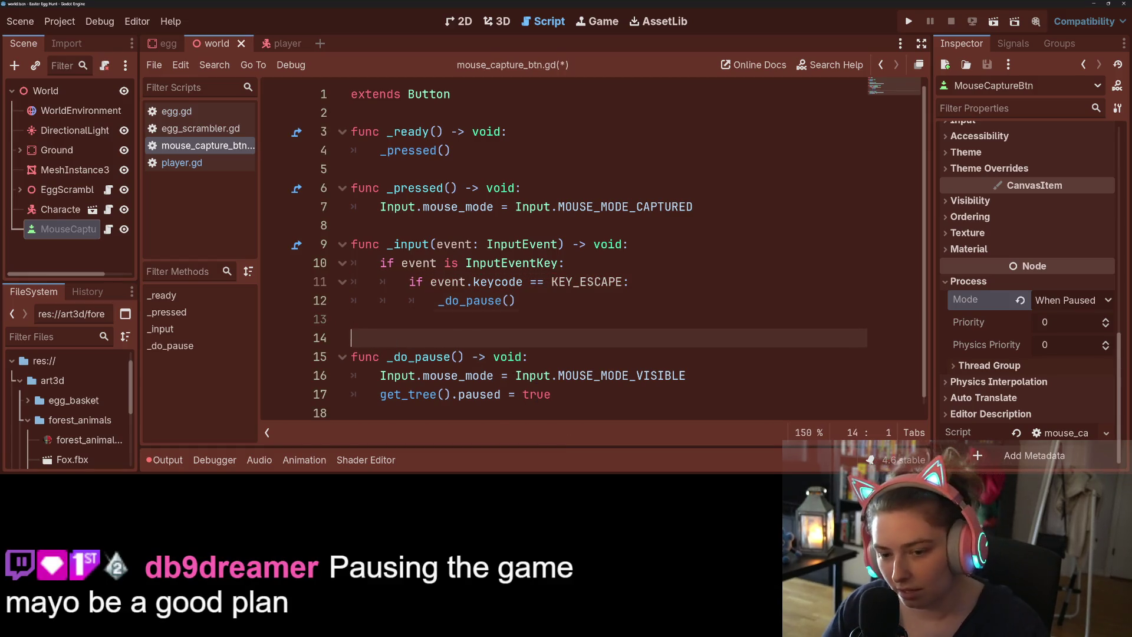
key(Return)
key(Up)
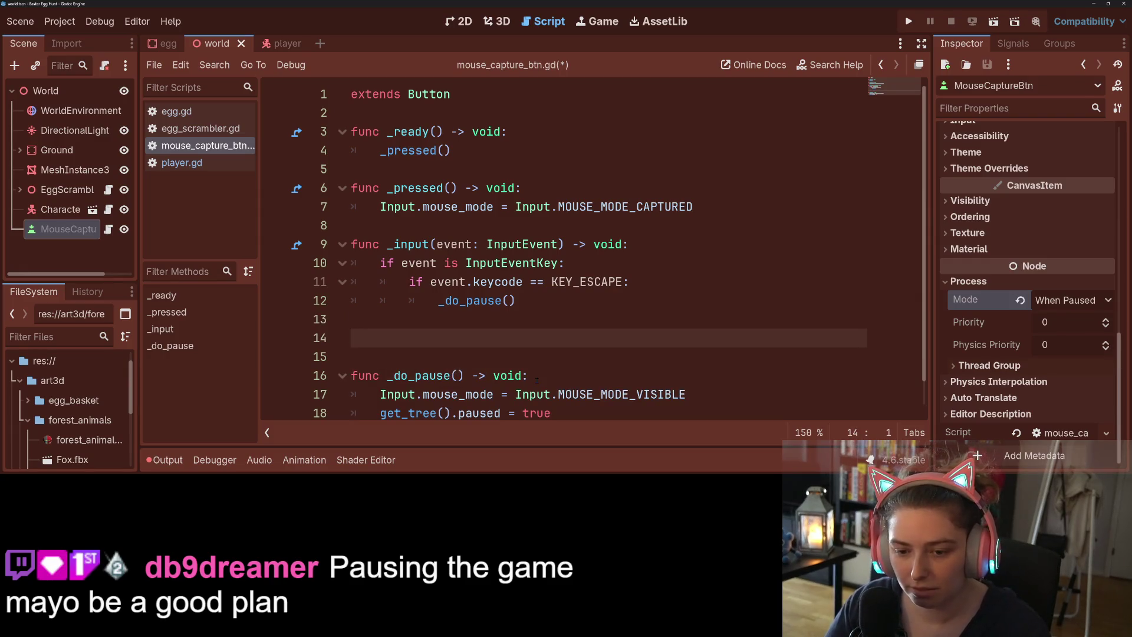
text(func _do)
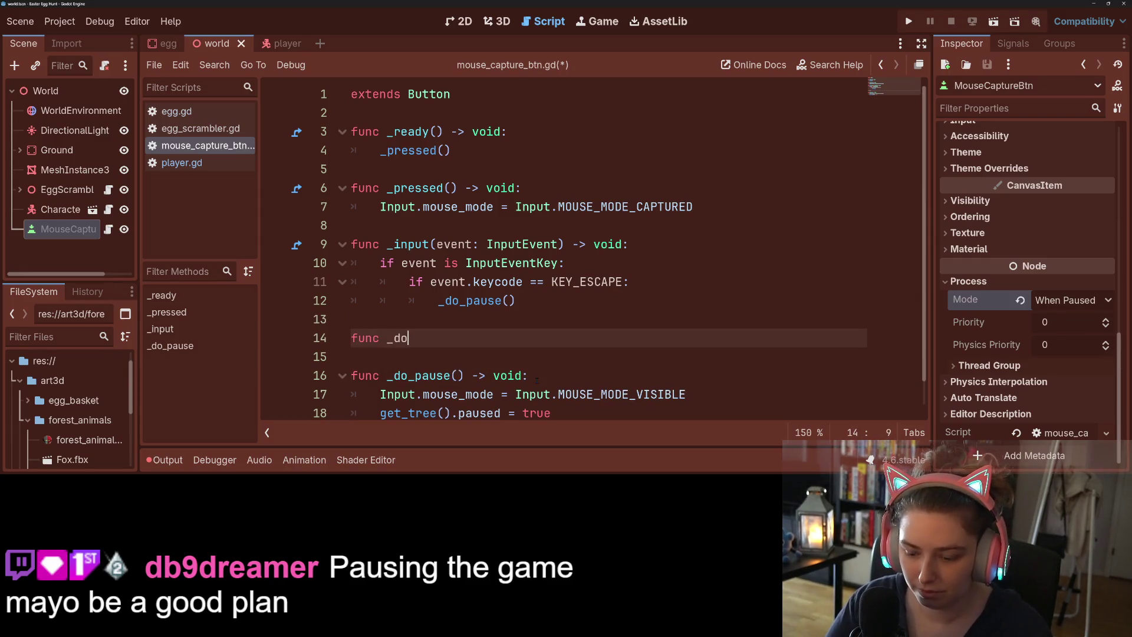
text(_unpaus)
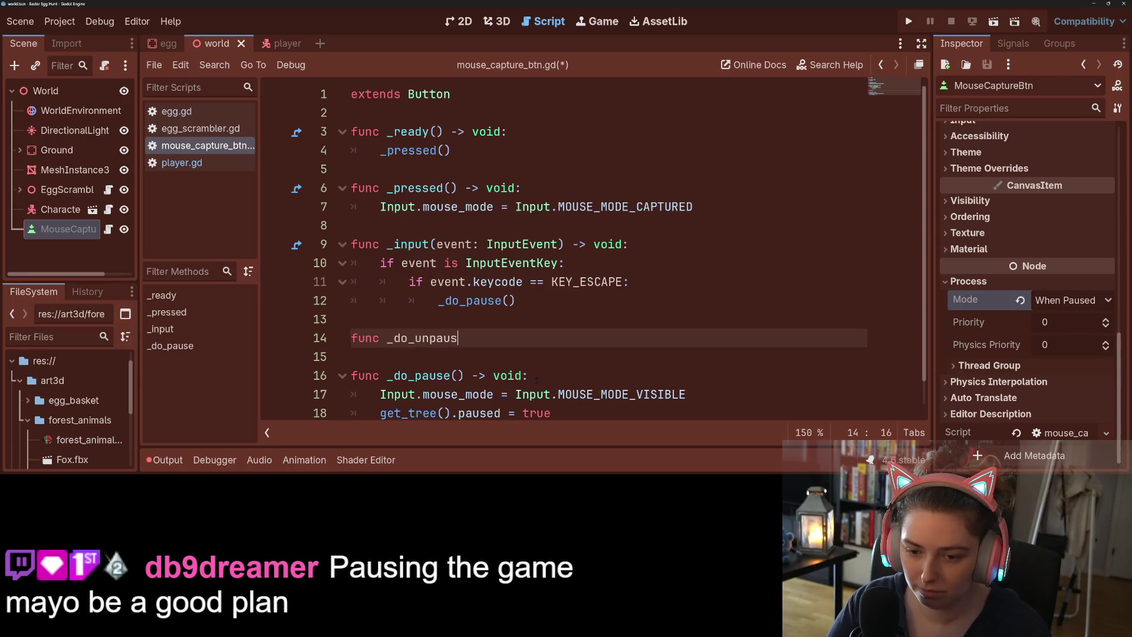
text(e() -> void)
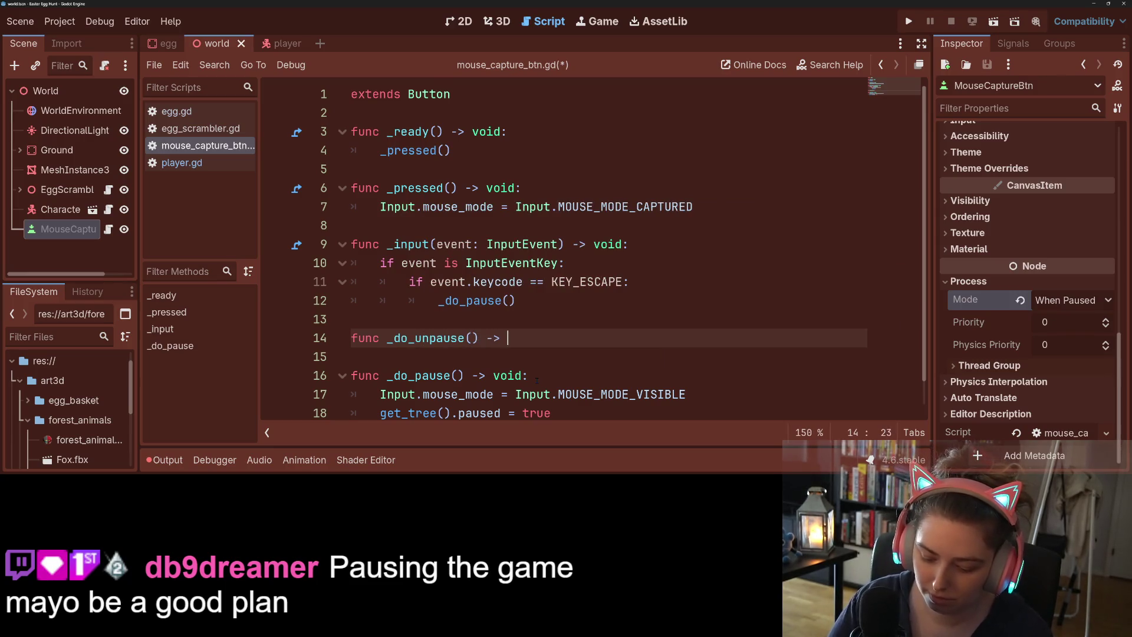
text(:)
key(Return)
scroll(537, 380, down, 1)
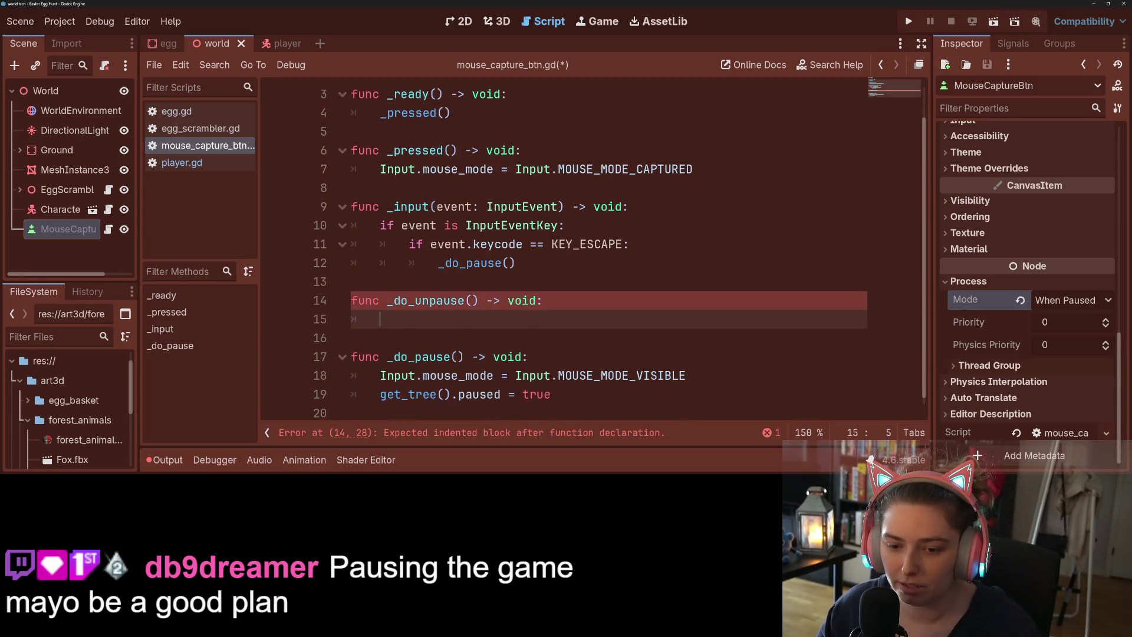
drag(380, 170, 693, 169)
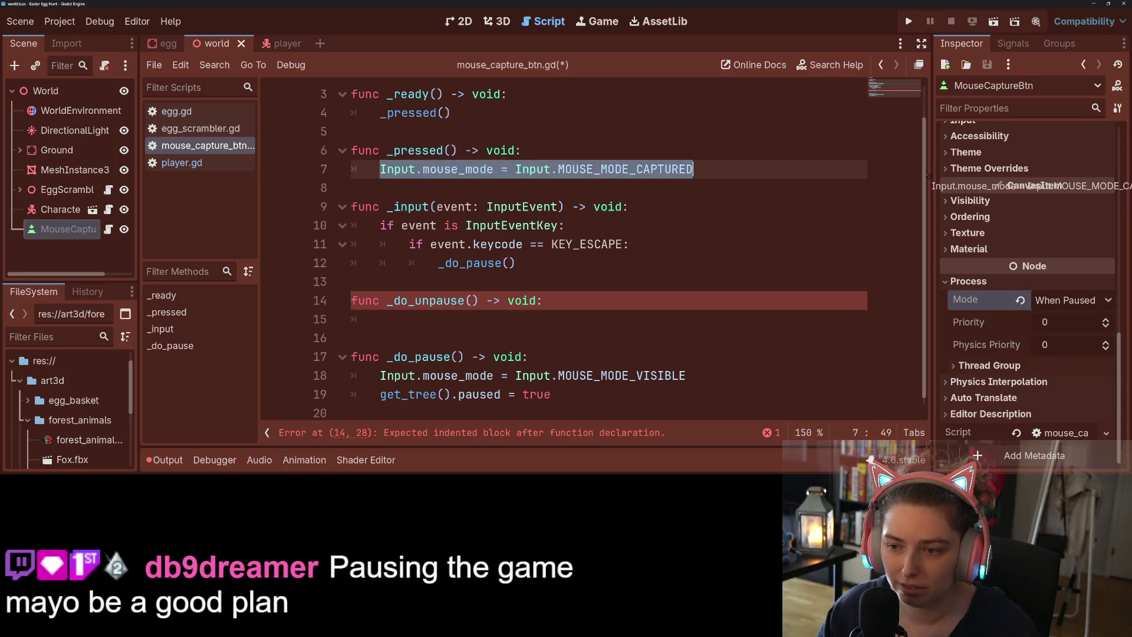
scroll(764, 154, up, 2)
scroll(764, 155, down, 1)
scroll(737, 162, up, 1)
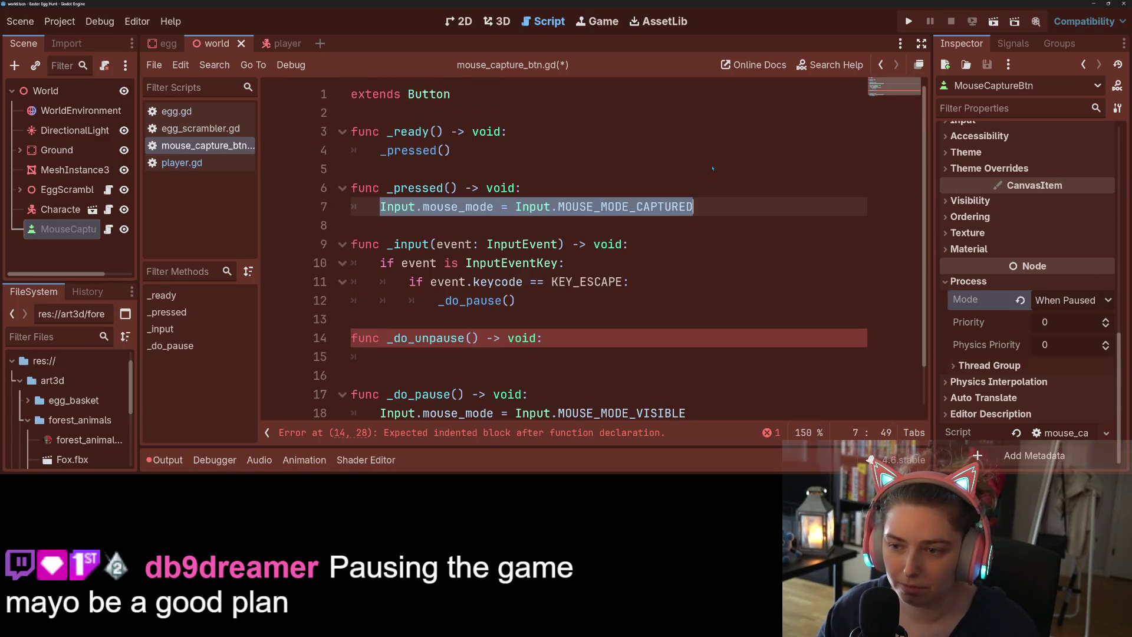
click(711, 169)
- Fill _do_unpause with the MOUSE_MODE_CAPTURED line and get_tree().paused = false, then save
drag(696, 206, 380, 206)
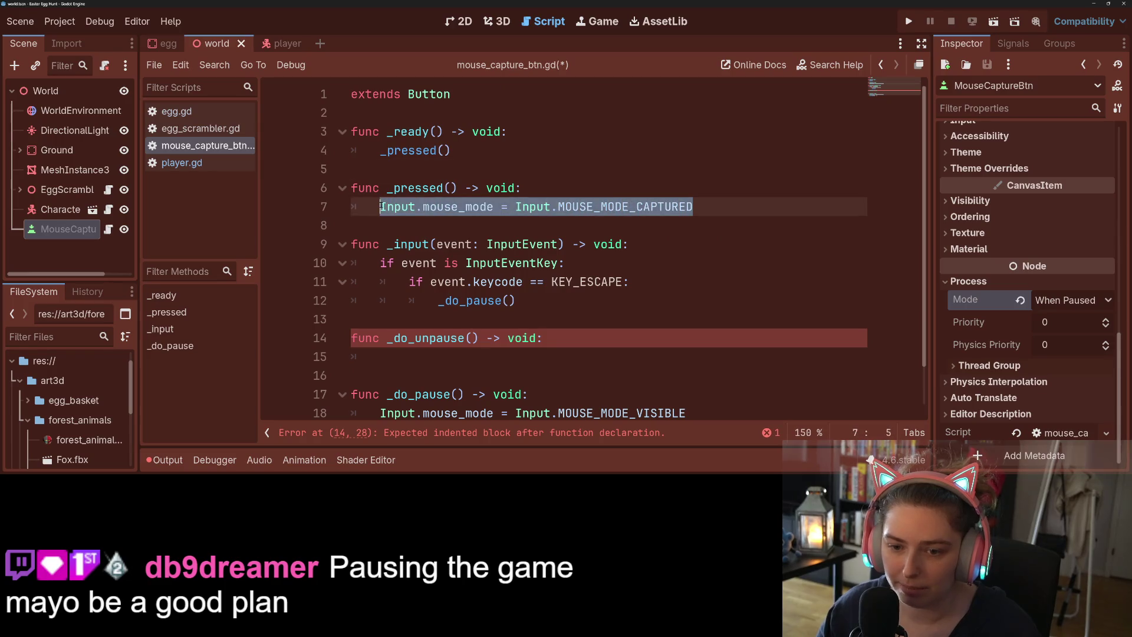
key(ctrl+c)
click(534, 359)
key(ctrl+v)
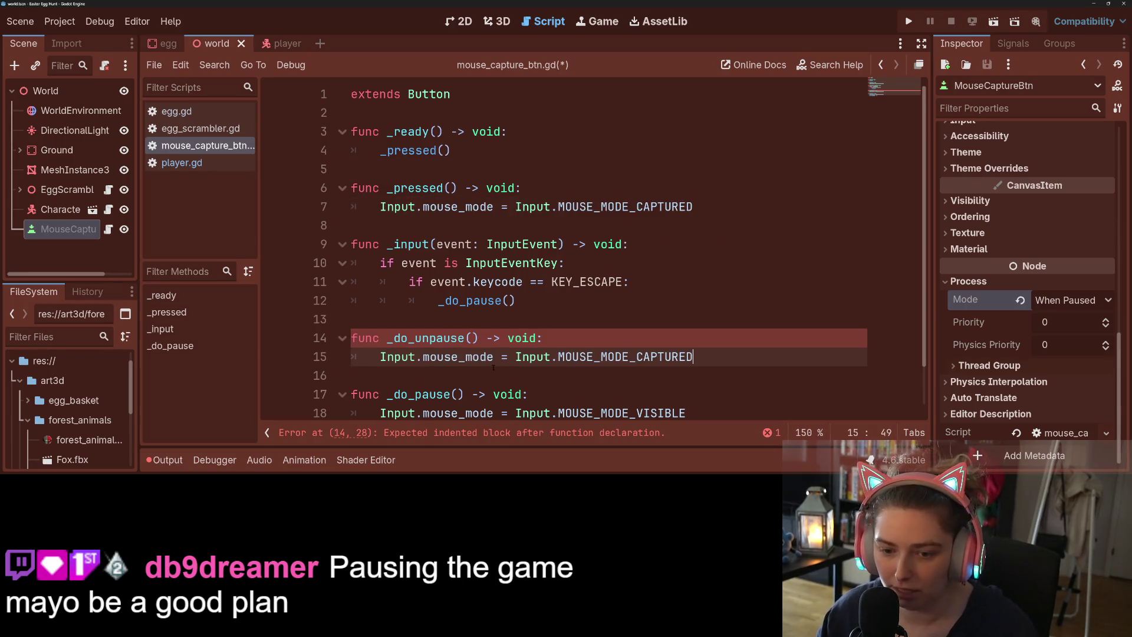
key(Return)
scroll(535, 369, down, 1)
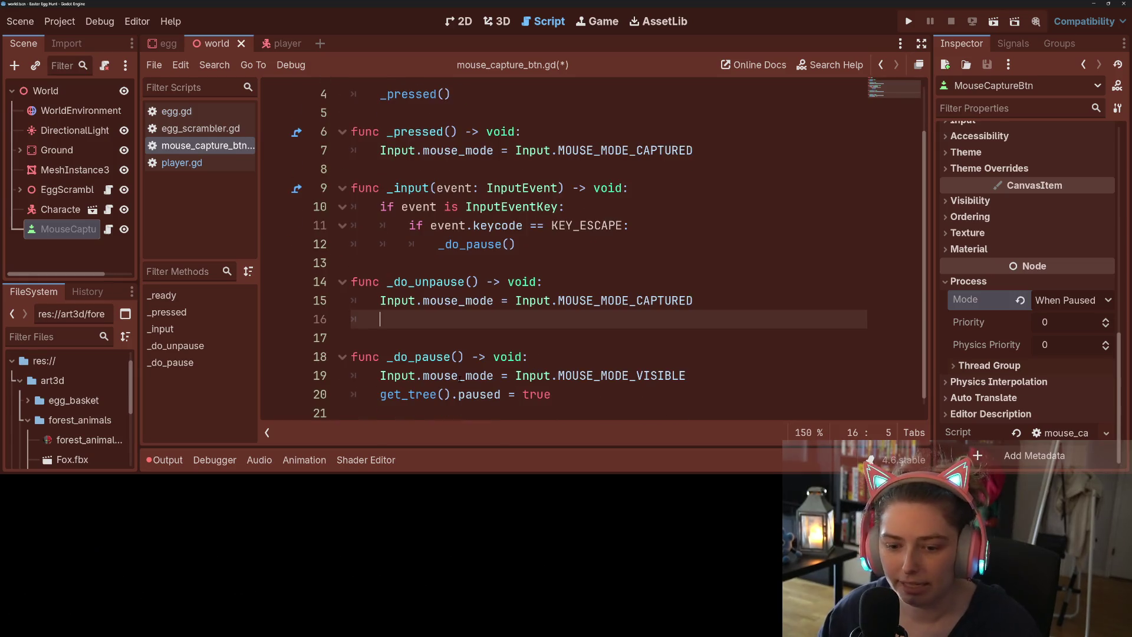
drag(380, 393, 572, 393)
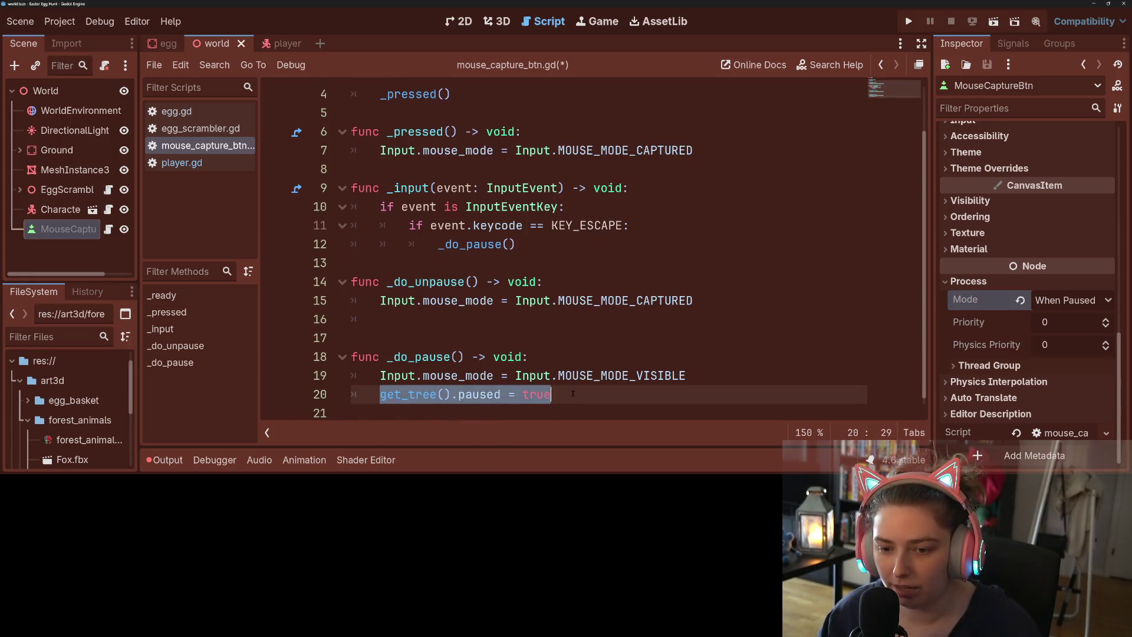
key(ctrl+c)
click(517, 321)
key(ctrl+v)
key(BackSpace)
key(BackSpace)
key(BackSpace)
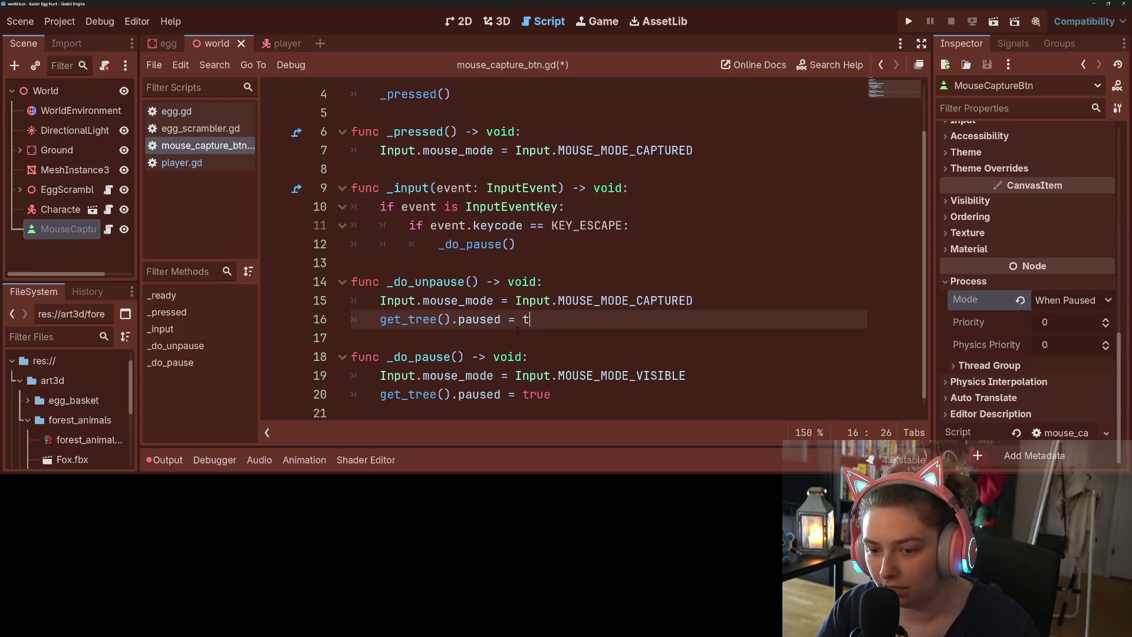
key(BackSpace)
text(false)
key(ctrl+s)
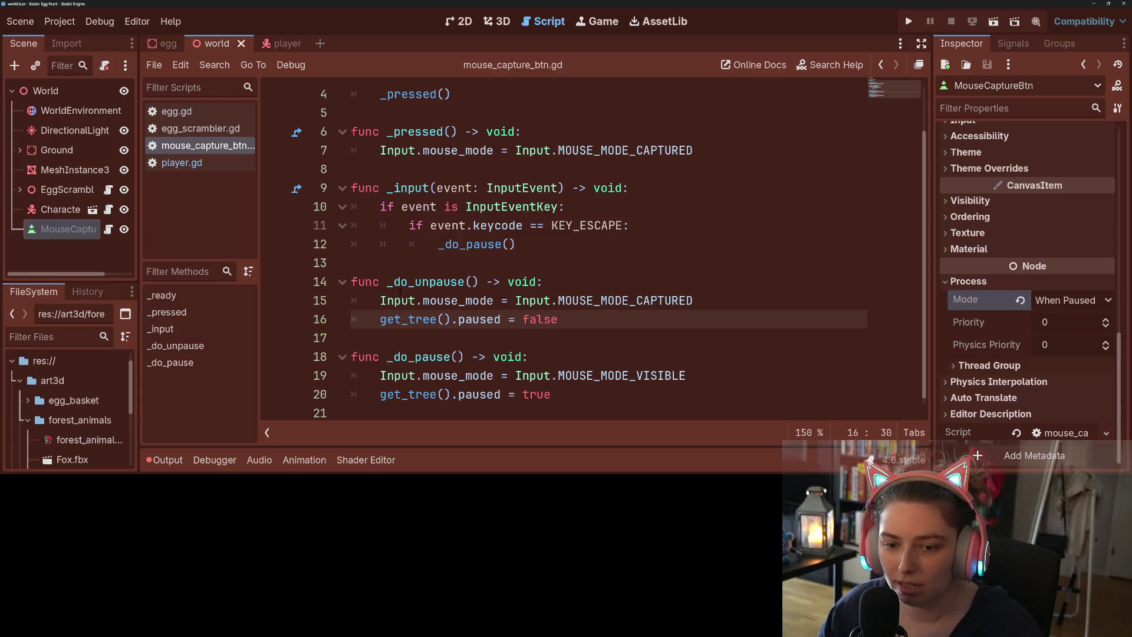
- Replace the body of _pressed and the call in _ready with _do_unpause(), and save
double_click(399, 282)
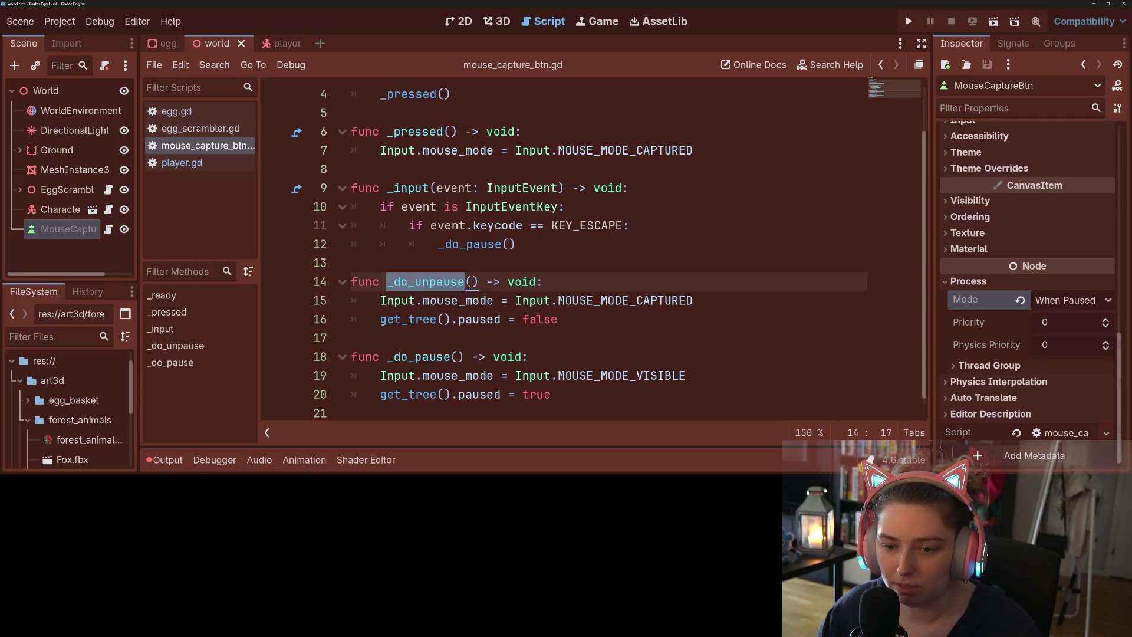
drag(470, 283, 475, 284)
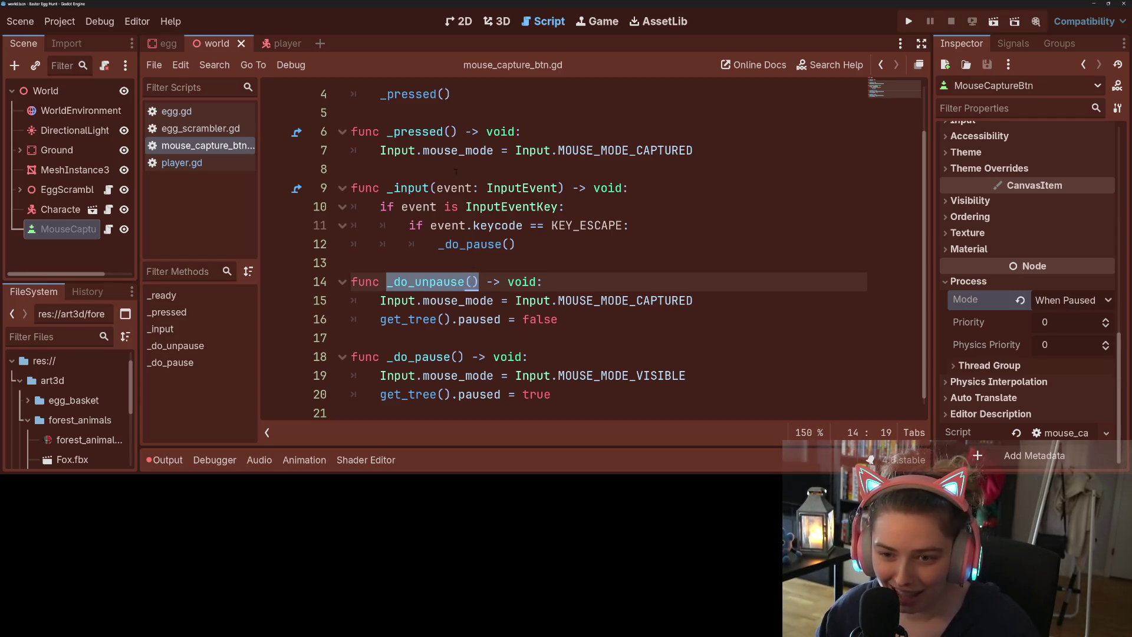
mouse_move(694, 151)
mouse_down()
mouse_move(361, 152)
mouse_move(376, 151)
mouse_up()
key(ctrl+v)
scroll(400, 177, up, 1)
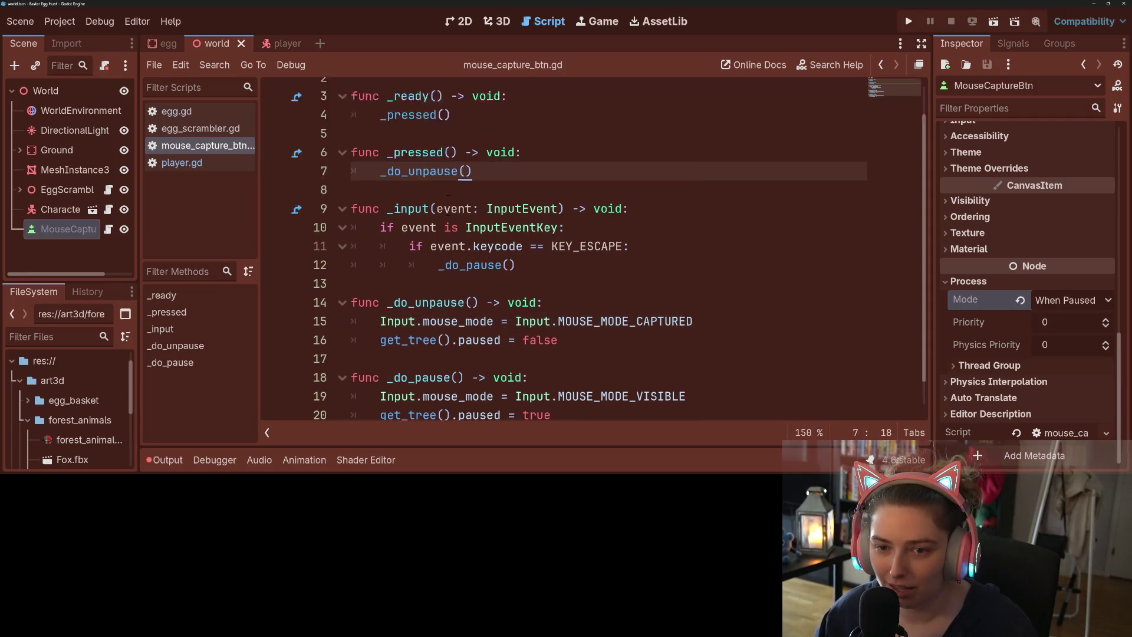
drag(450, 150, 380, 151)
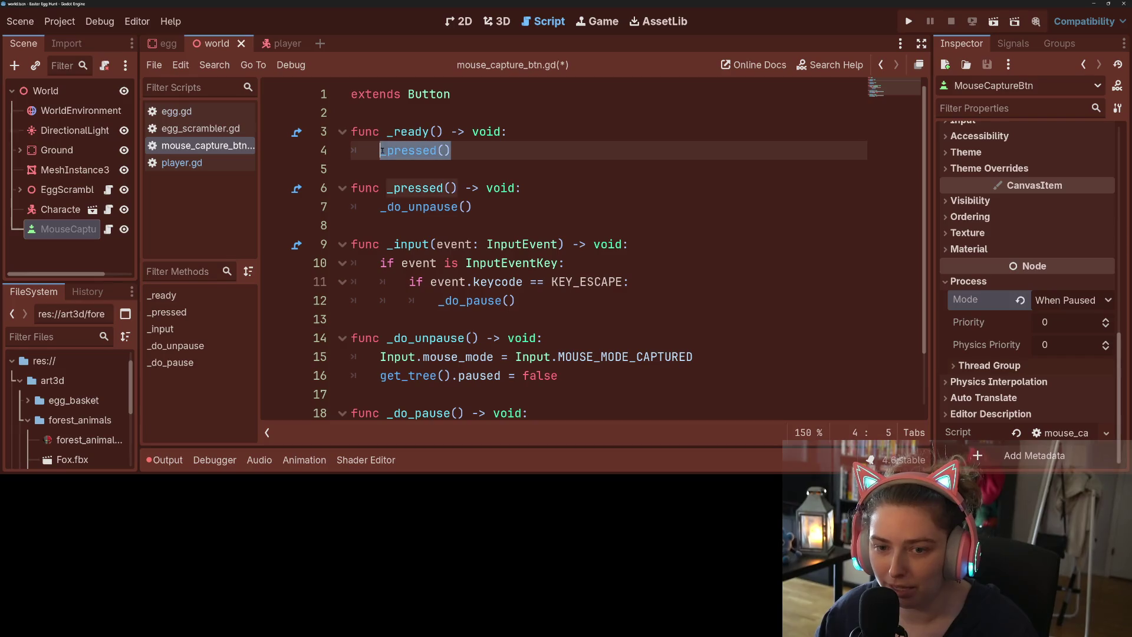
key(ctrl+v)
key(ctrl+s)
click(604, 165)
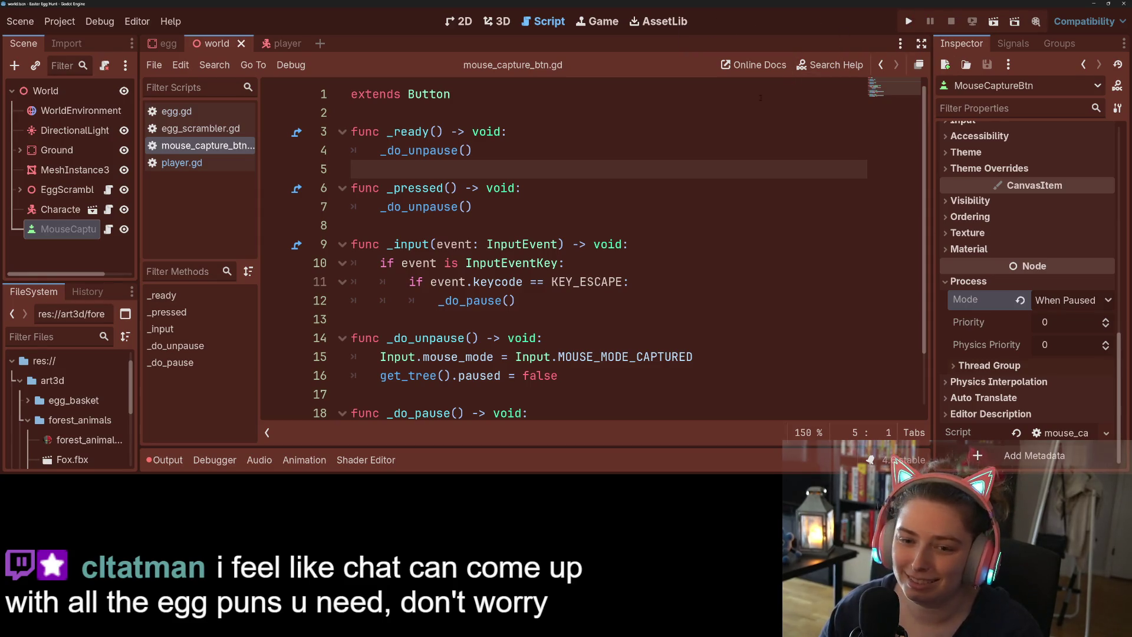
- Launch the egg hunt game with the Run Project button to test pausing
click(908, 22)
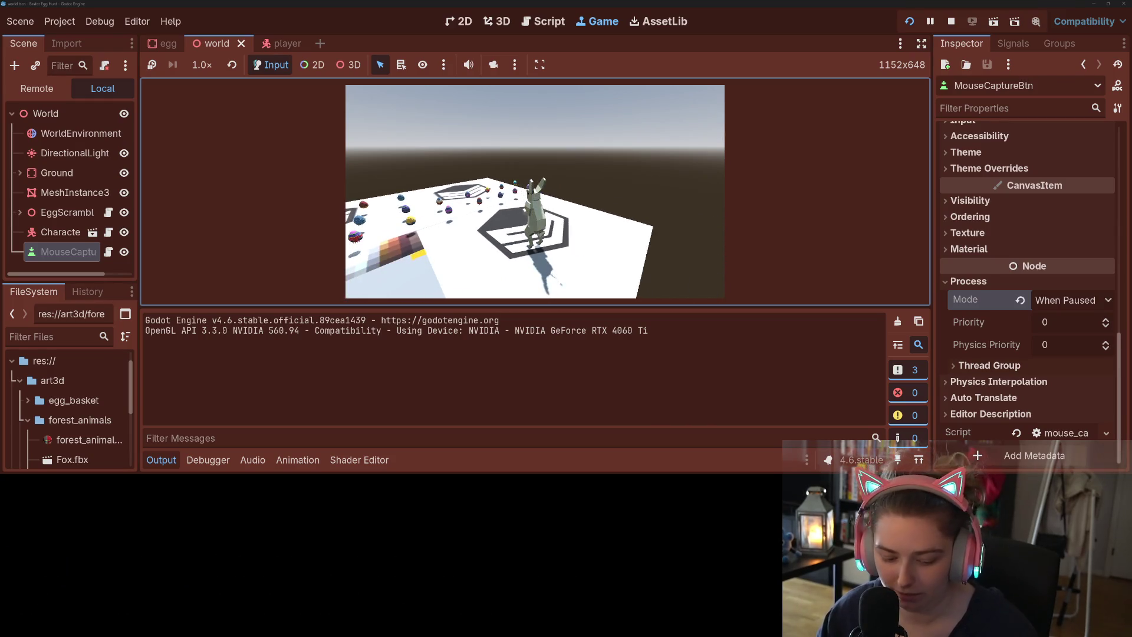
- Return to the Godot editor through Task View, suspend the game with F9, and stop it
key(super+Tab)
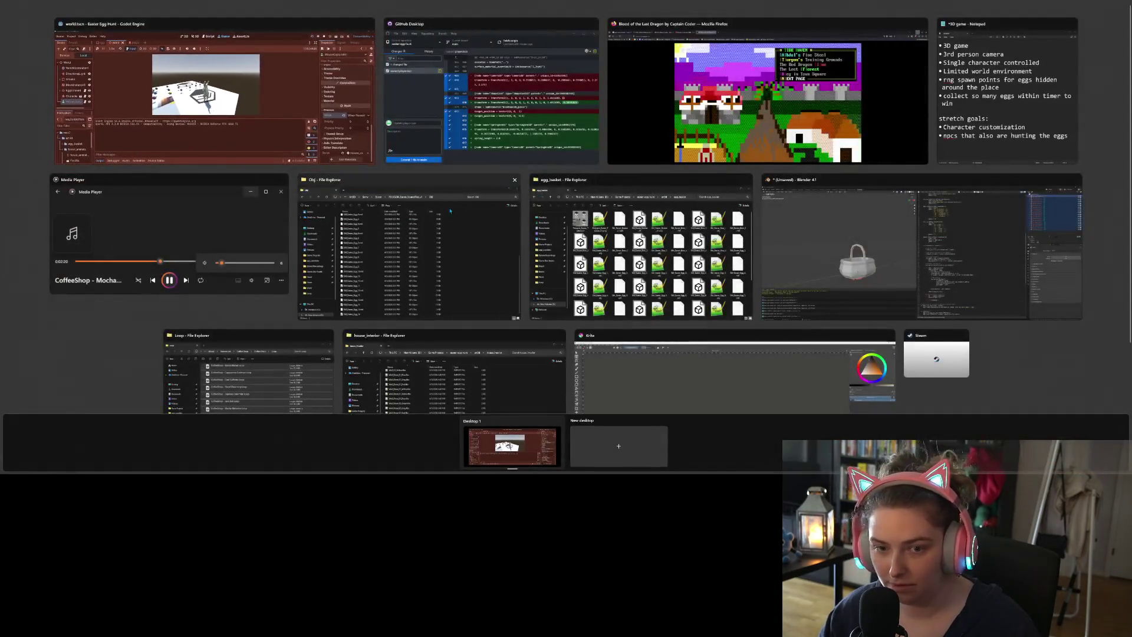
click(293, 67)
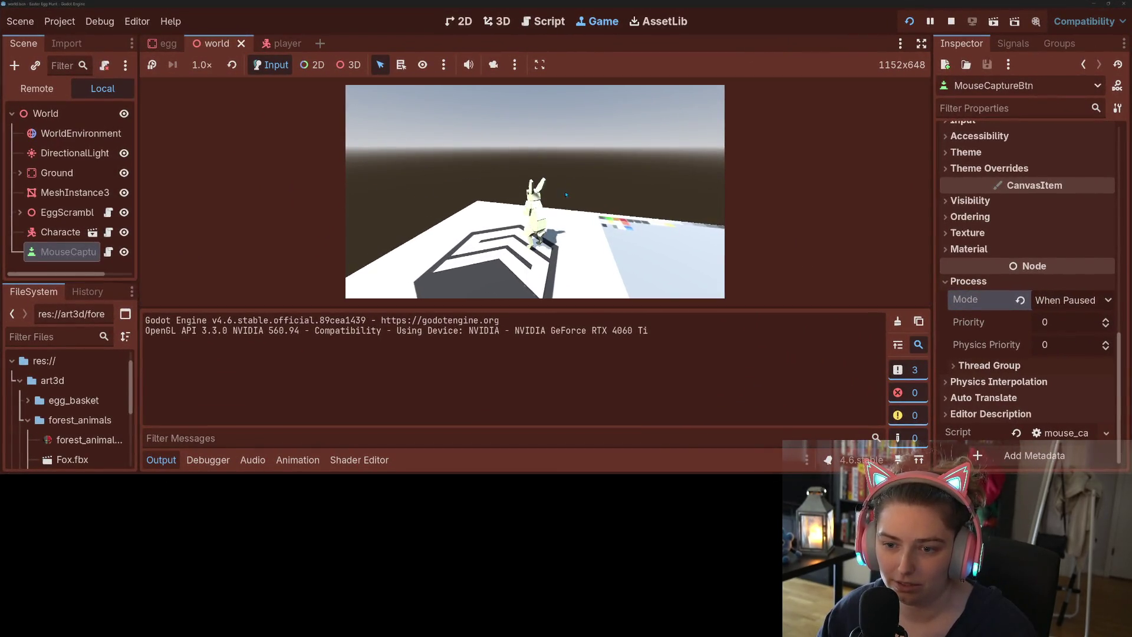
key(super+Tab)
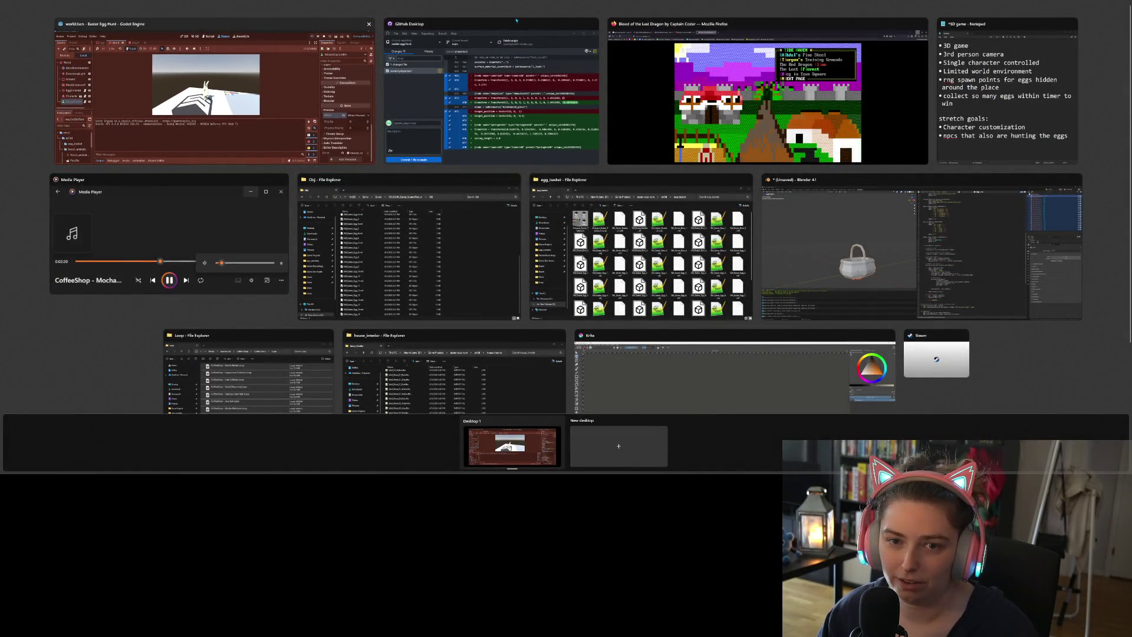
click(266, 32)
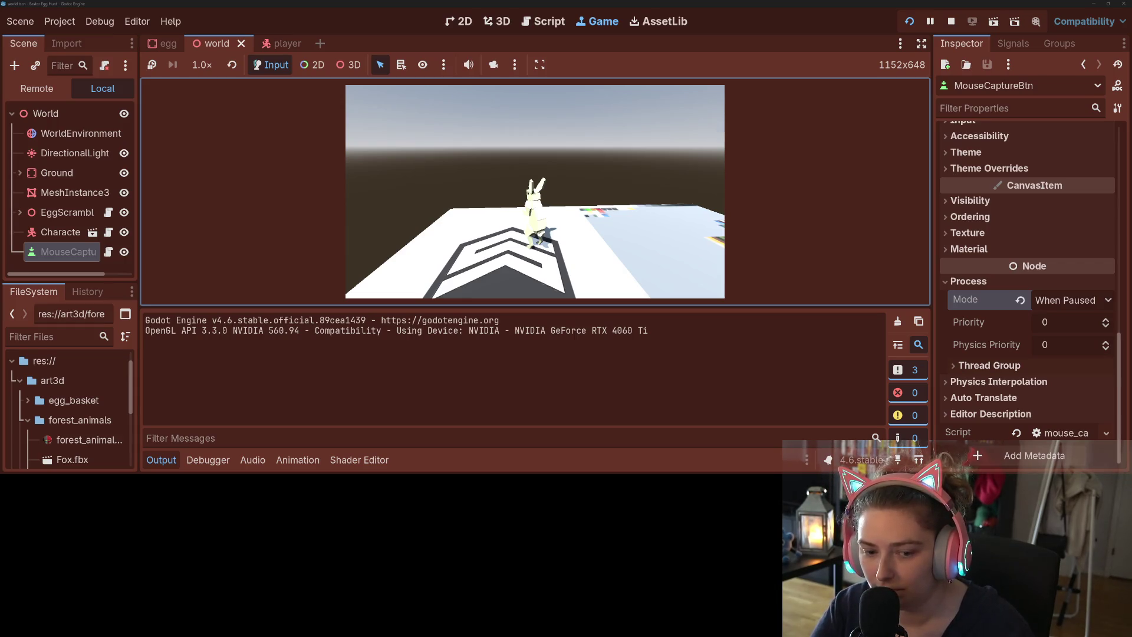
key(F9)
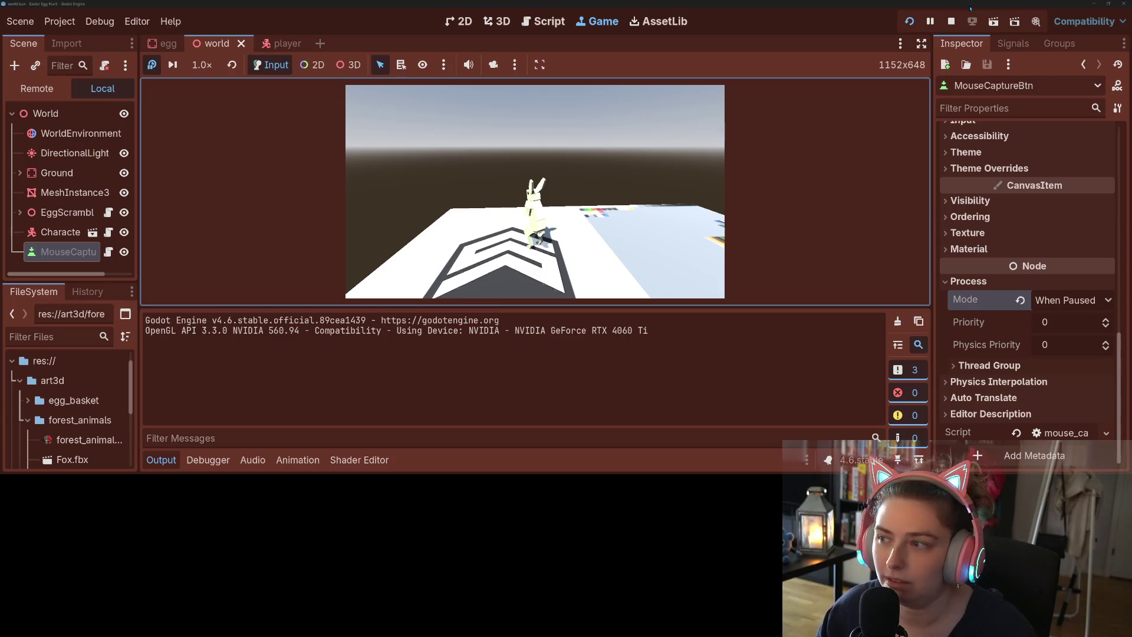
click(951, 21)
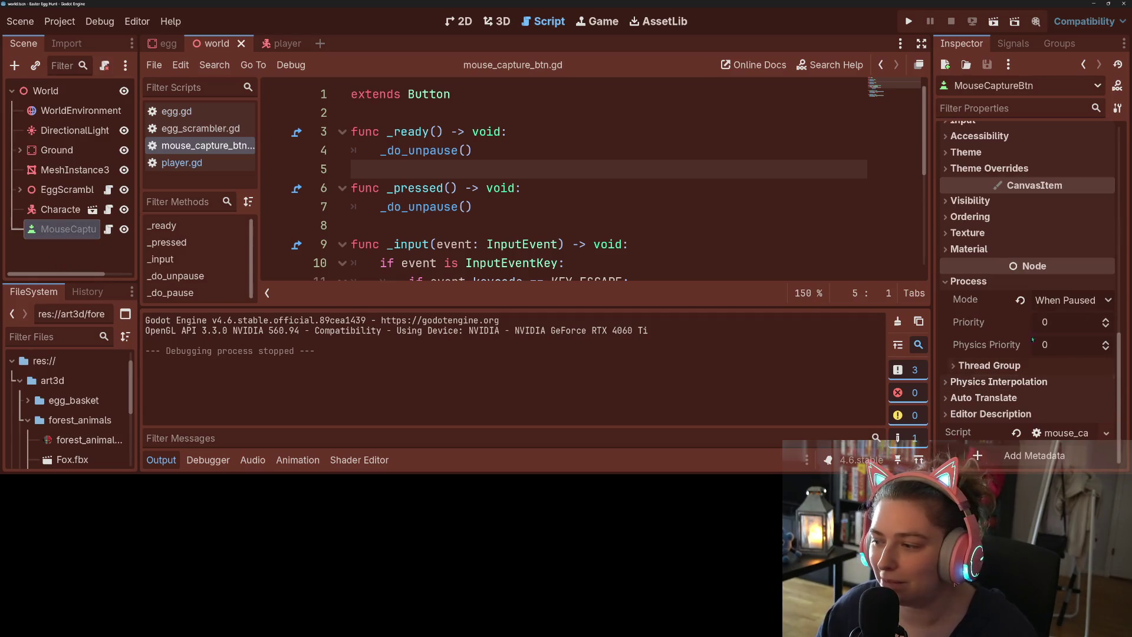
- Set MouseCaptureBtn's Process Mode to Always, then run and stop the game to test it
click(1065, 300)
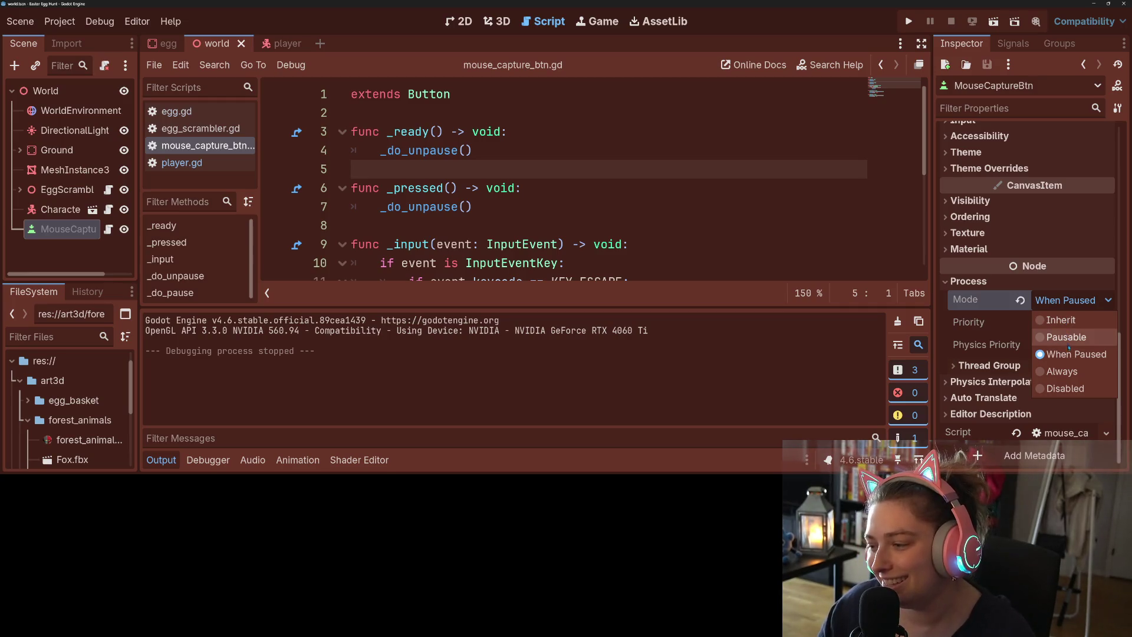
click(1062, 371)
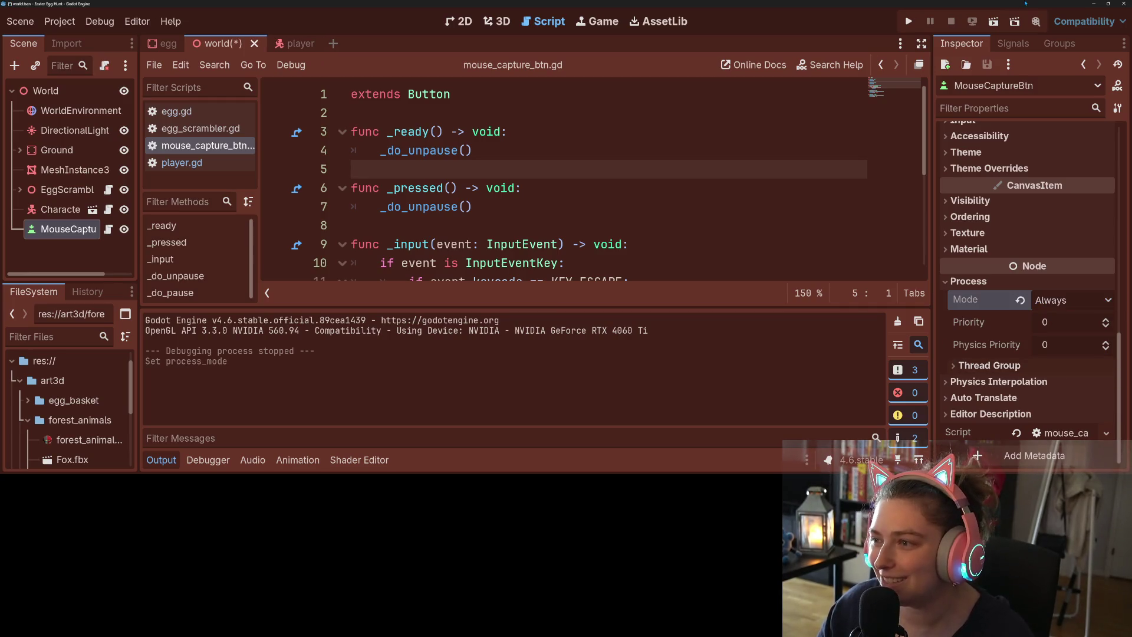
click(907, 22)
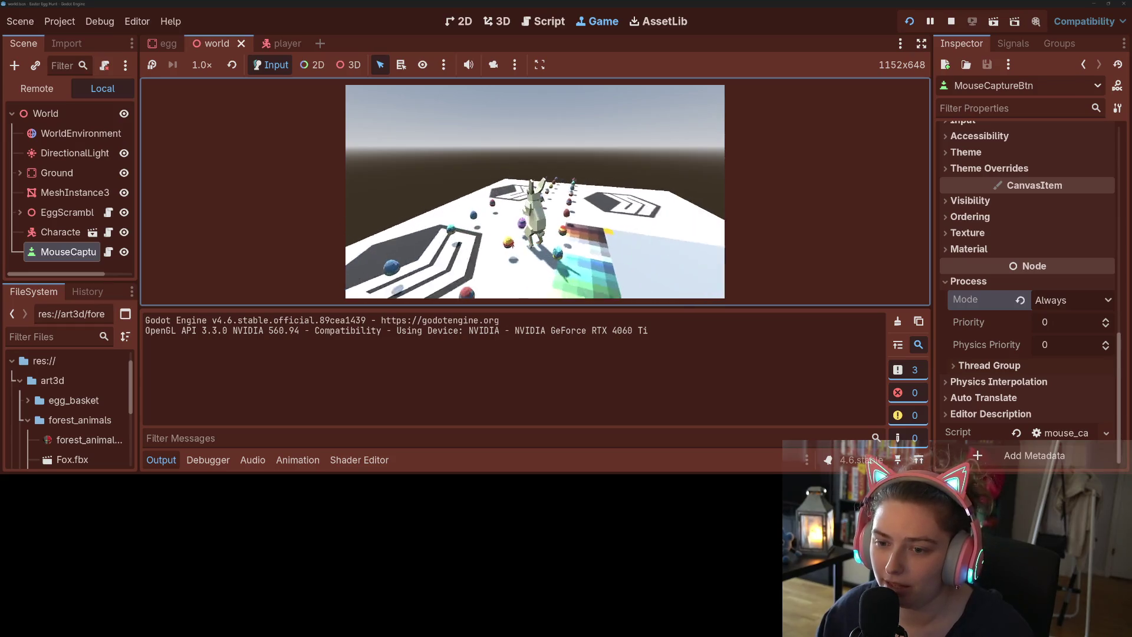
click(950, 21)
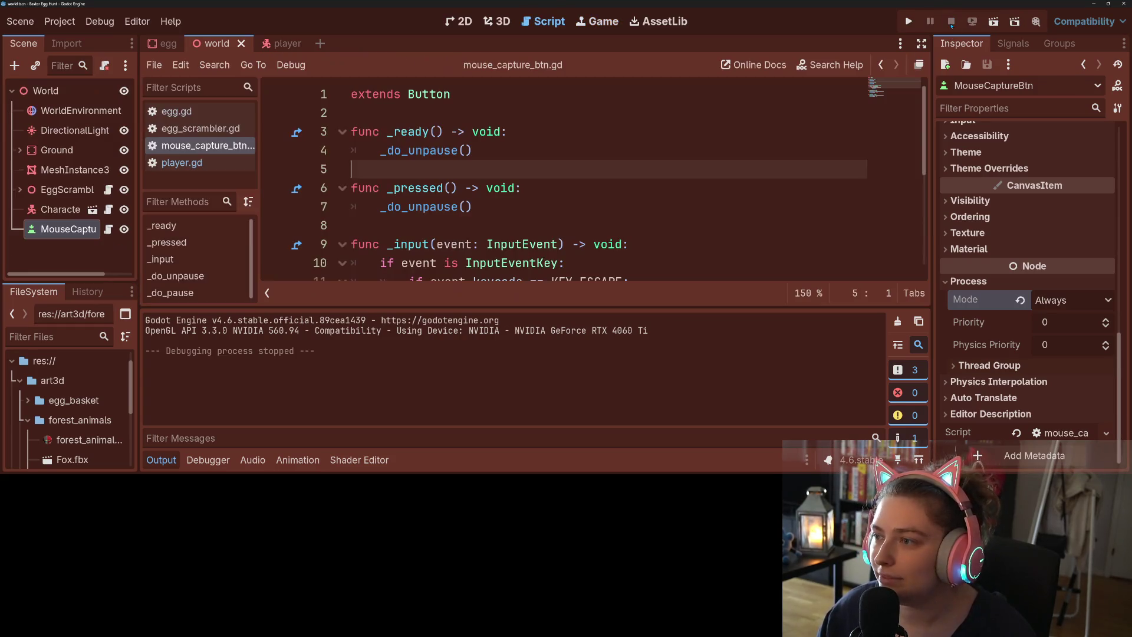
click(677, 212)
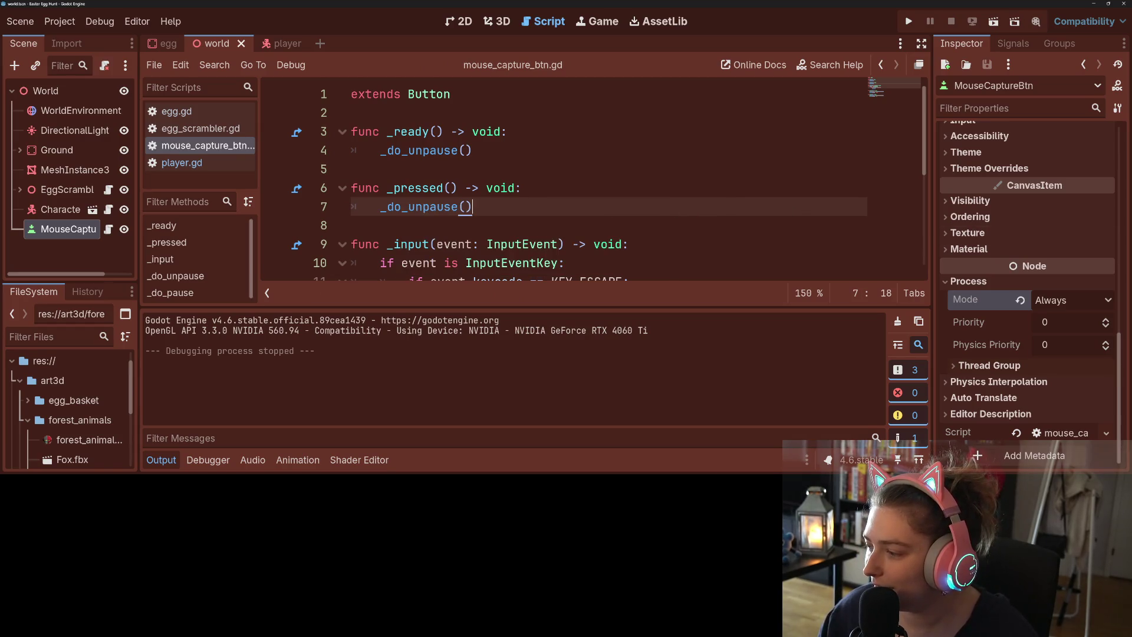
key(alt+Tab)
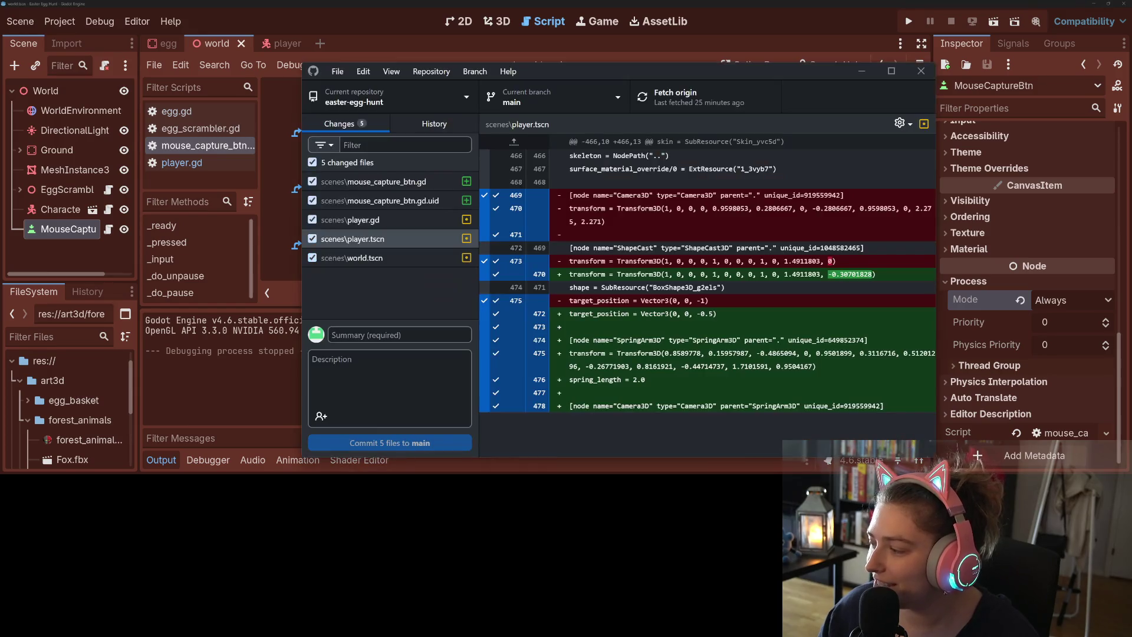
- Review the diffs of mouse_capture_btn.gd, its .uid, player.gd, player.tscn and world.tscn
click(377, 181)
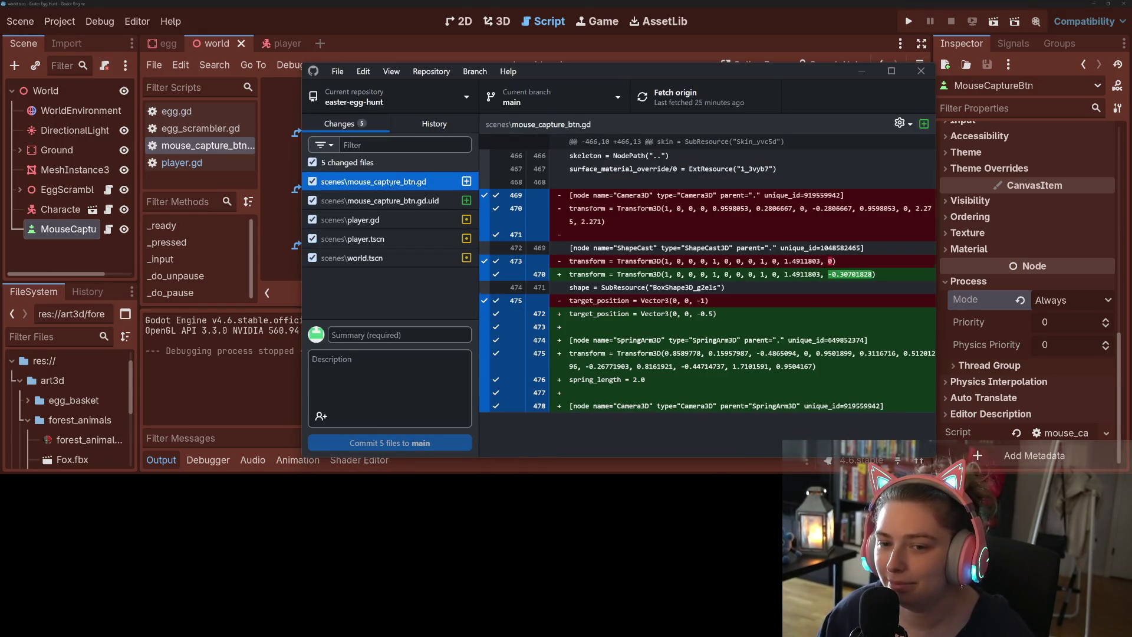
click(392, 202)
click(378, 220)
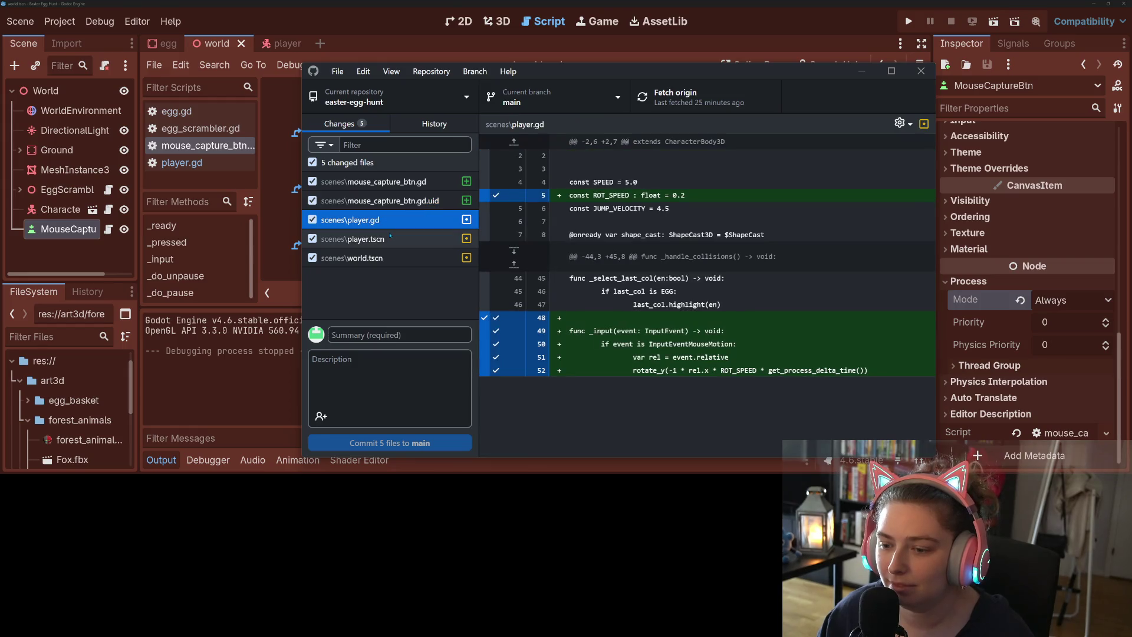
click(391, 238)
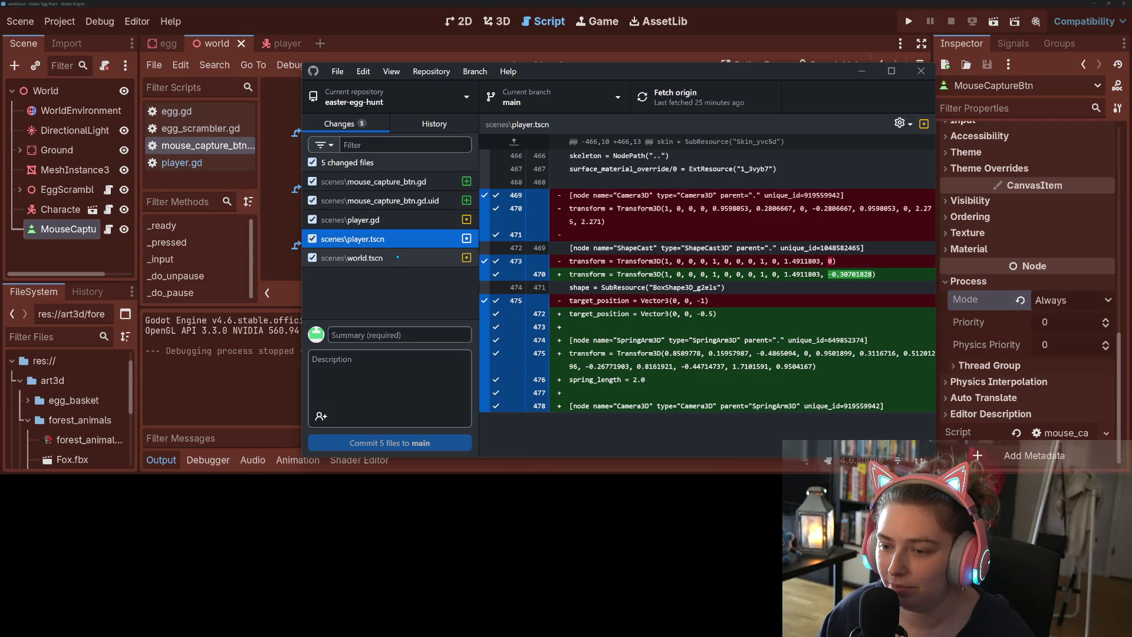
click(398, 257)
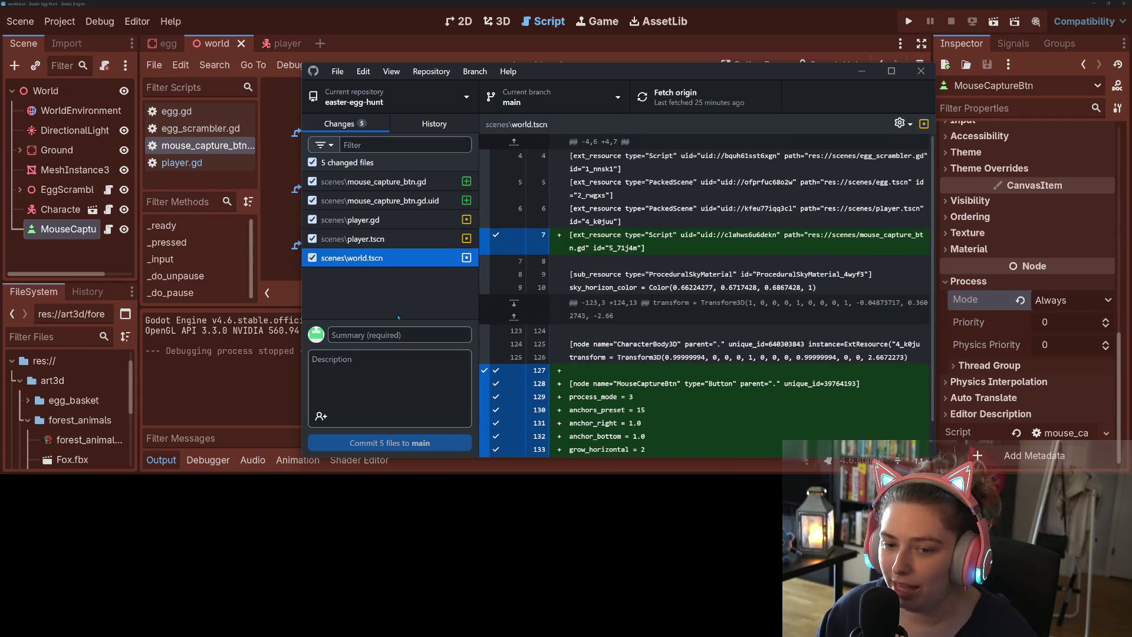
- Commit the 5 files to main as 'add character rotation, camera angle offset, and pausing to free mouse'
click(410, 334)
text(adds)
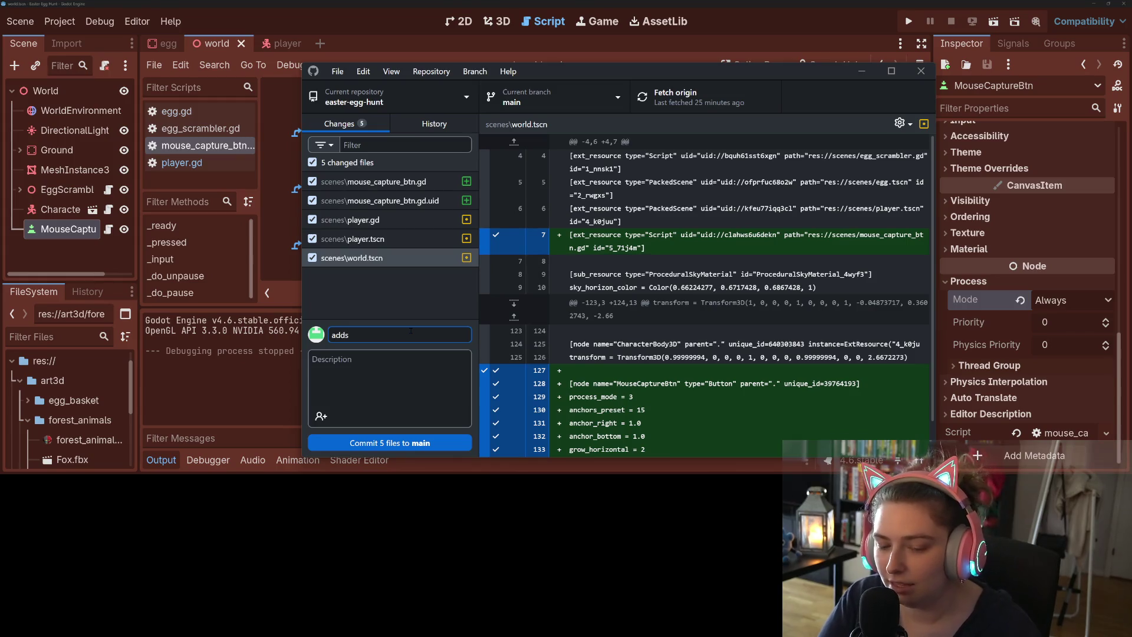
text(pcharacter rot)
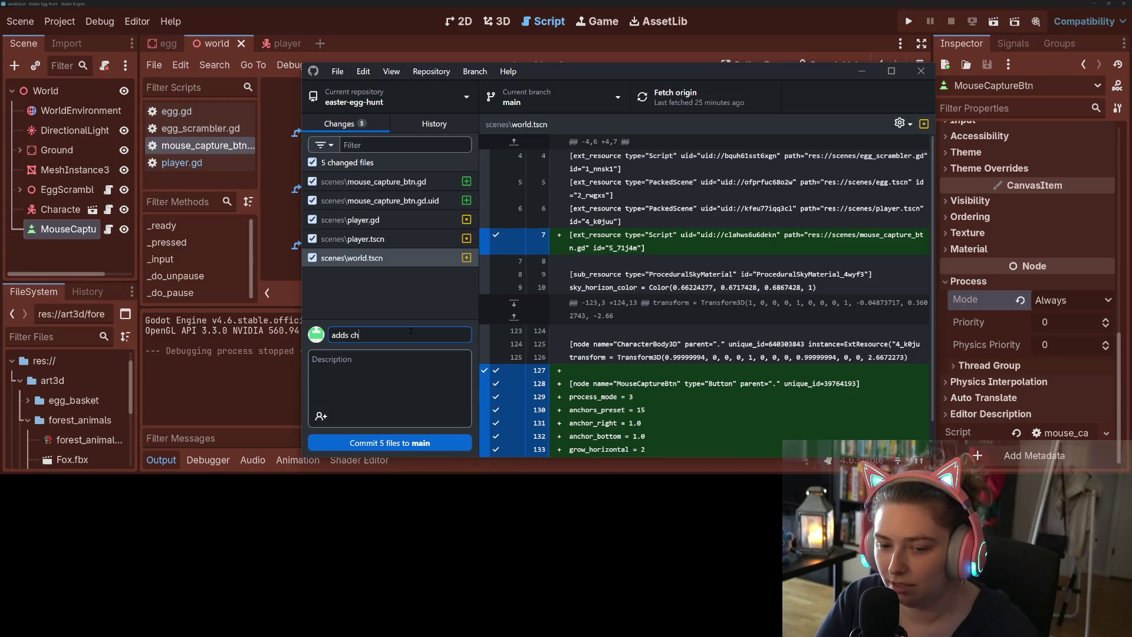
text(ation,)
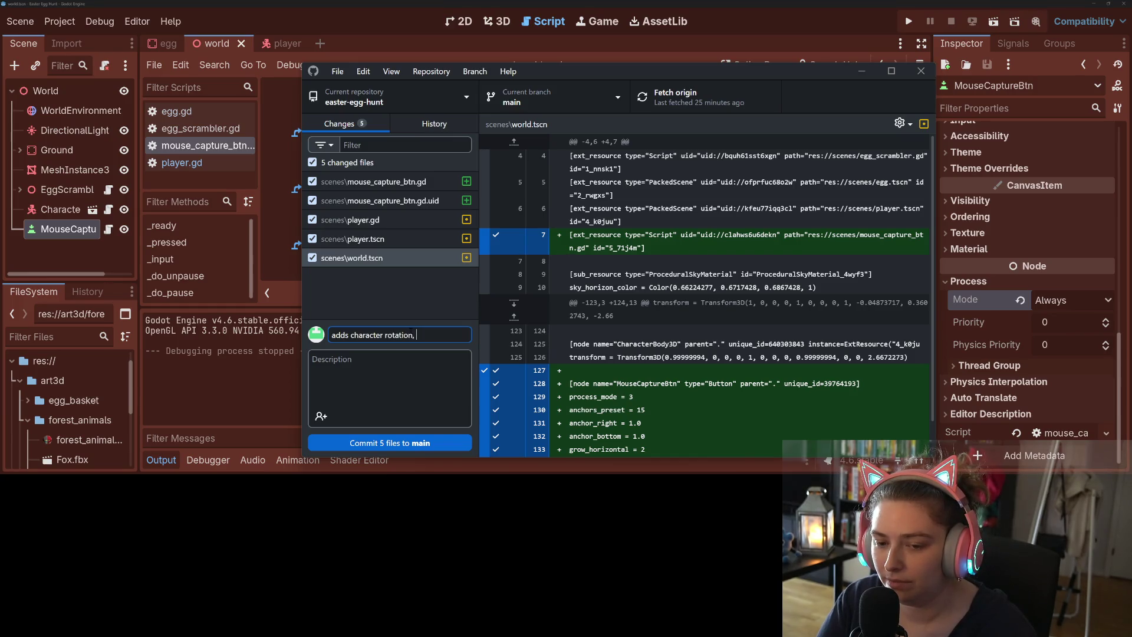
text( camera)
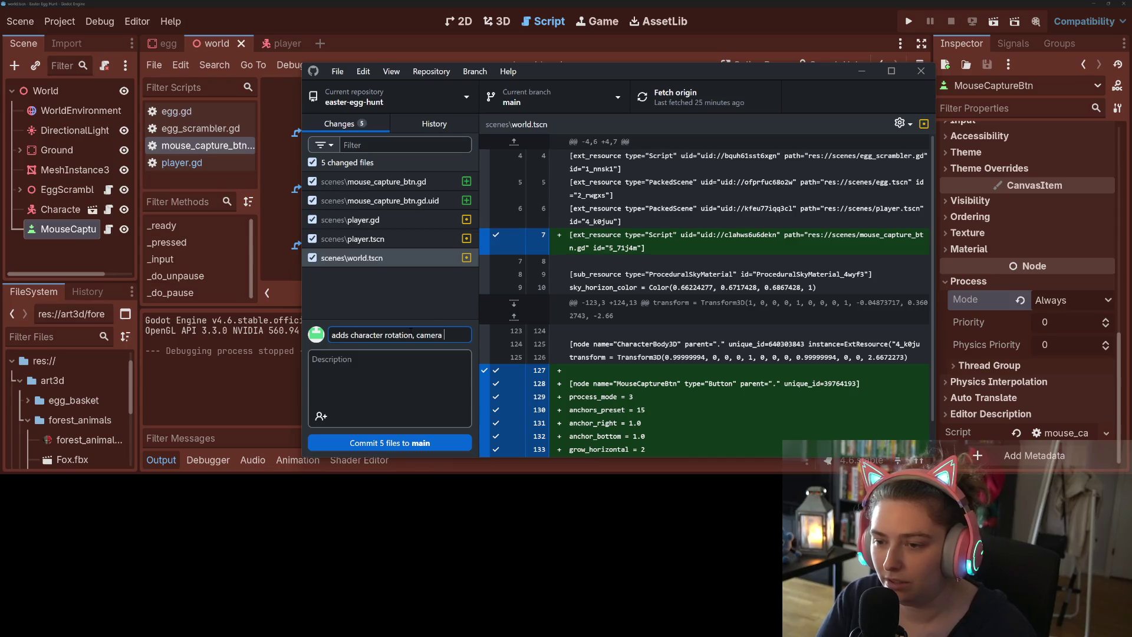
text(angle offset)
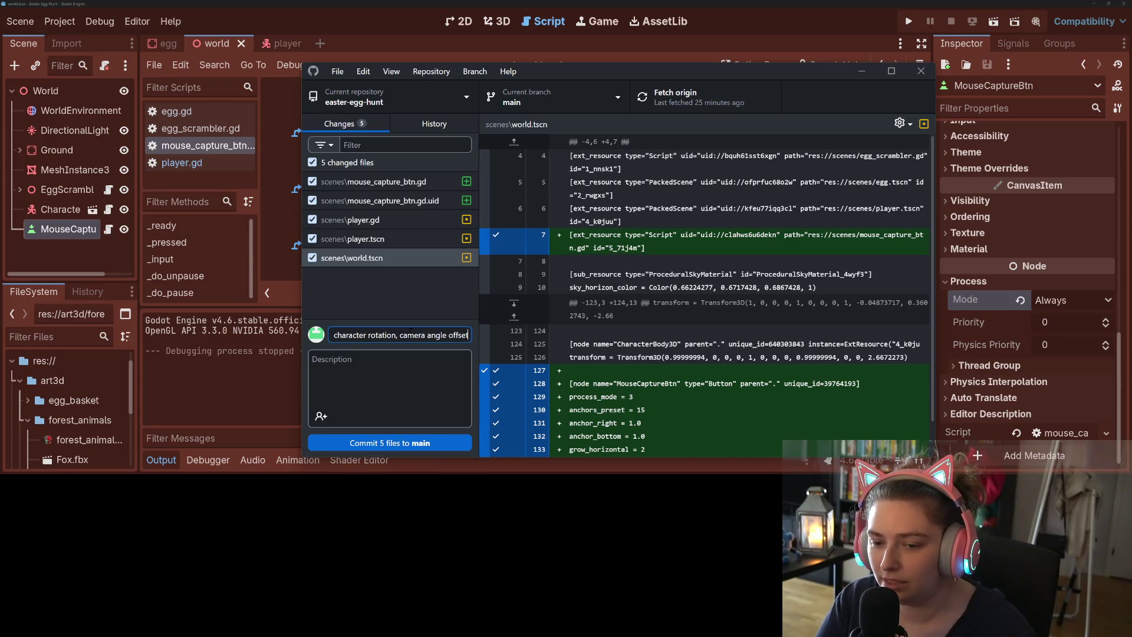
text(, and pause)
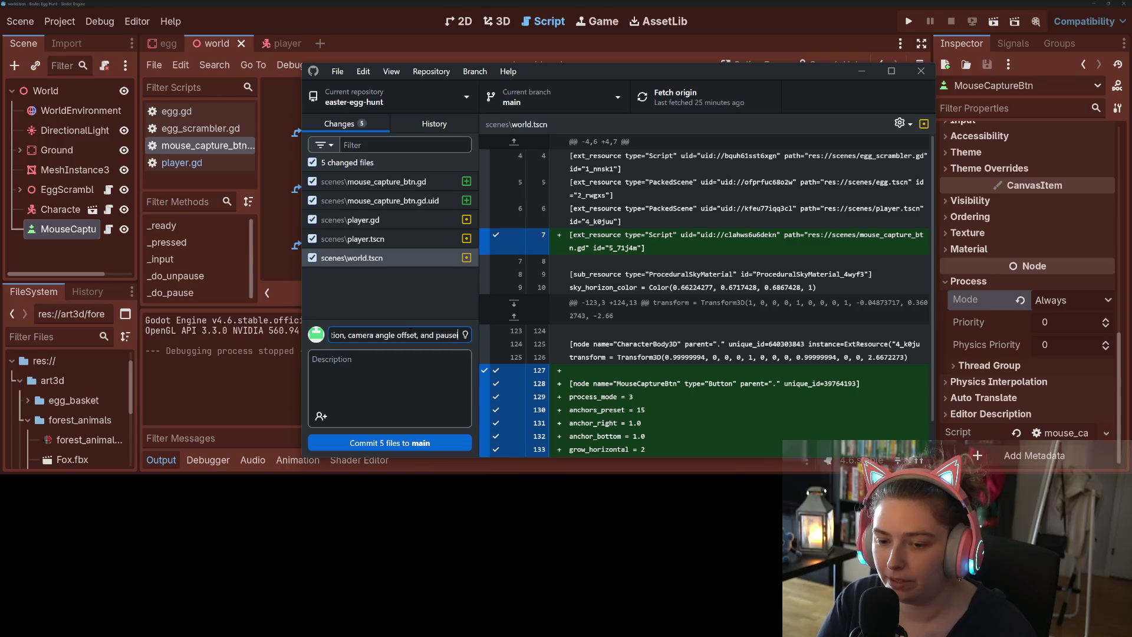
key(BackSpace)
text(ing to free)
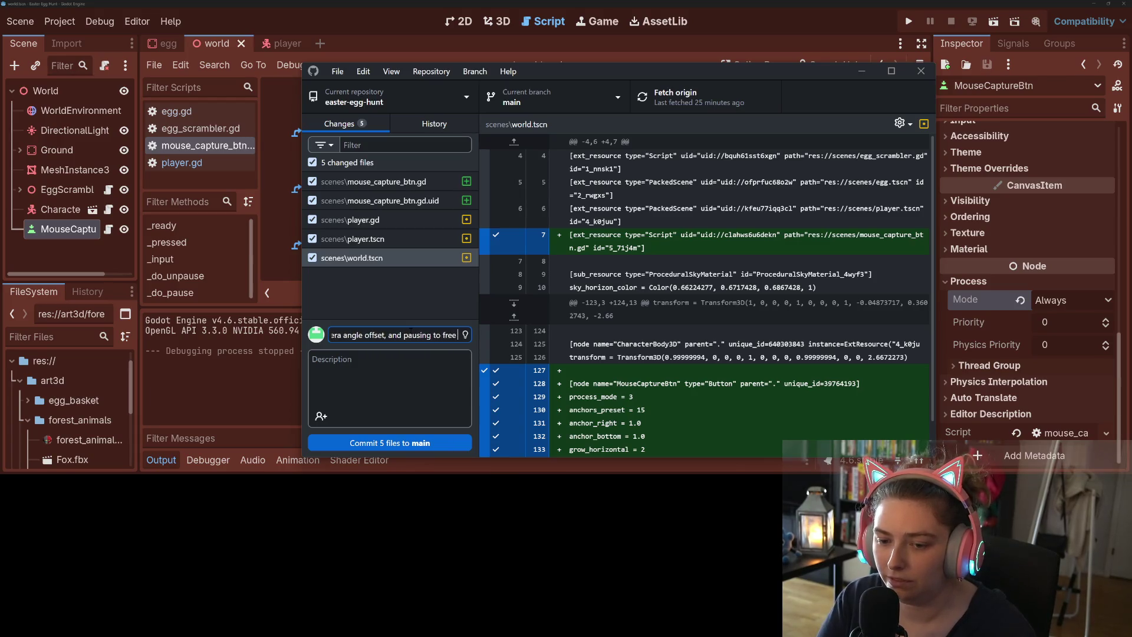
text( mouse)
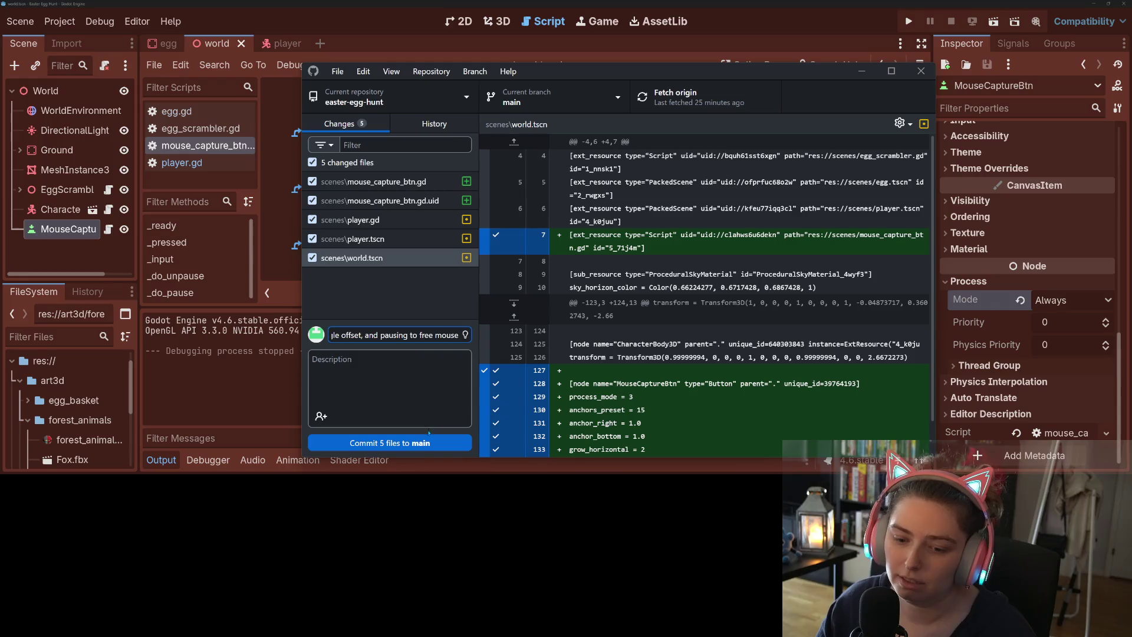
click(428, 441)
key(ctrl+p)
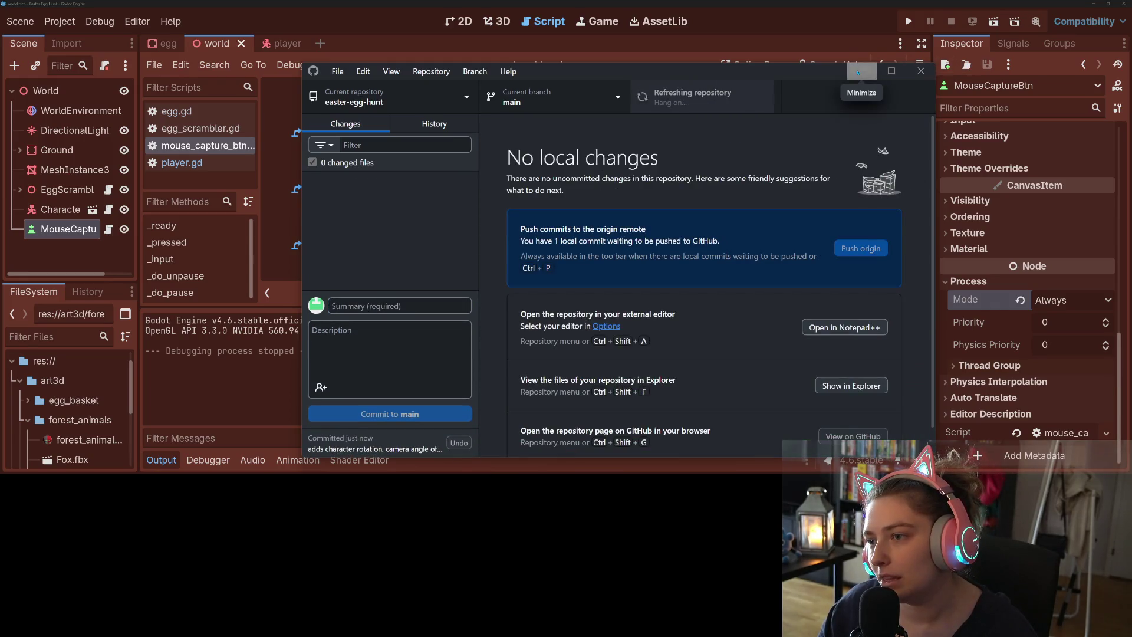
click(860, 71)
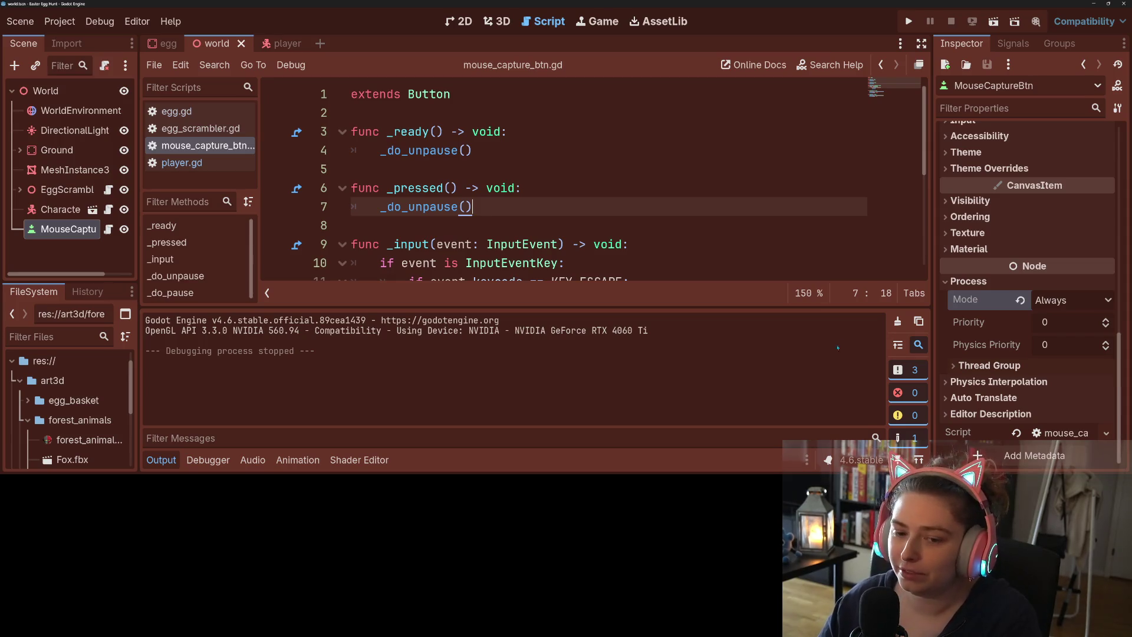
- Hide the output panel to read mouse_capture_btn.gd, then select the MeshInstance3D plane in the Scene dock
key(ctrl+j)
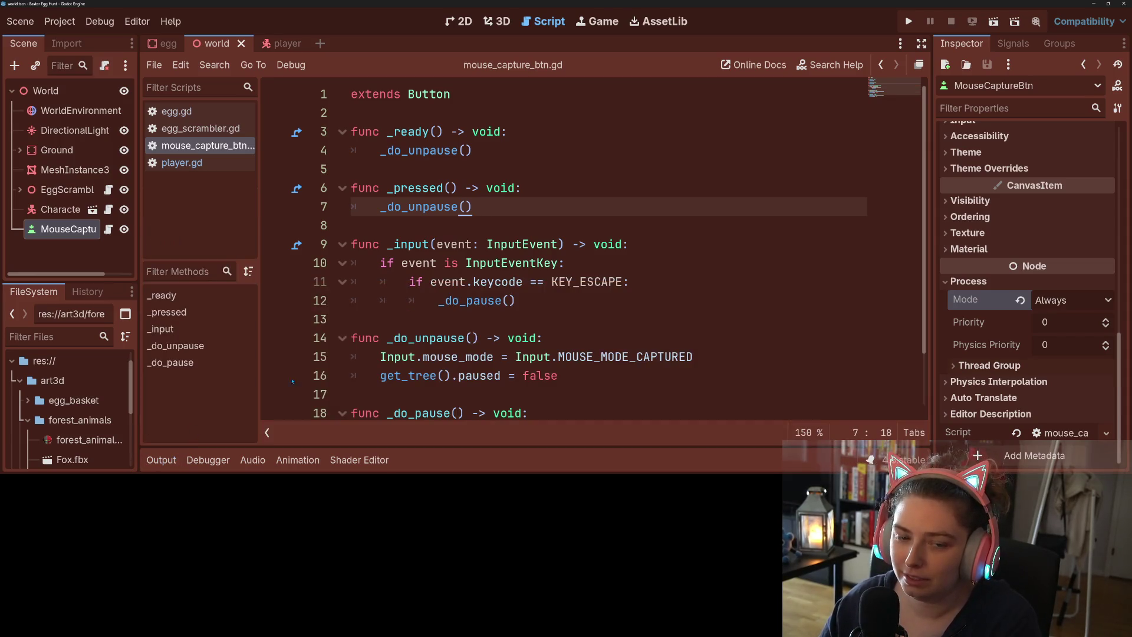
click(487, 357)
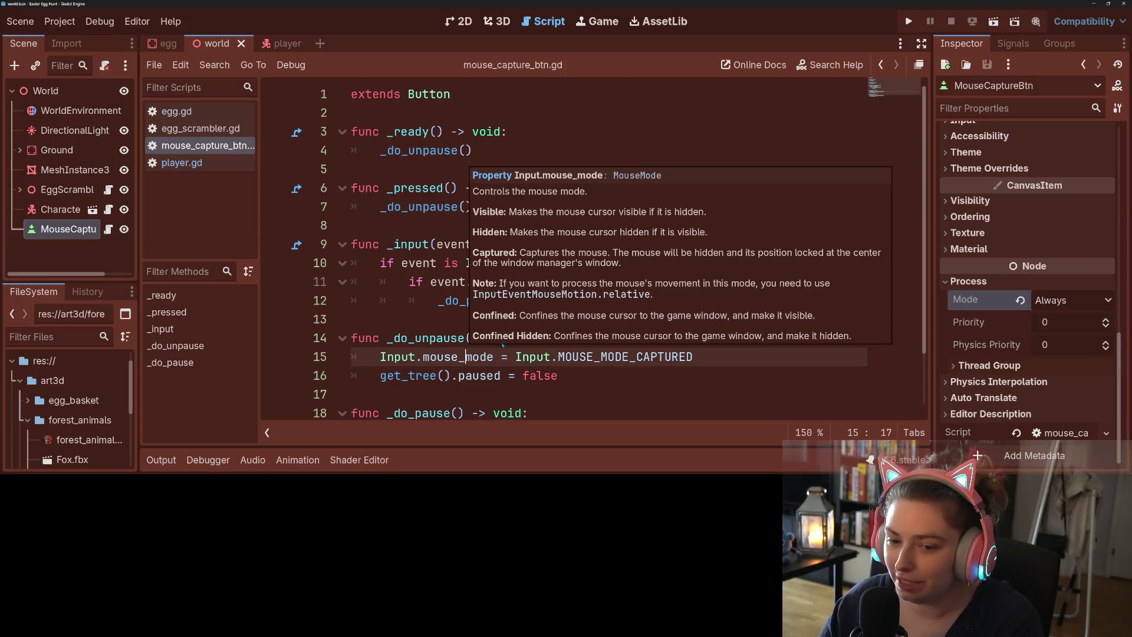
scroll(574, 389, down, 1)
scroll(593, 396, up, 1)
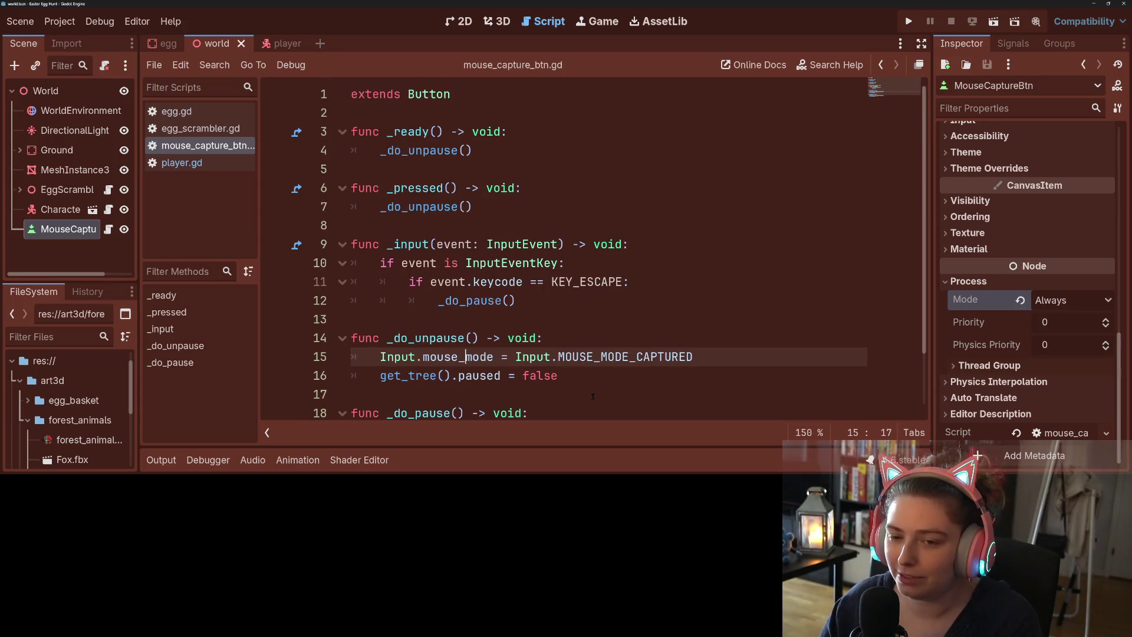
scroll(593, 396, down, 1)
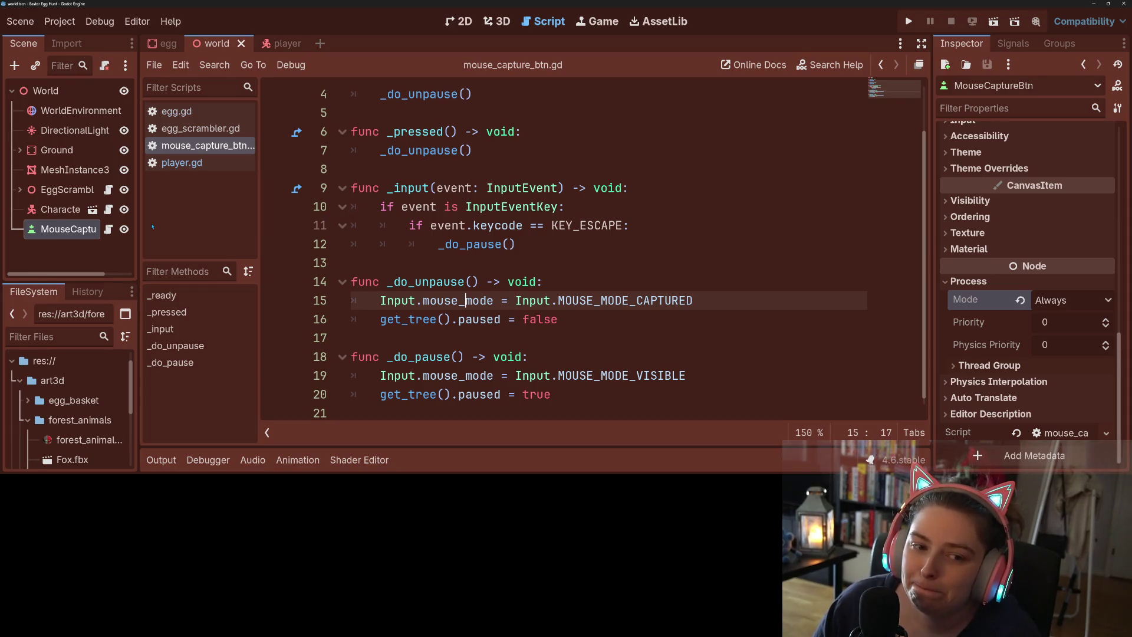
click(81, 170)
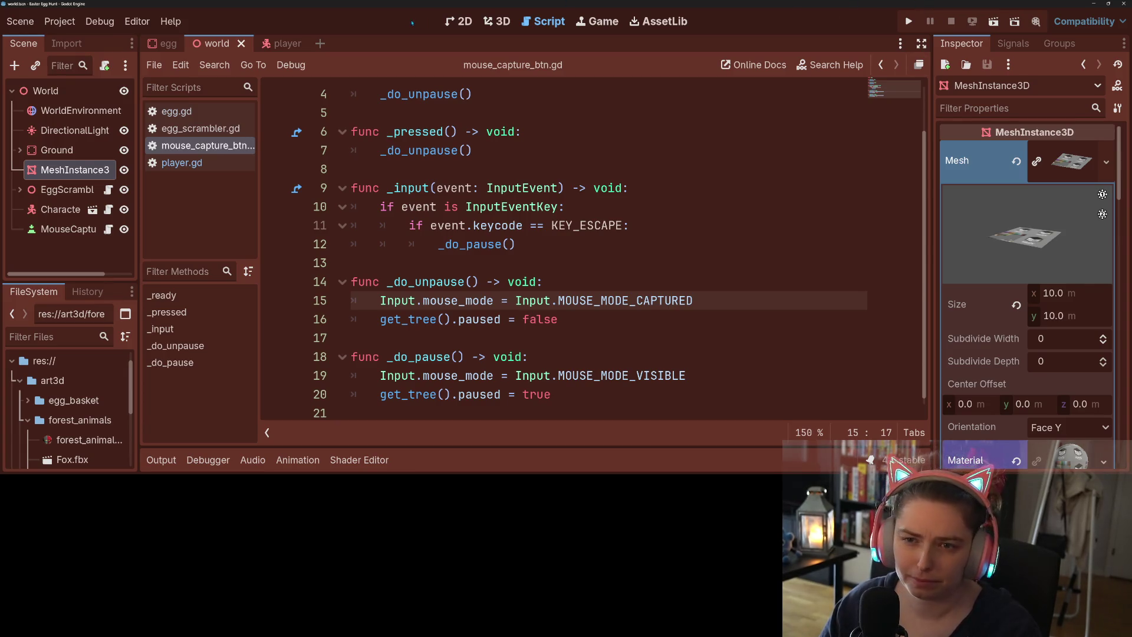
- Reload the current project from the 3D workspace and switch over to the game-plan notes
click(489, 21)
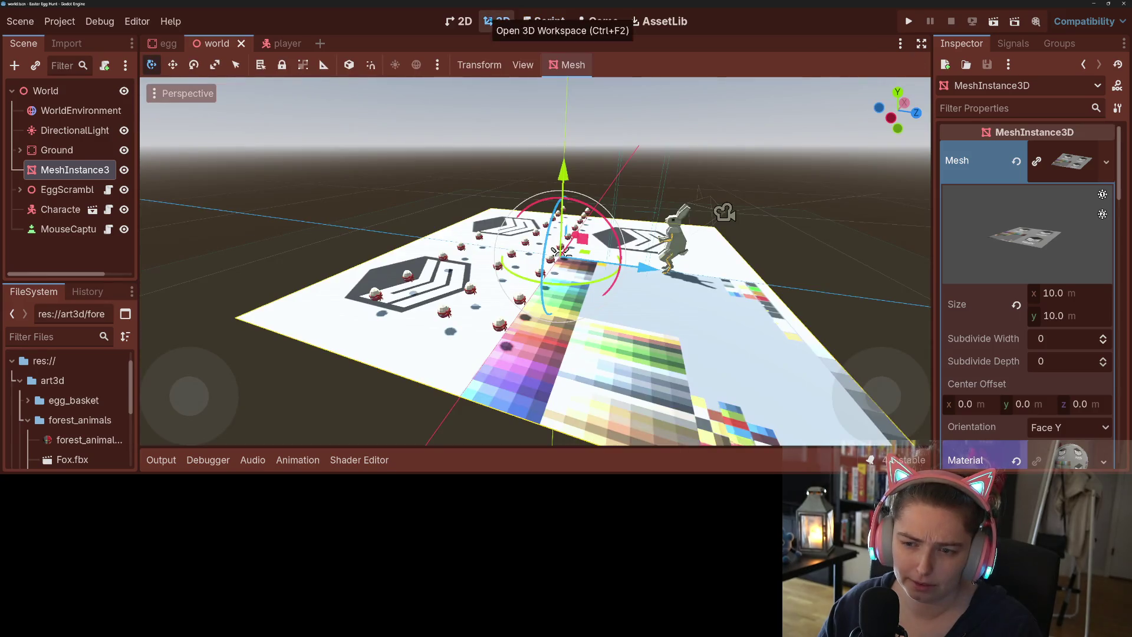
click(778, 324)
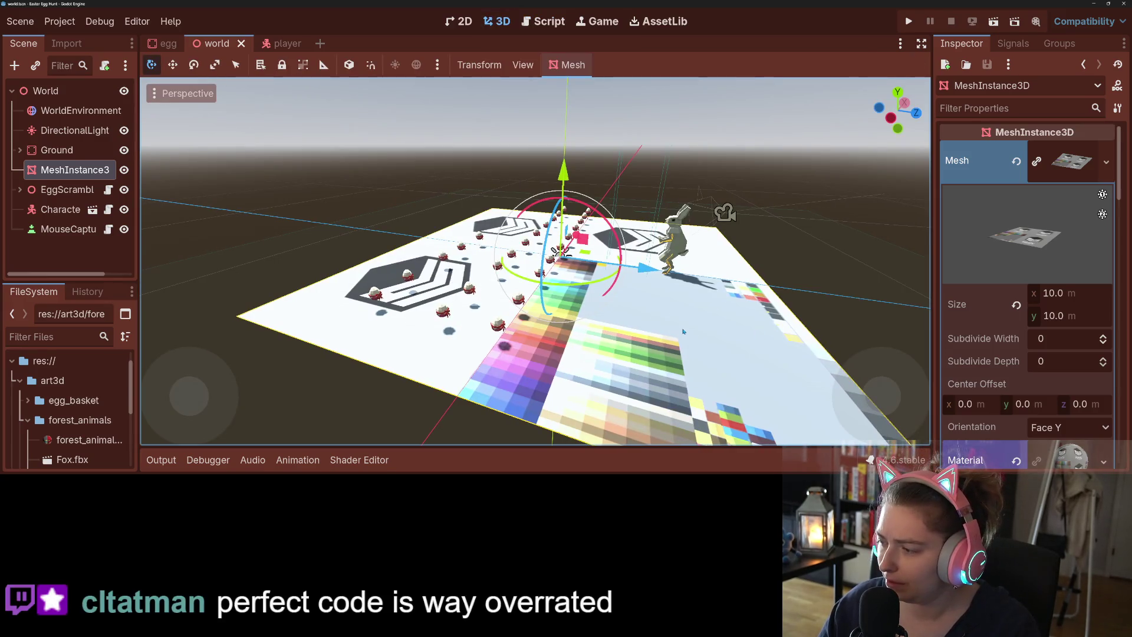
drag(683, 332, 530, 324)
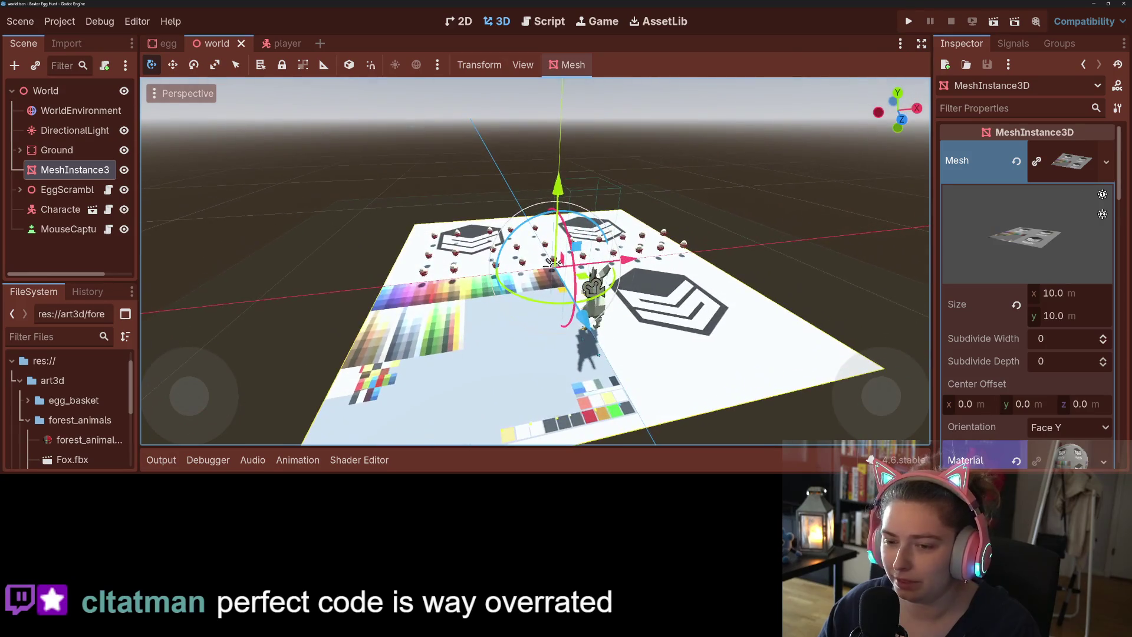
click(60, 22)
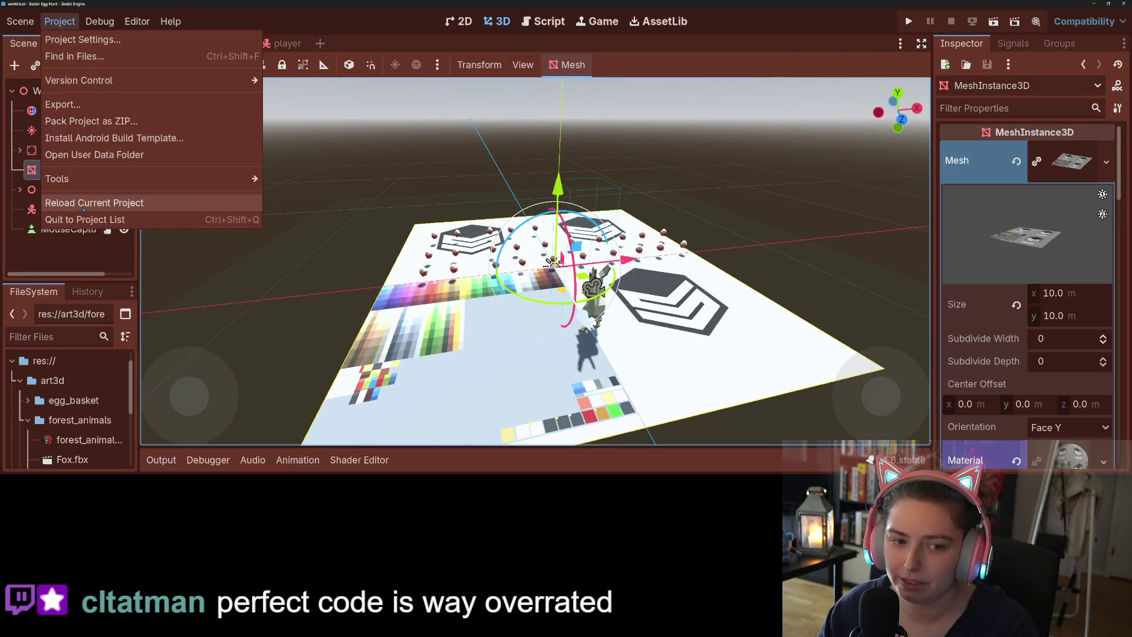
click(83, 203)
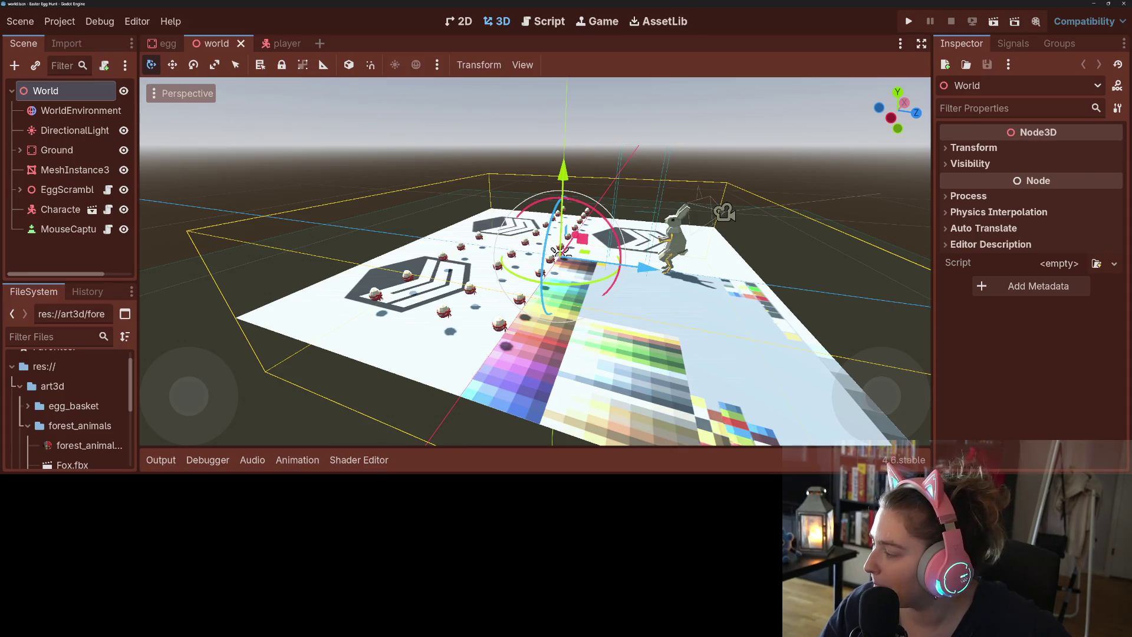
key(alt+Tab)
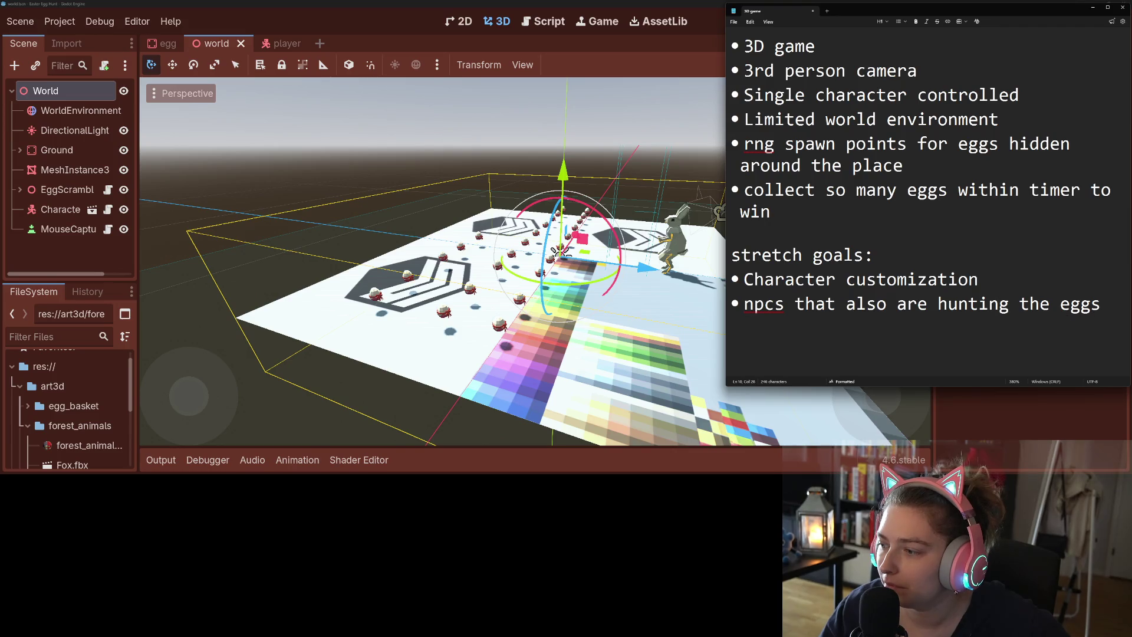
- Strike through the '3D game' and '3rd person camera' goals in the notes
click(1109, 313)
key(Return)
key(Return)
key(Return)
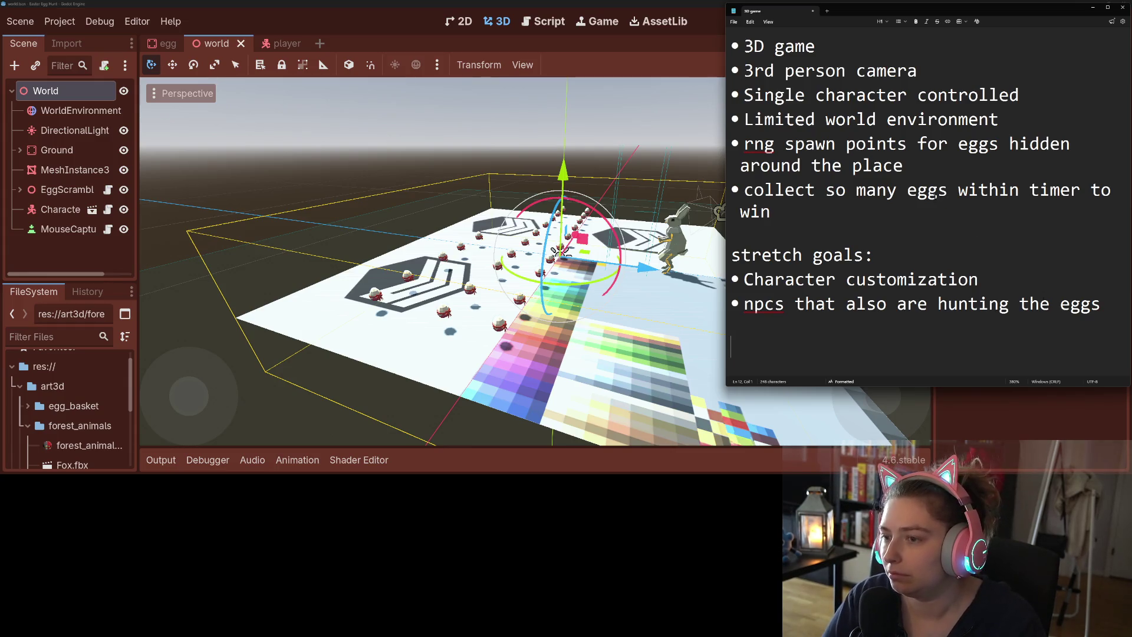
key(BackSpace)
key(BackSpace)
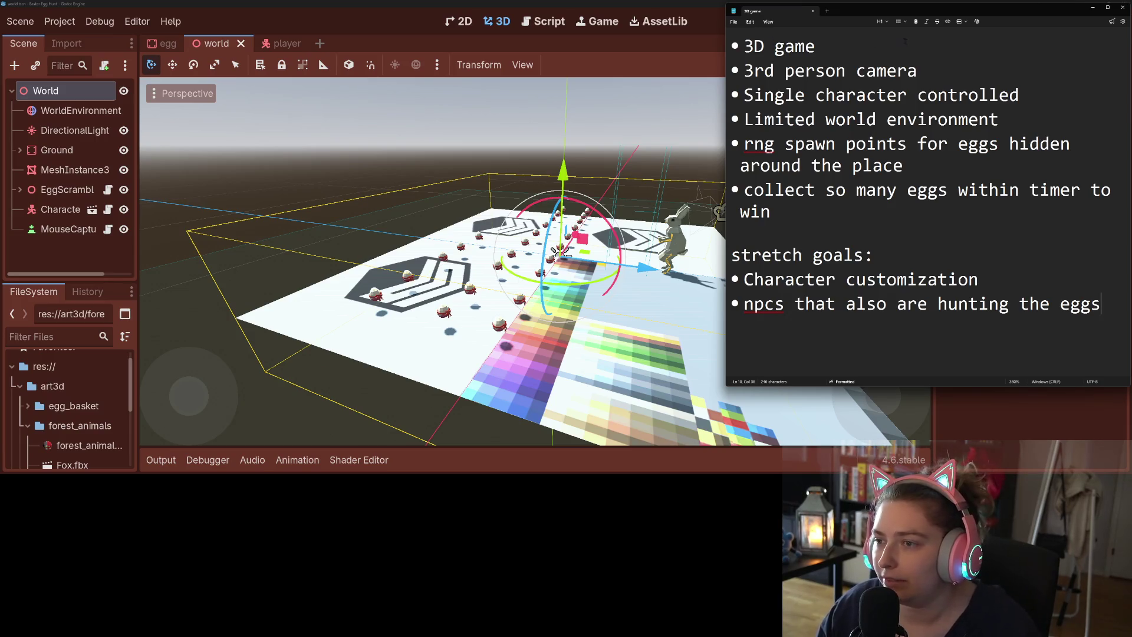
drag(819, 46, 744, 46)
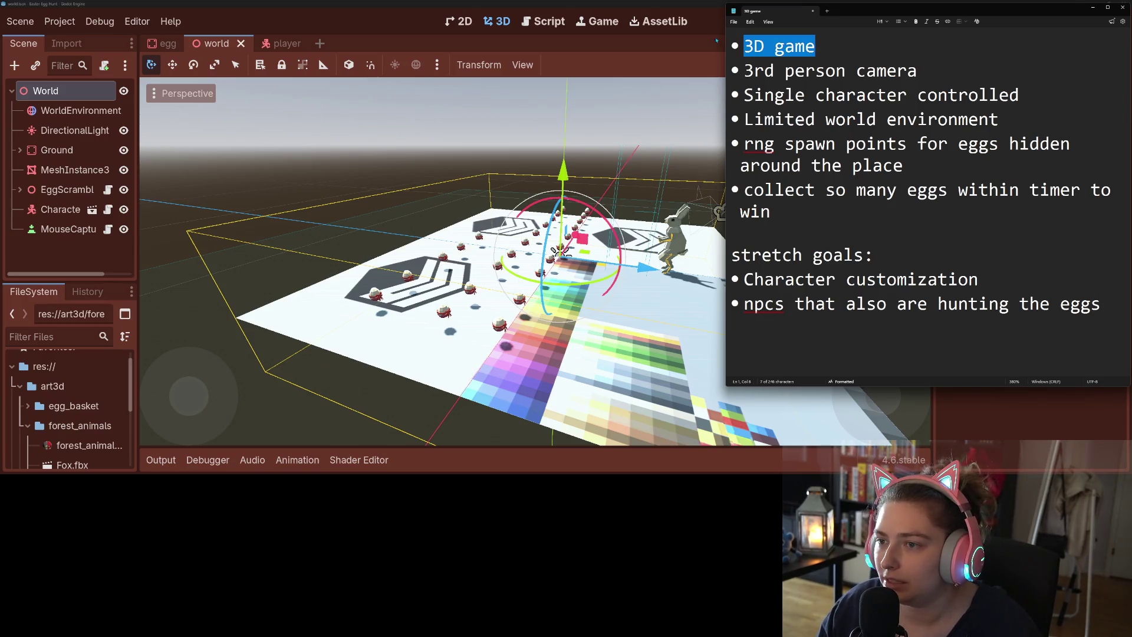
click(937, 21)
click(917, 70)
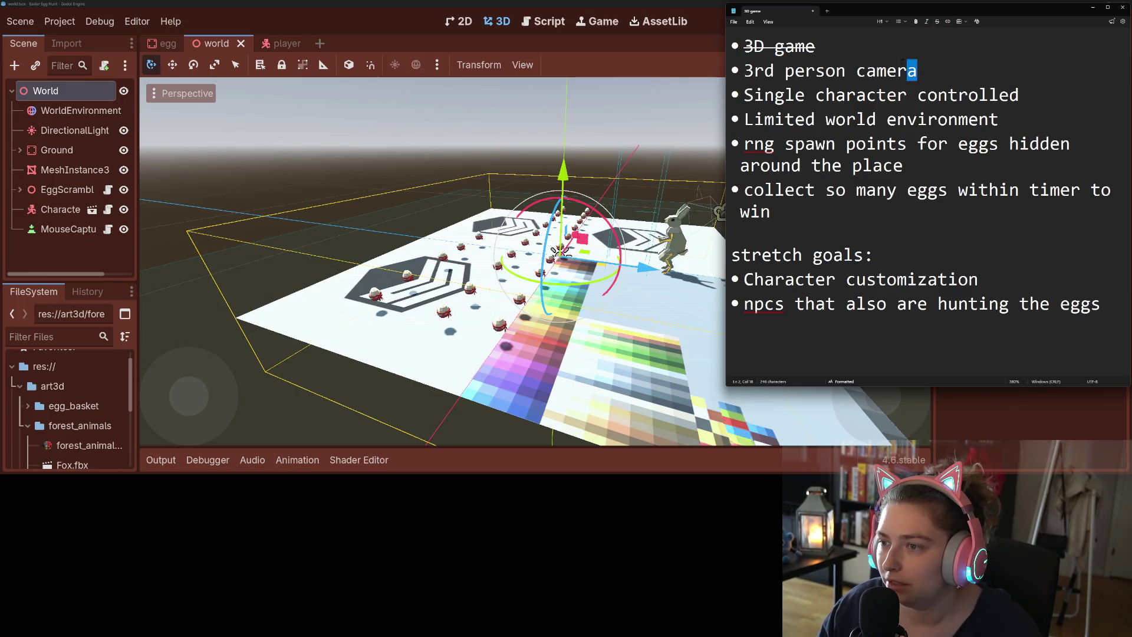
drag(906, 70, 744, 71)
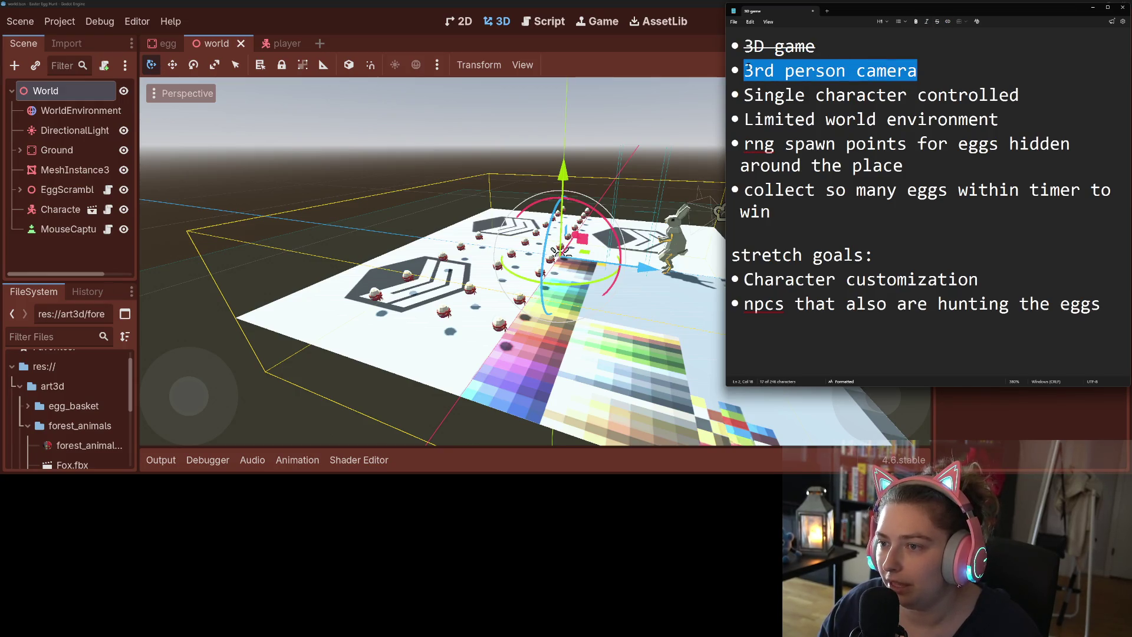
click(938, 21)
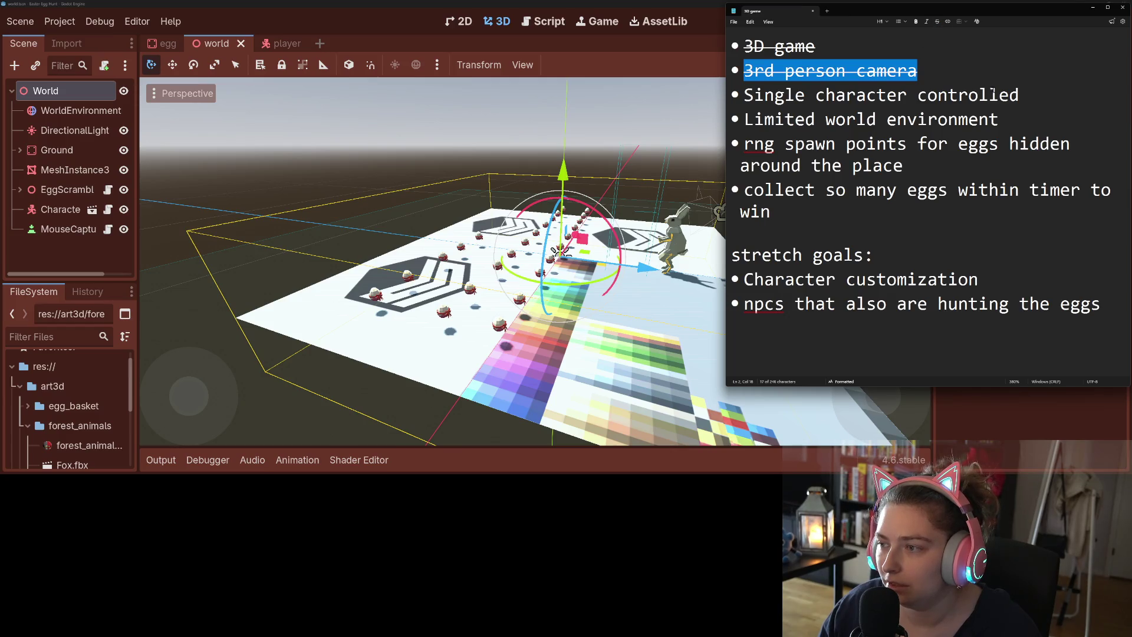
- Strike through the 'Single character controlled' and 'rng spawn points' goals
drag(1019, 95, 744, 95)
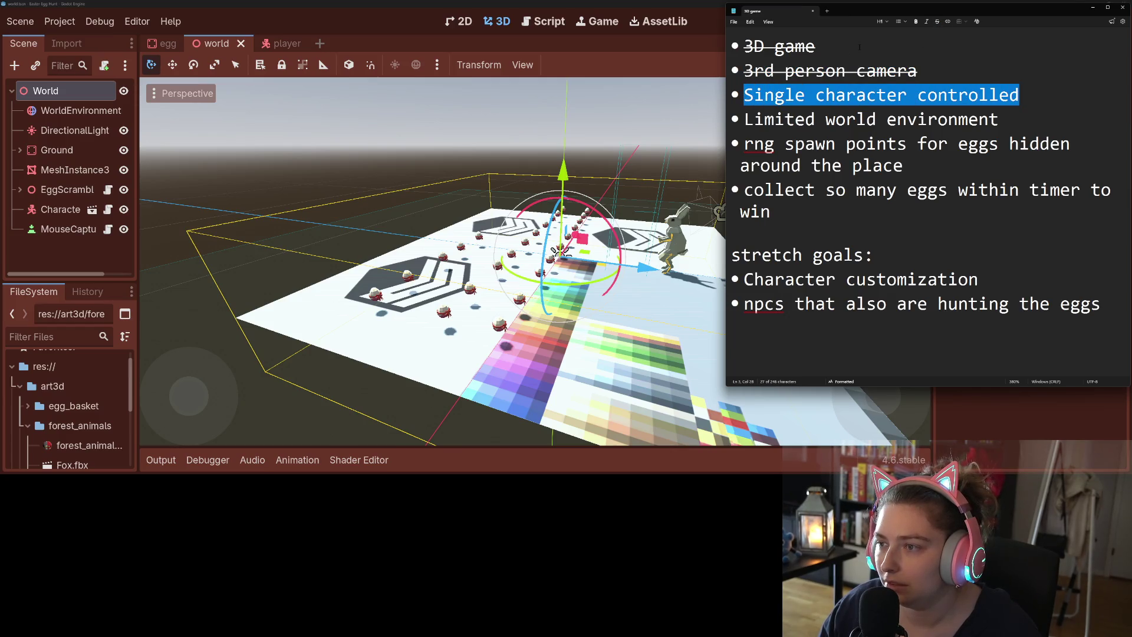
click(937, 21)
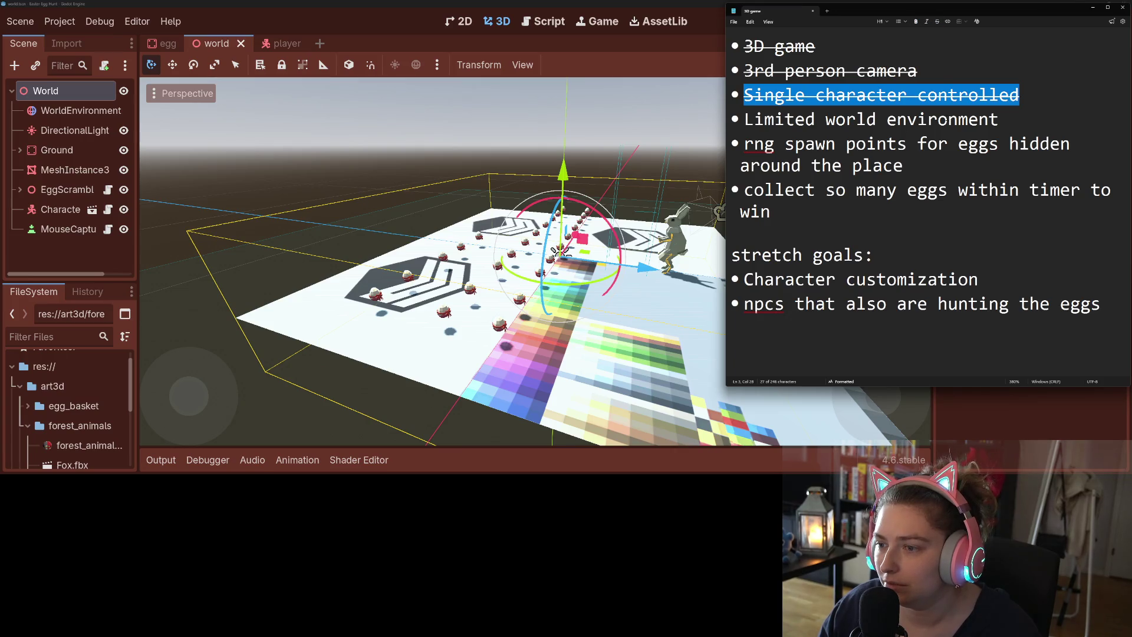
drag(903, 166, 742, 144)
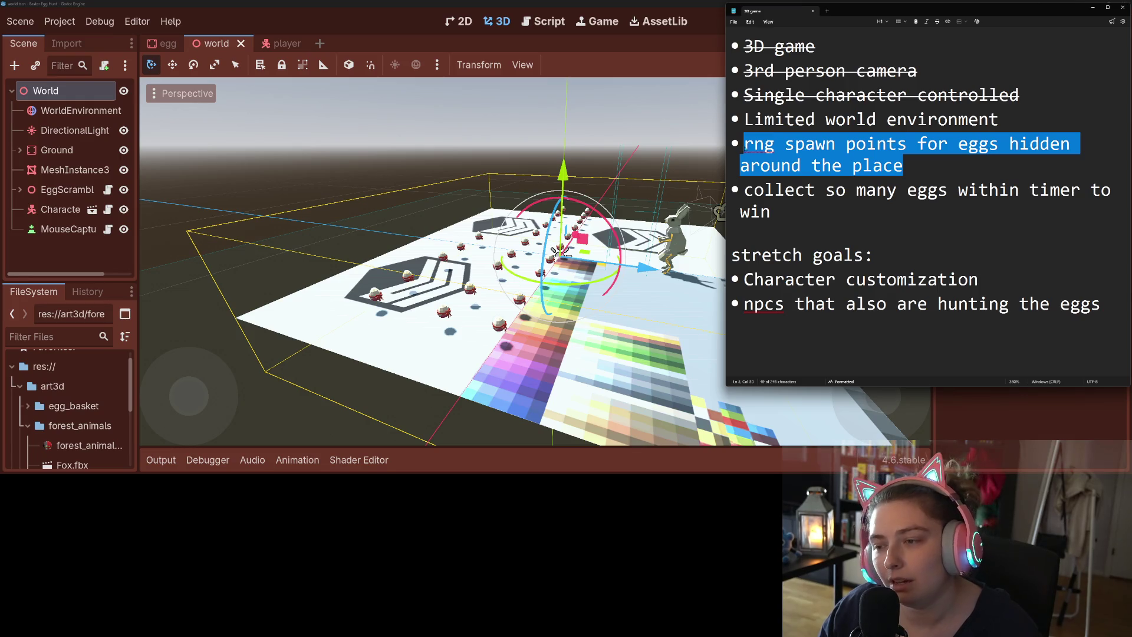
click(937, 21)
click(912, 168)
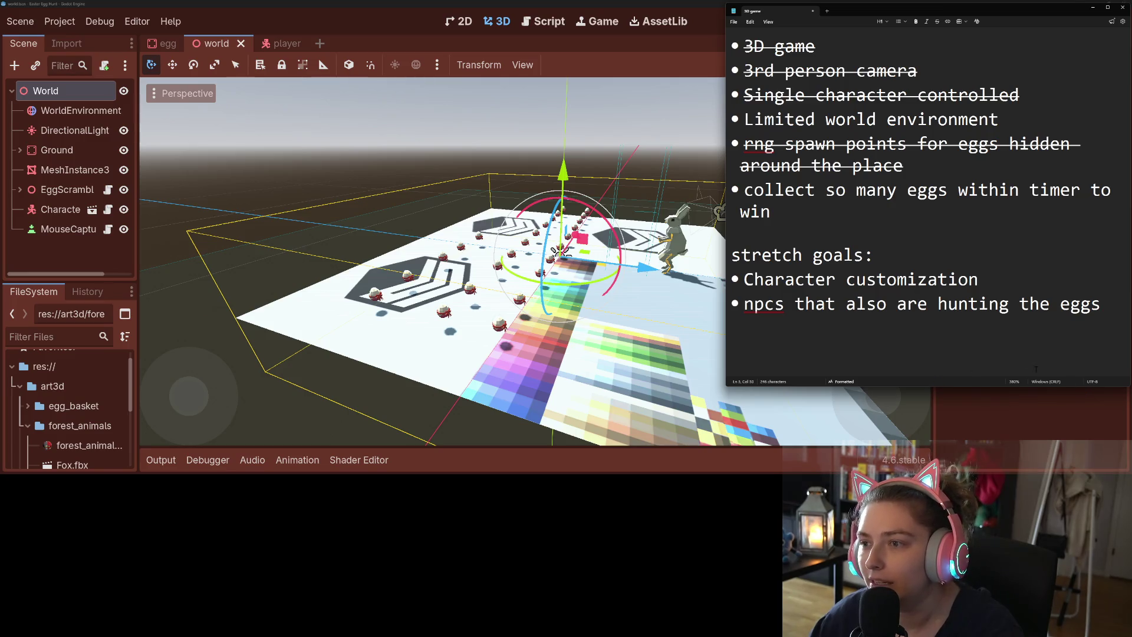
click(768, 22)
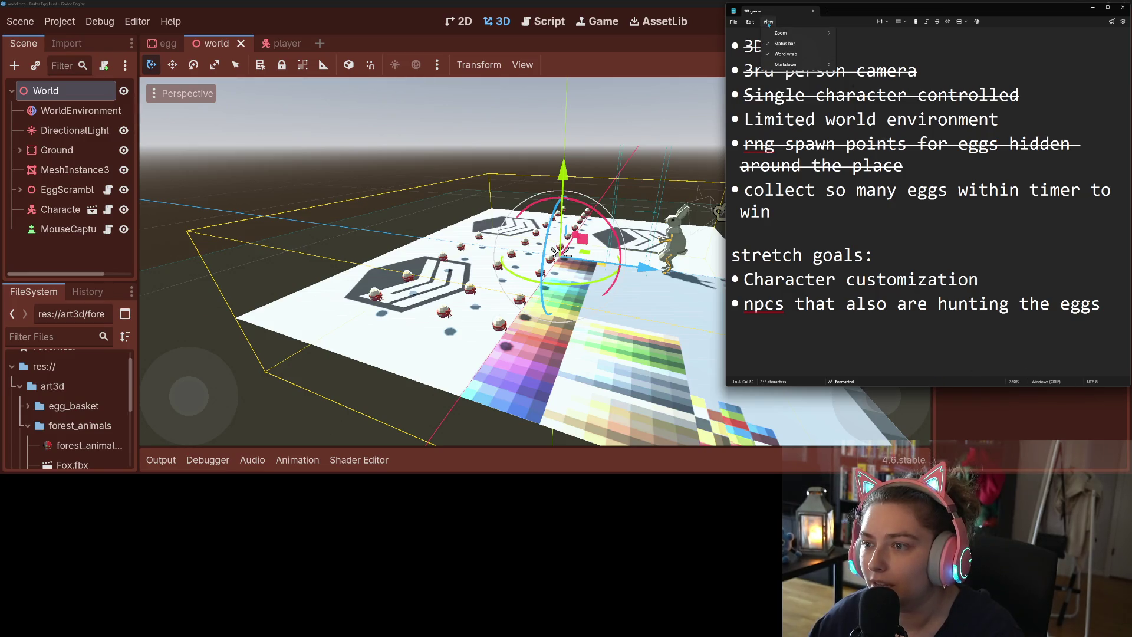
mouse_move(790, 64)
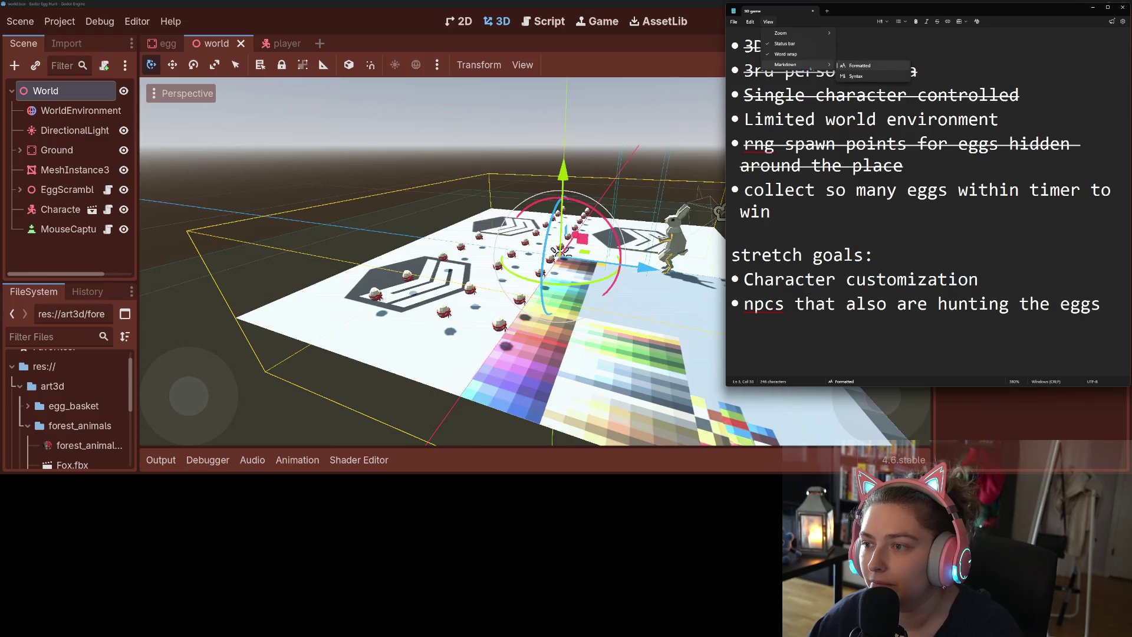
click(864, 76)
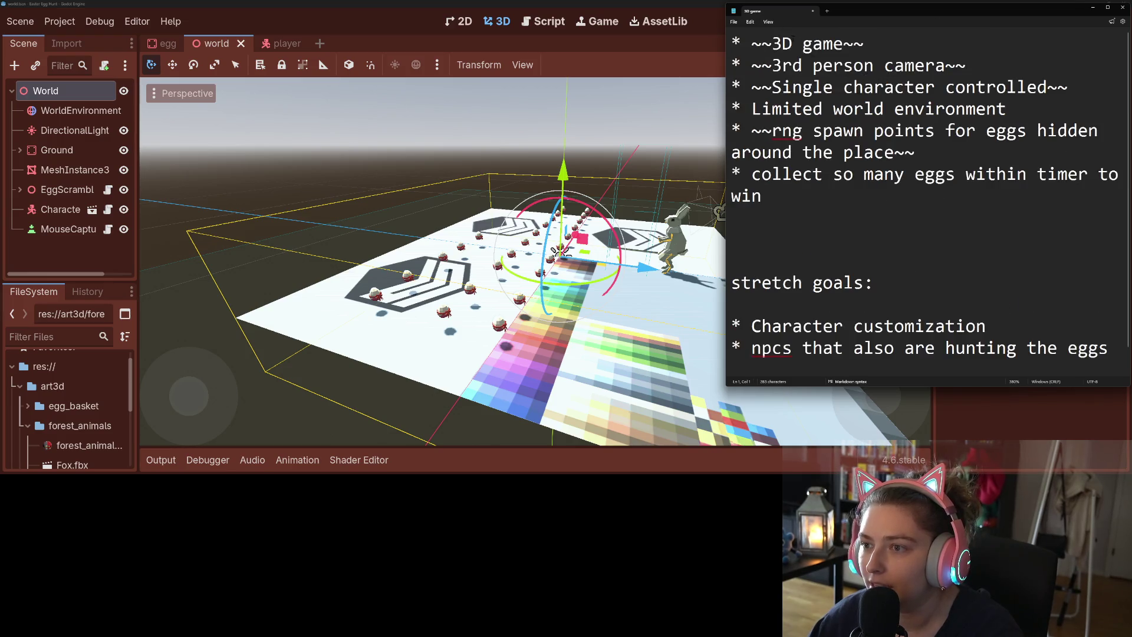
click(768, 21)
mouse_move(824, 66)
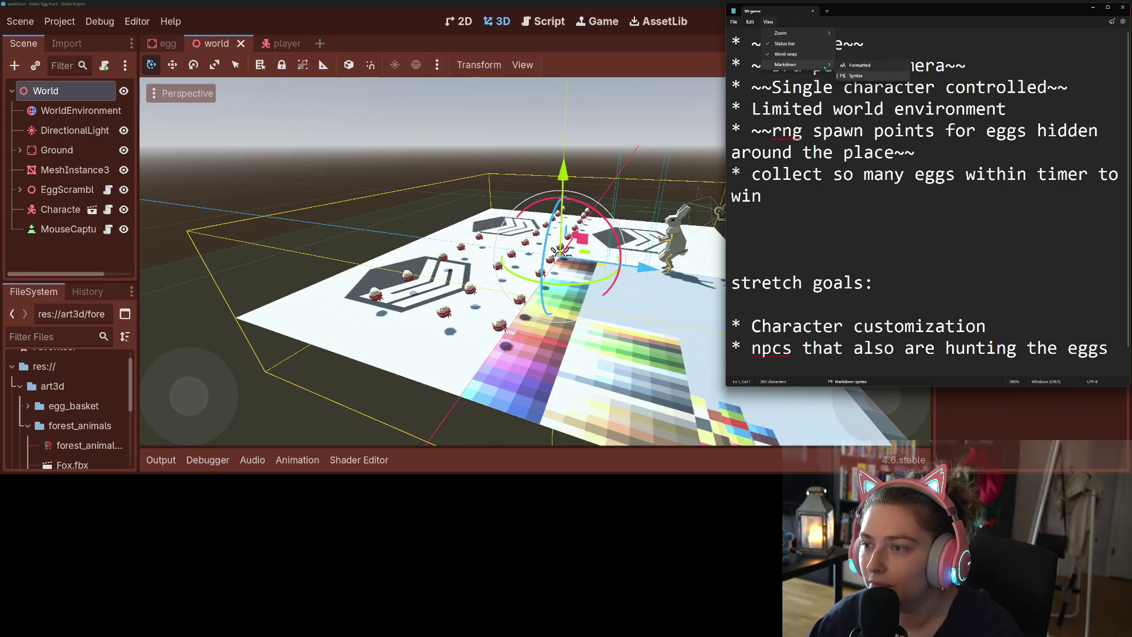
click(859, 65)
click(992, 208)
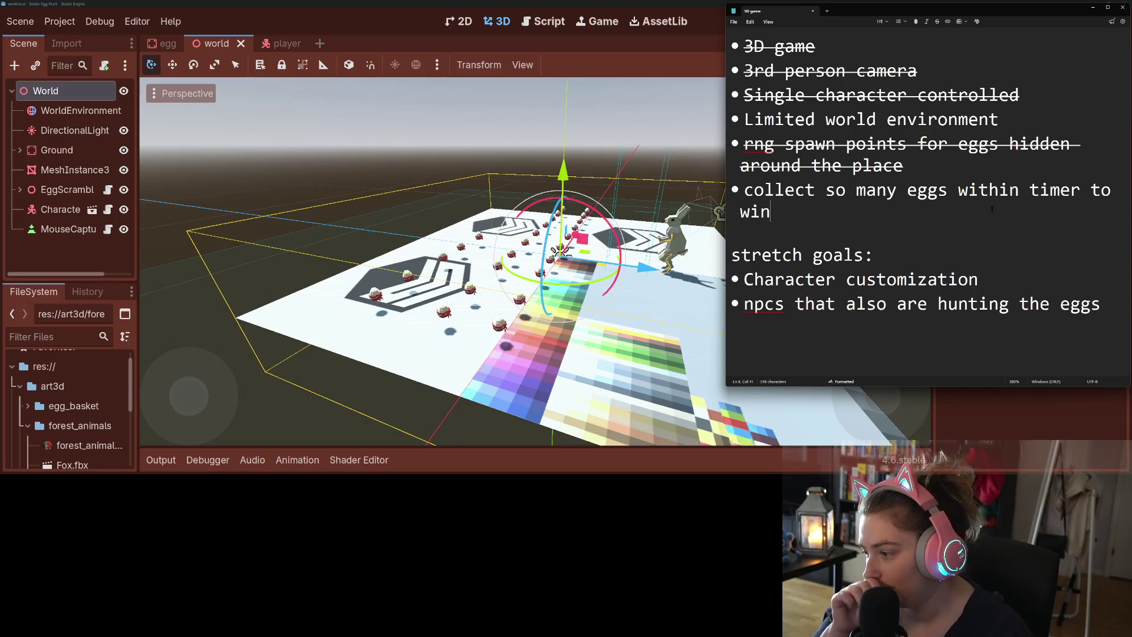
click(916, 278)
click(869, 209)
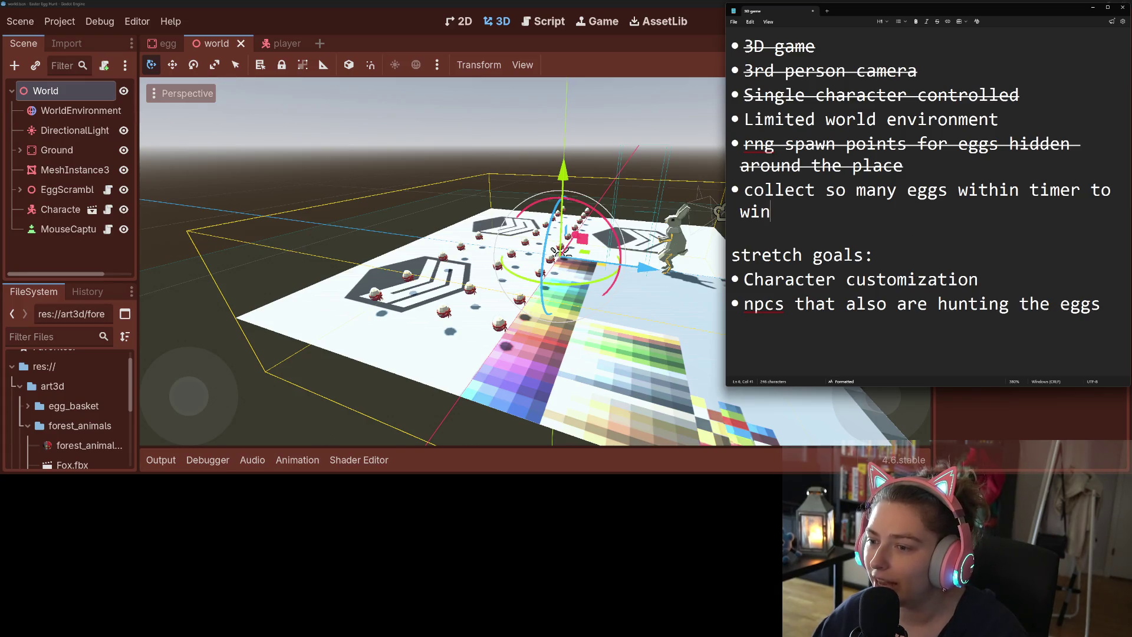
click(744, 190)
mouse_move(744, 189)
mouse_down()
mouse_move(998, 189)
mouse_move(808, 214)
mouse_up()
click(809, 213)
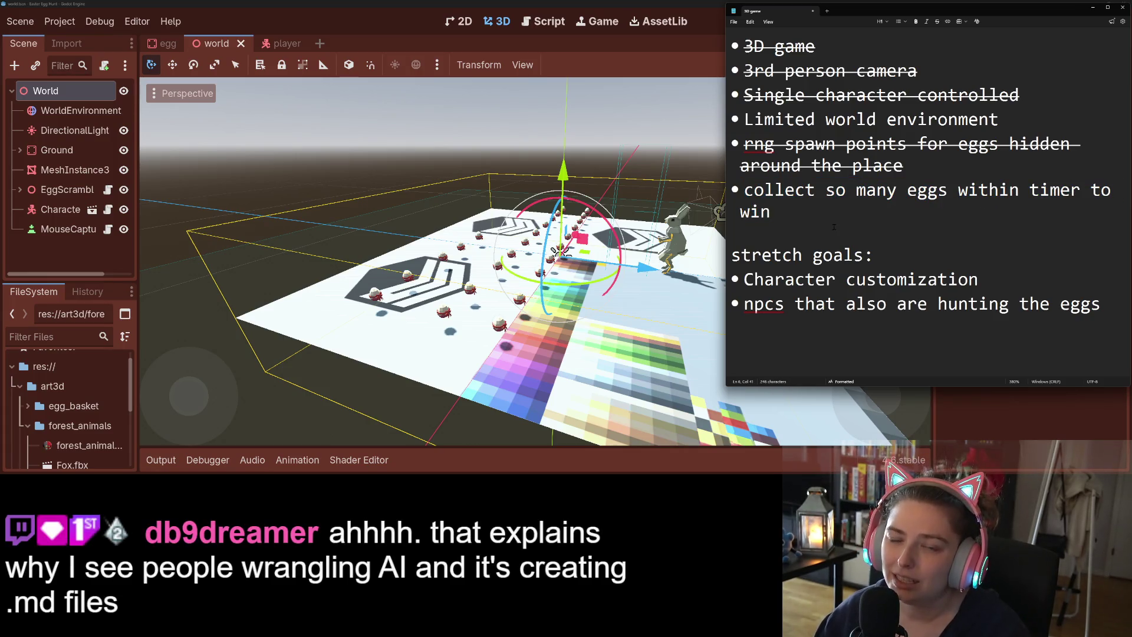
triple_click(792, 211)
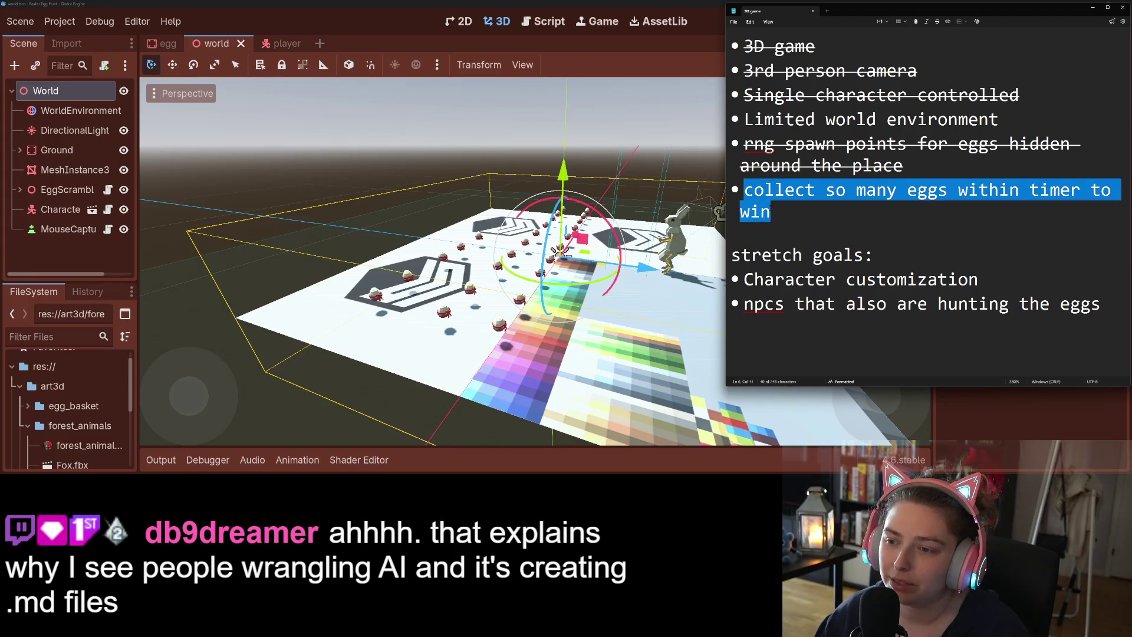
click(791, 208)
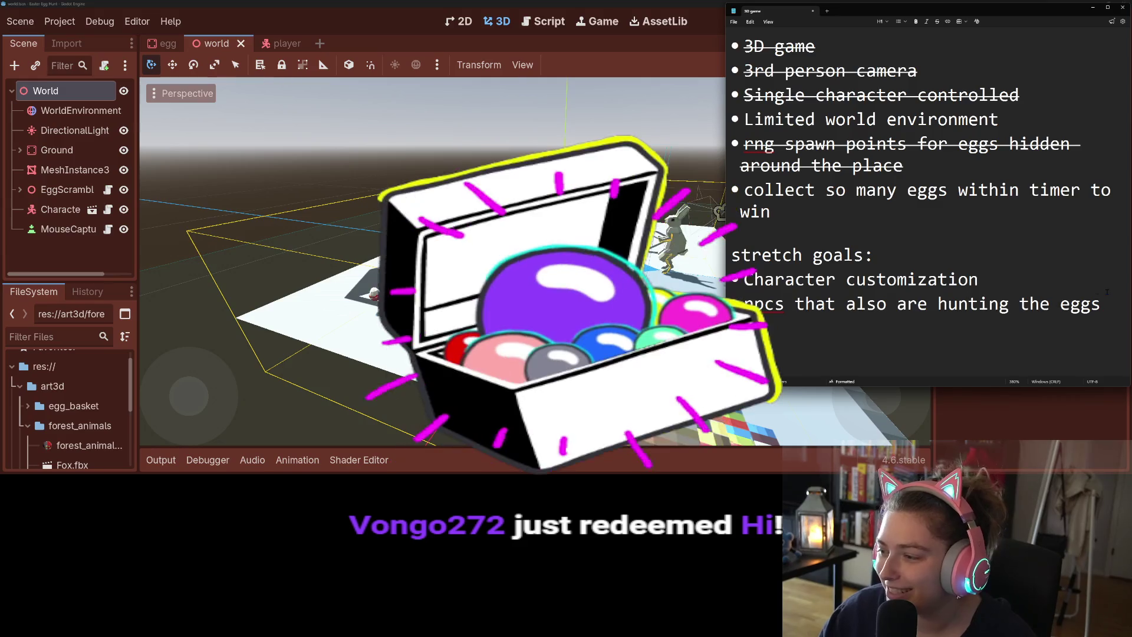
click(631, 3)
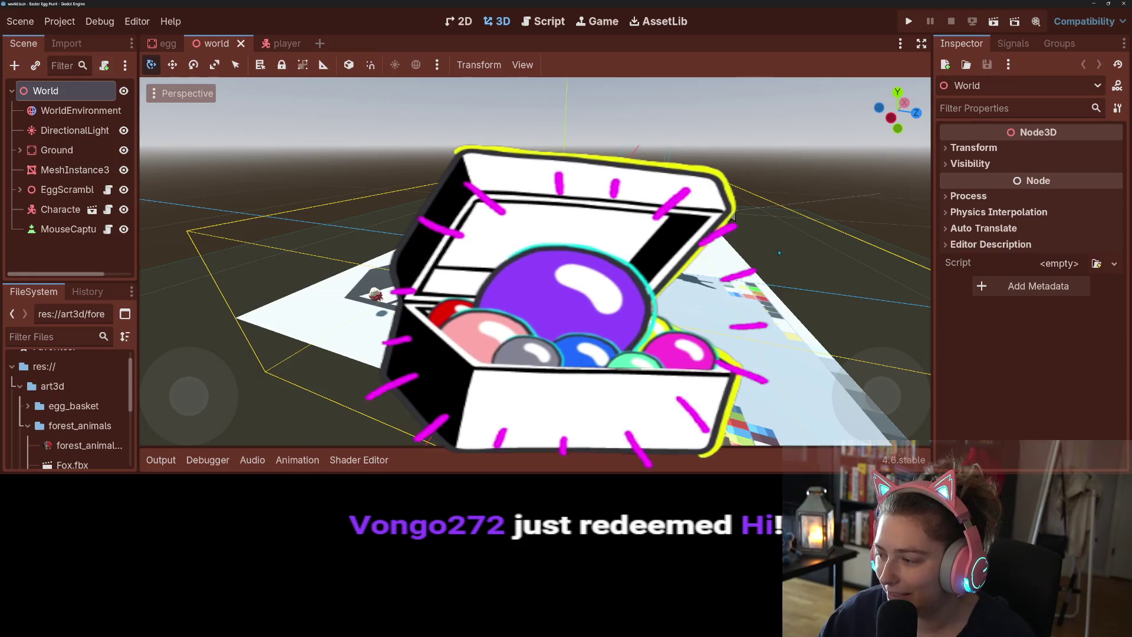
click(270, 43)
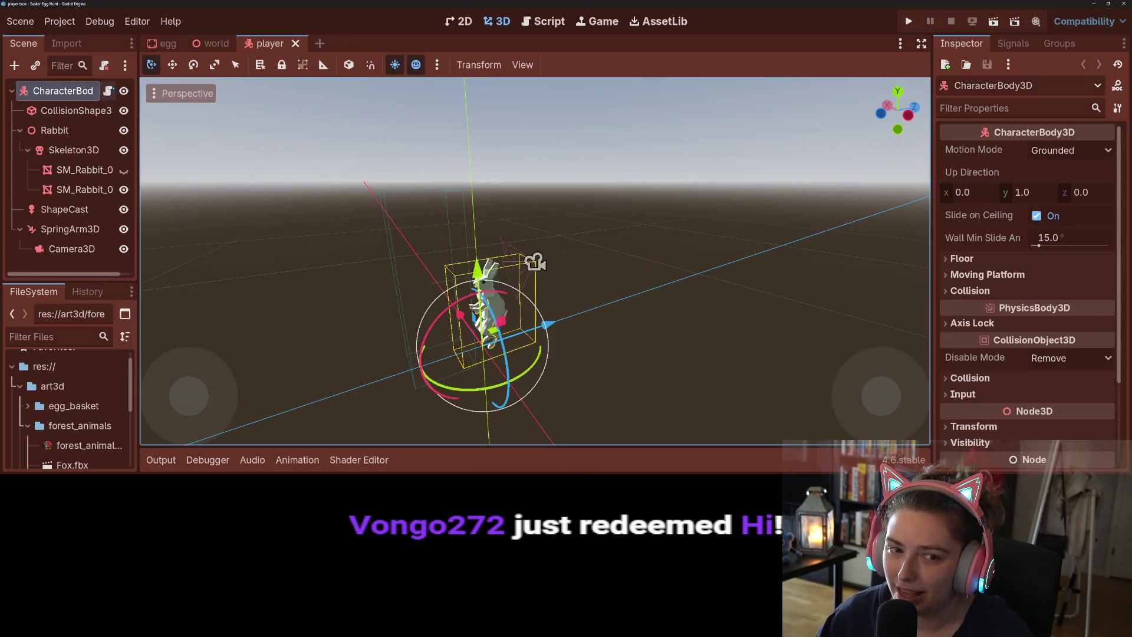
key(ctrl+F3)
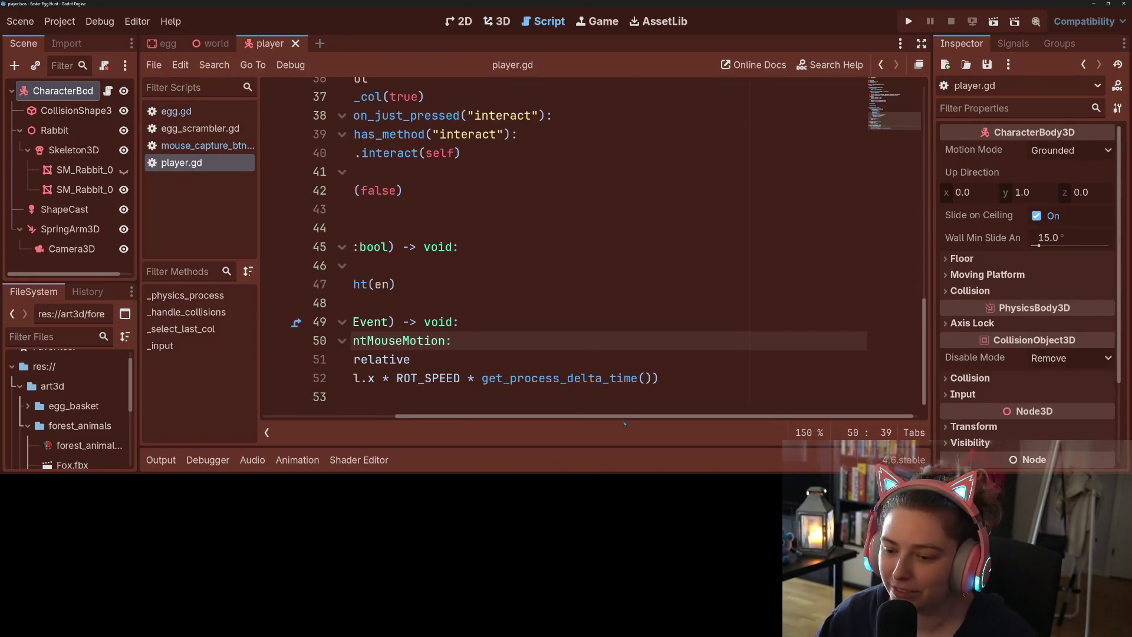
scroll(625, 423, left, 5)
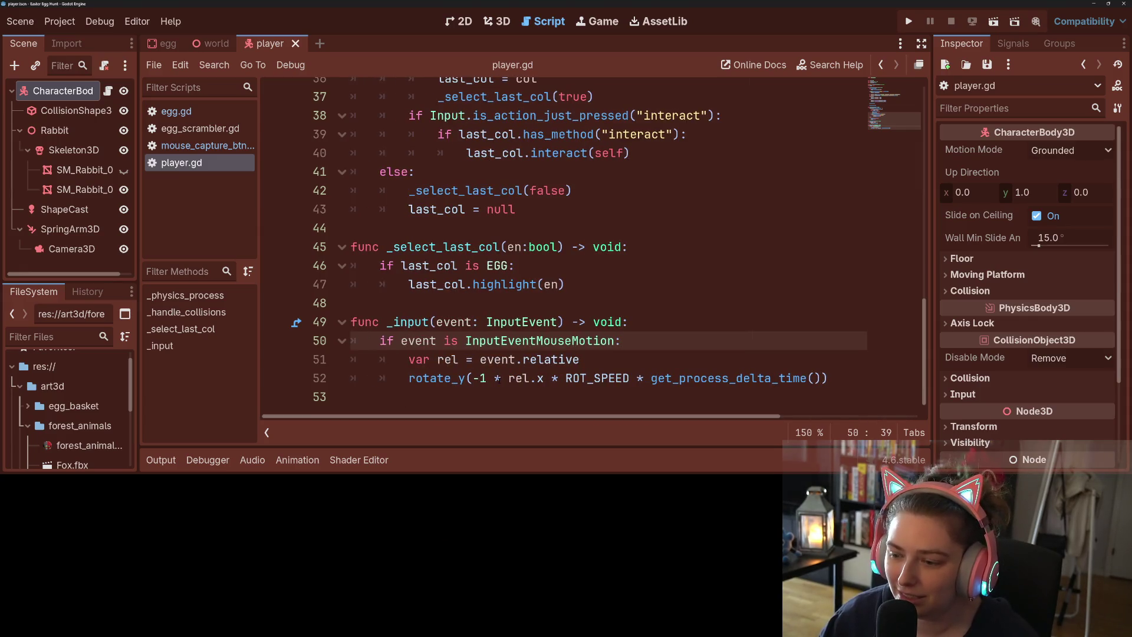
scroll(499, 379, up, 10)
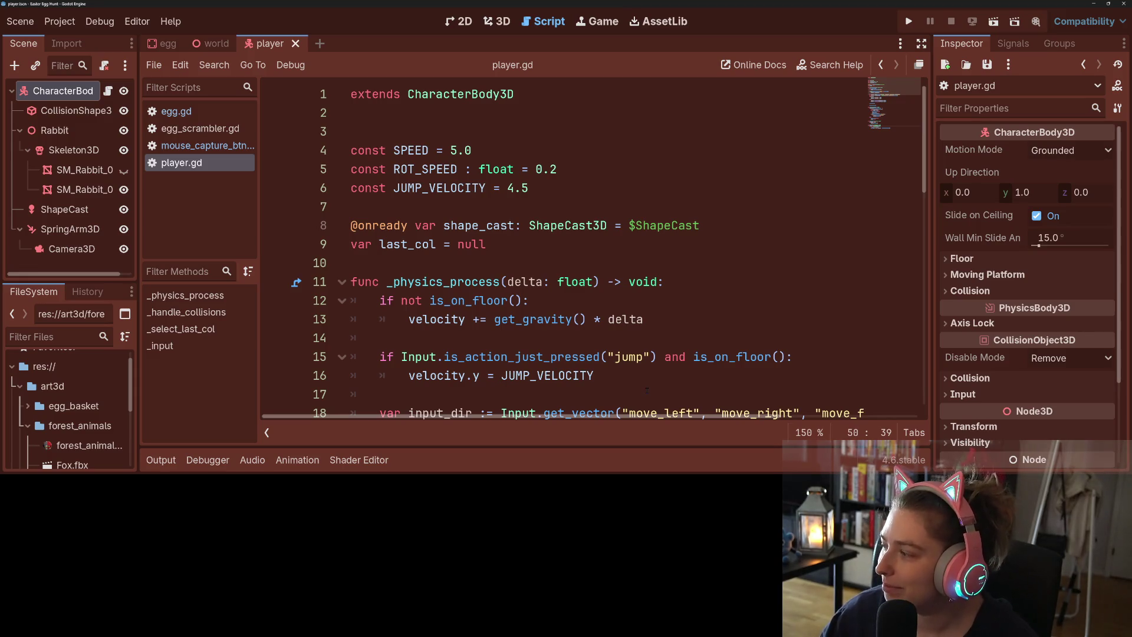
click(542, 282)
scroll(542, 300, down, 10)
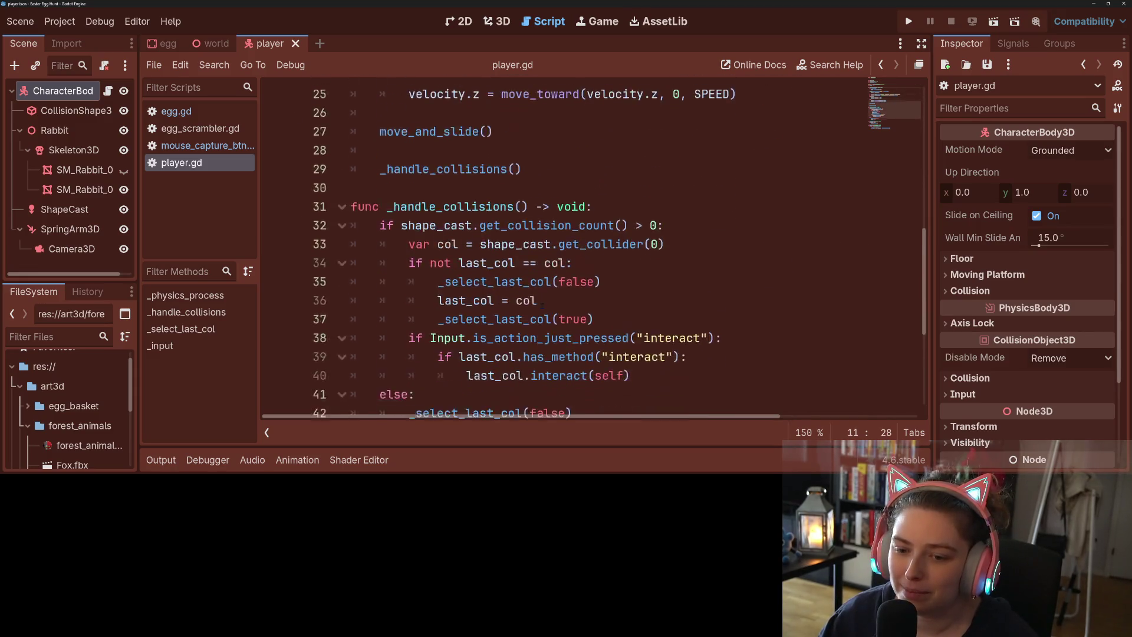
scroll(542, 305, down, 2)
scroll(554, 265, up, 1)
double_click(569, 209)
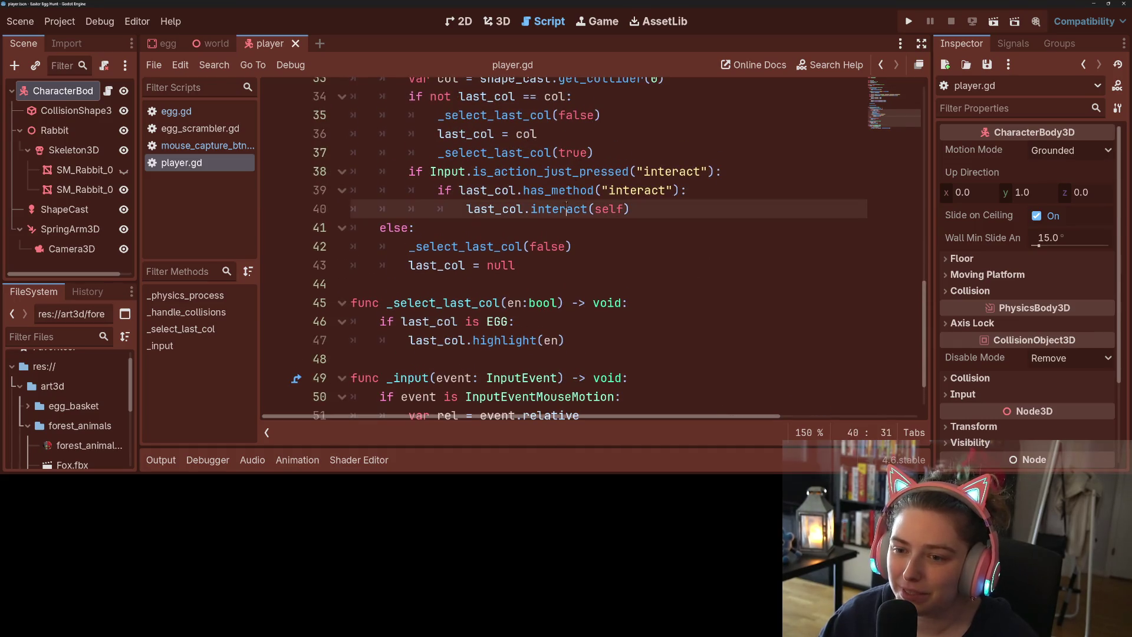
click(630, 209)
mouse_move(629, 209)
mouse_down()
mouse_move(678, 190)
mouse_move(446, 171)
mouse_move(437, 190)
mouse_up()
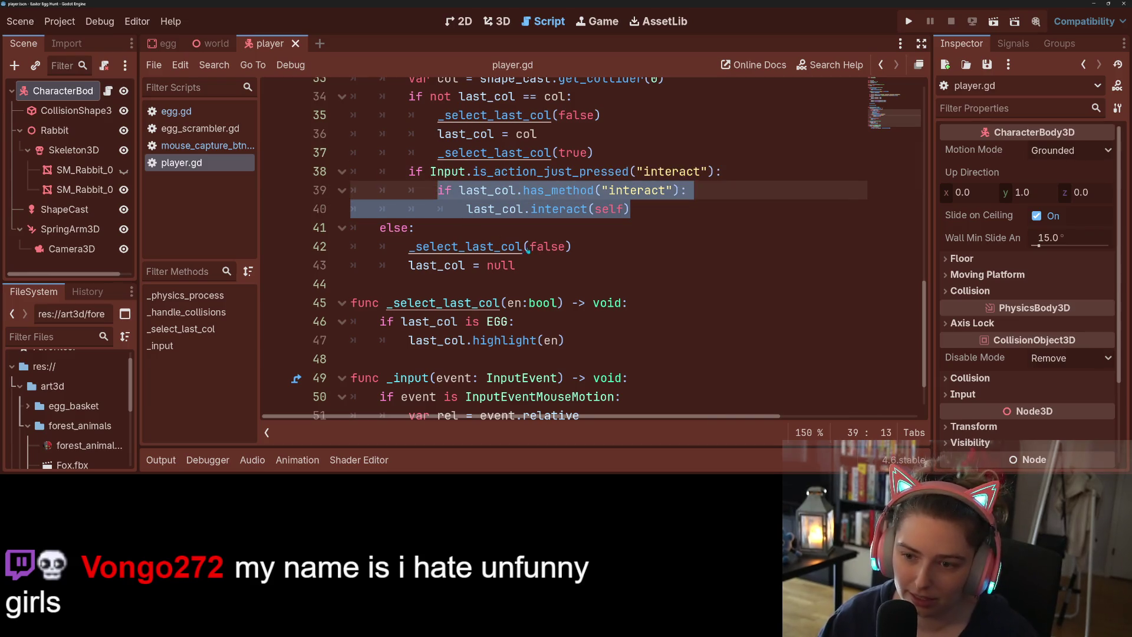
click(580, 190)
click(653, 208)
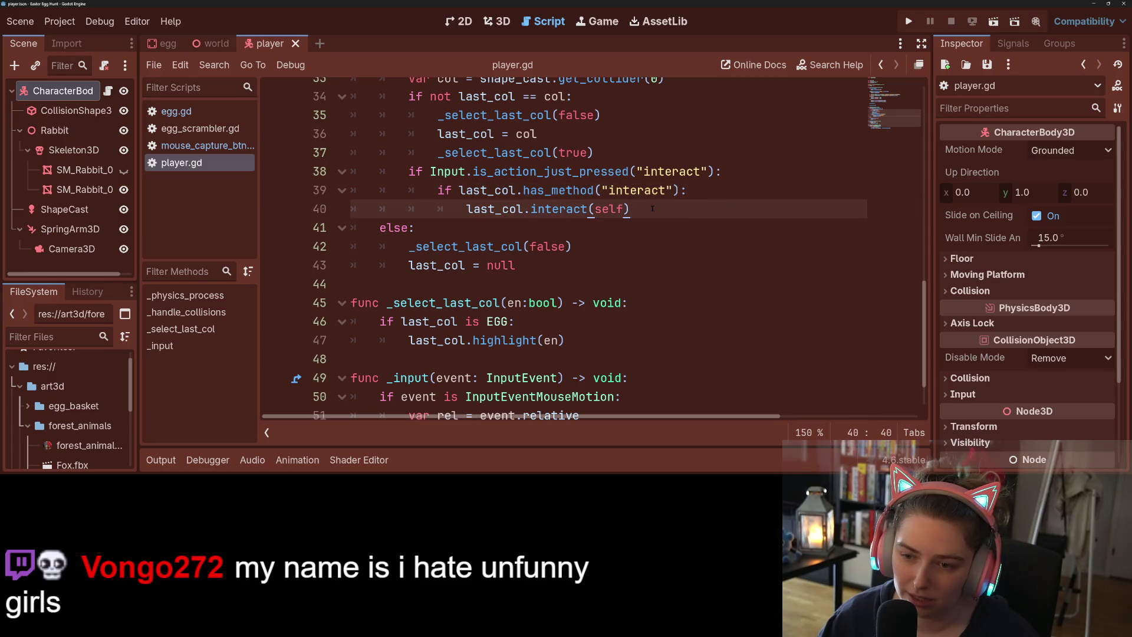
drag(652, 209, 467, 211)
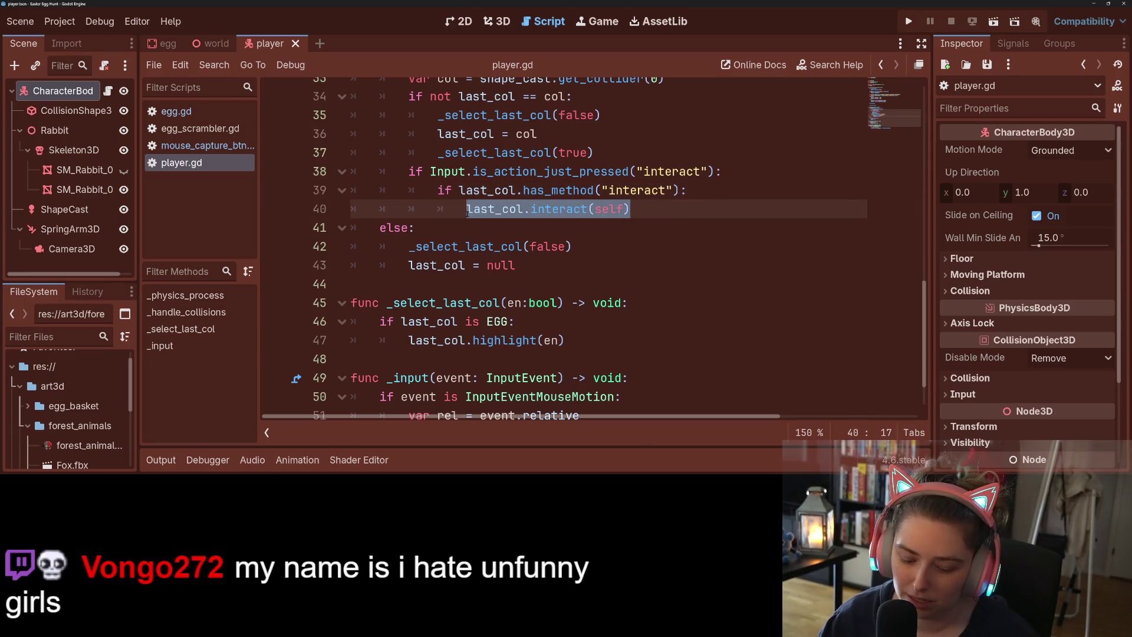
click(636, 210)
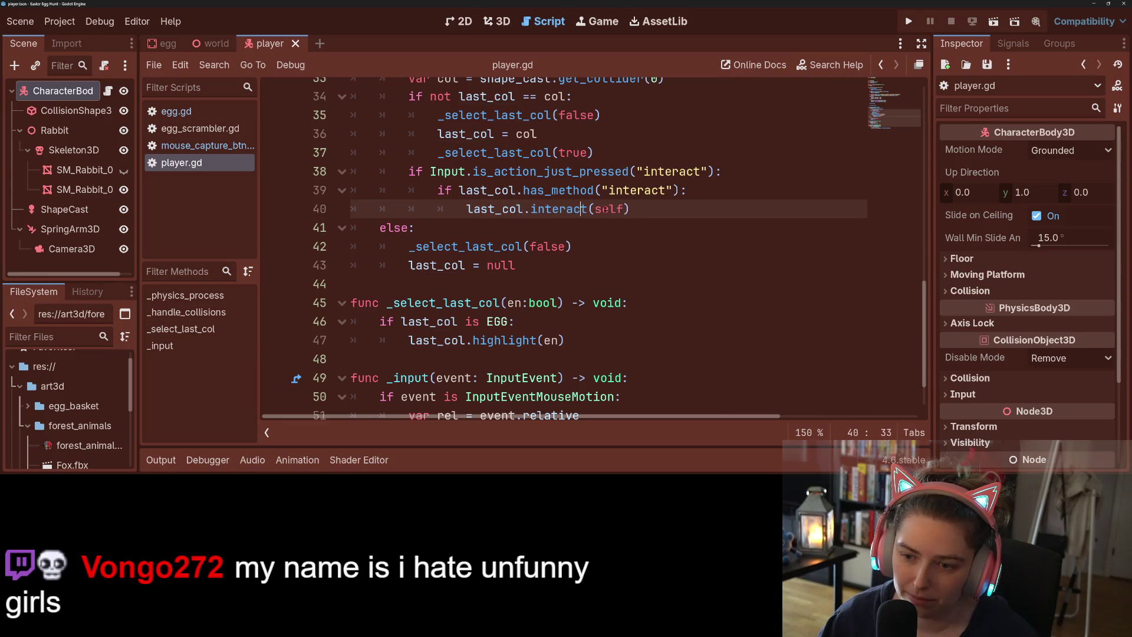
scroll(572, 313, down, 1)
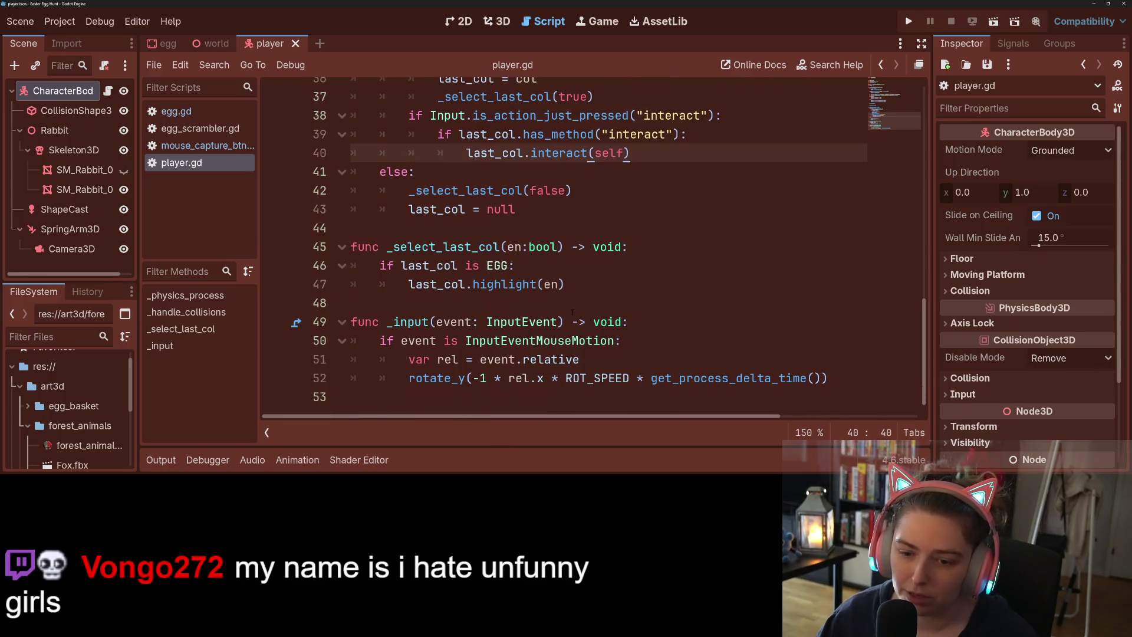
click(519, 388)
- Append a func _collect_egg(an_egg : EGG) -> void: pass stub to player.gd, save, and switch to 3D
key(Return)
text(f)
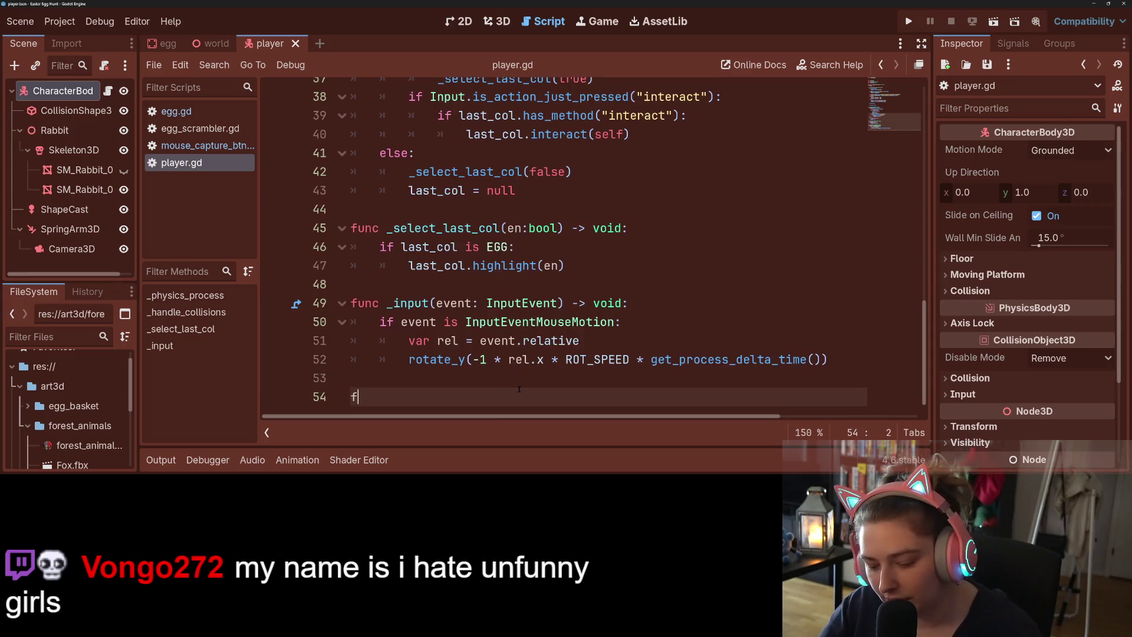
text(unc _)
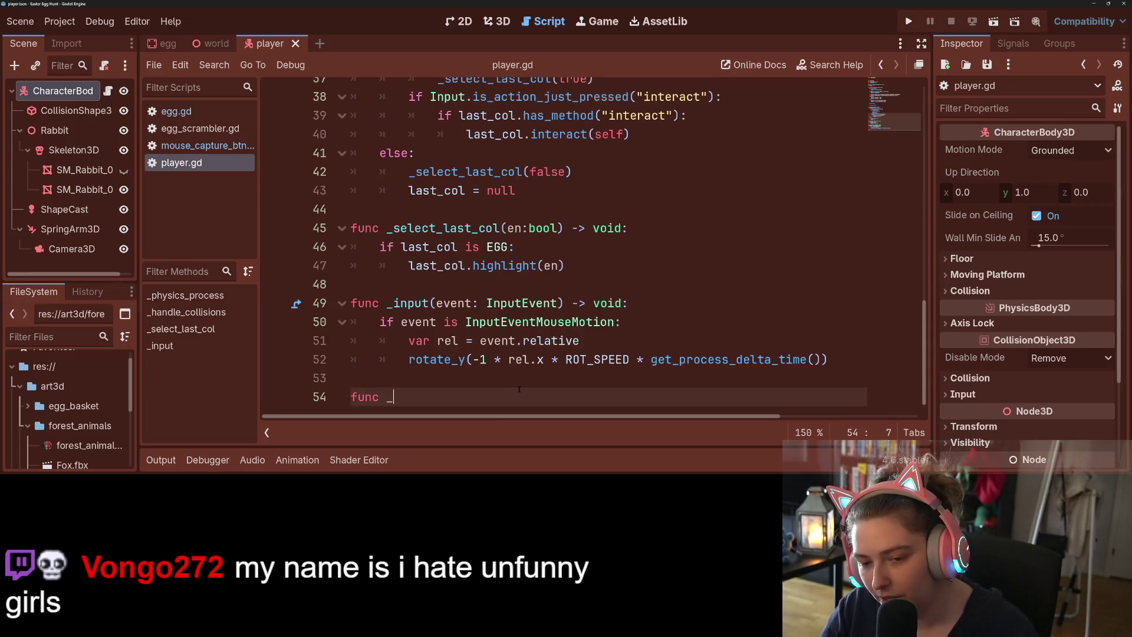
text(colle)
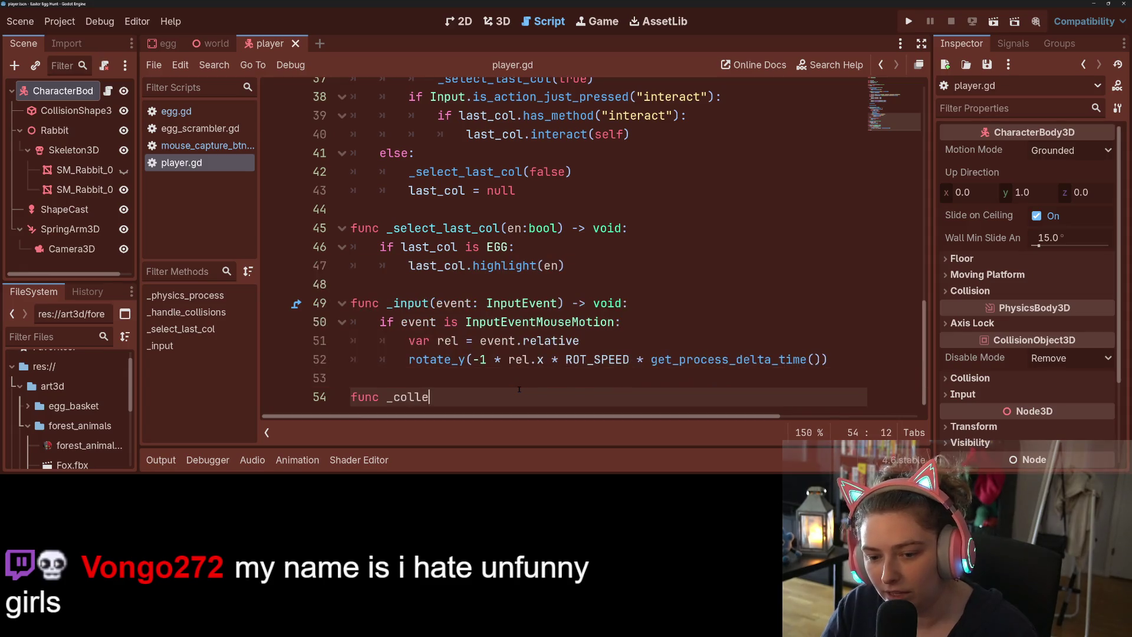
text(ct_egg() -)
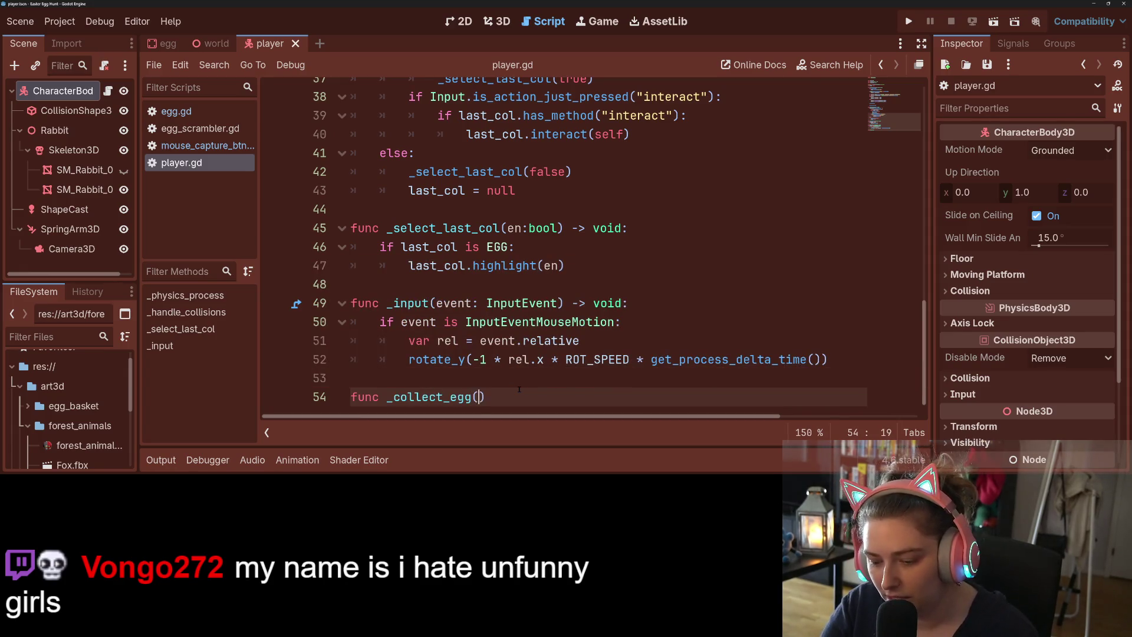
text(> void:)
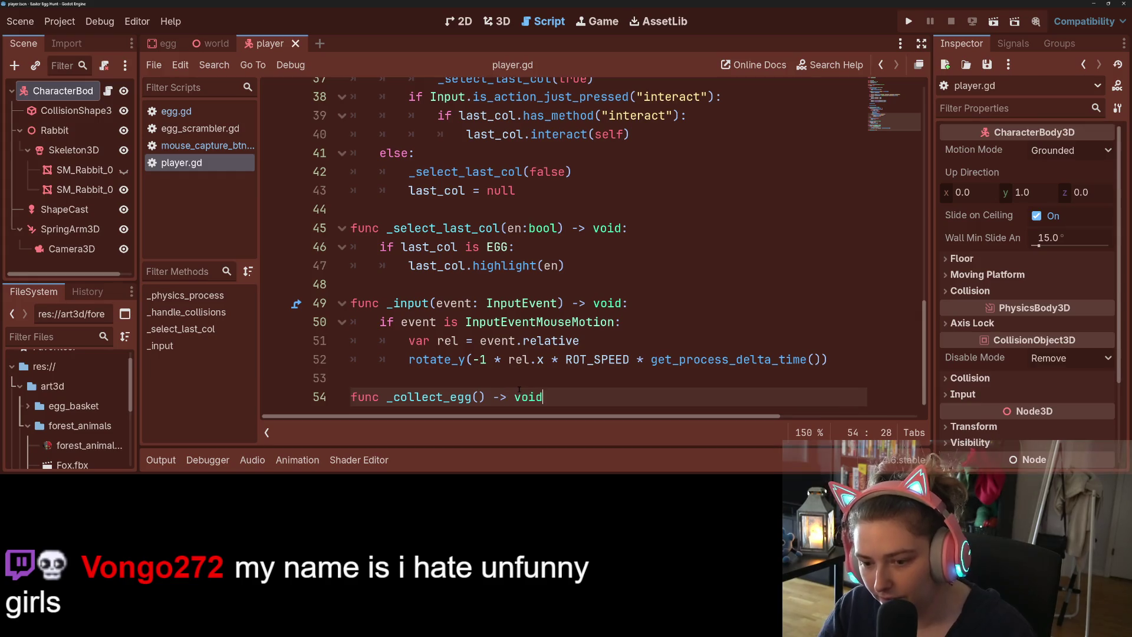
key(Return)
text(pass)
key(Return)
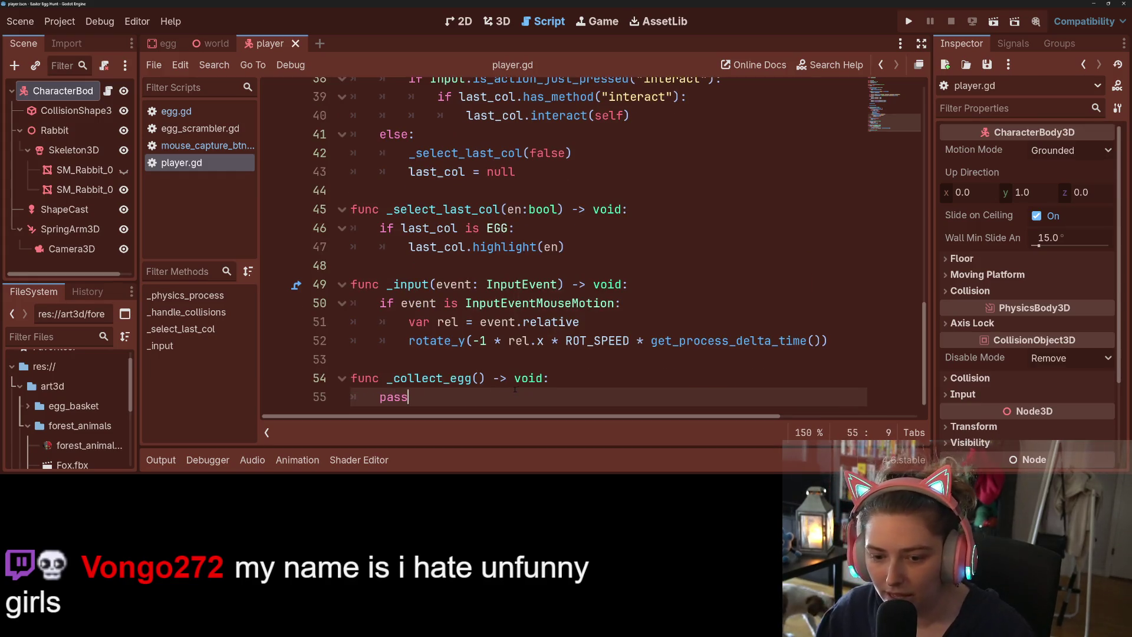
double_click(417, 377)
key(Right)
key(Right)
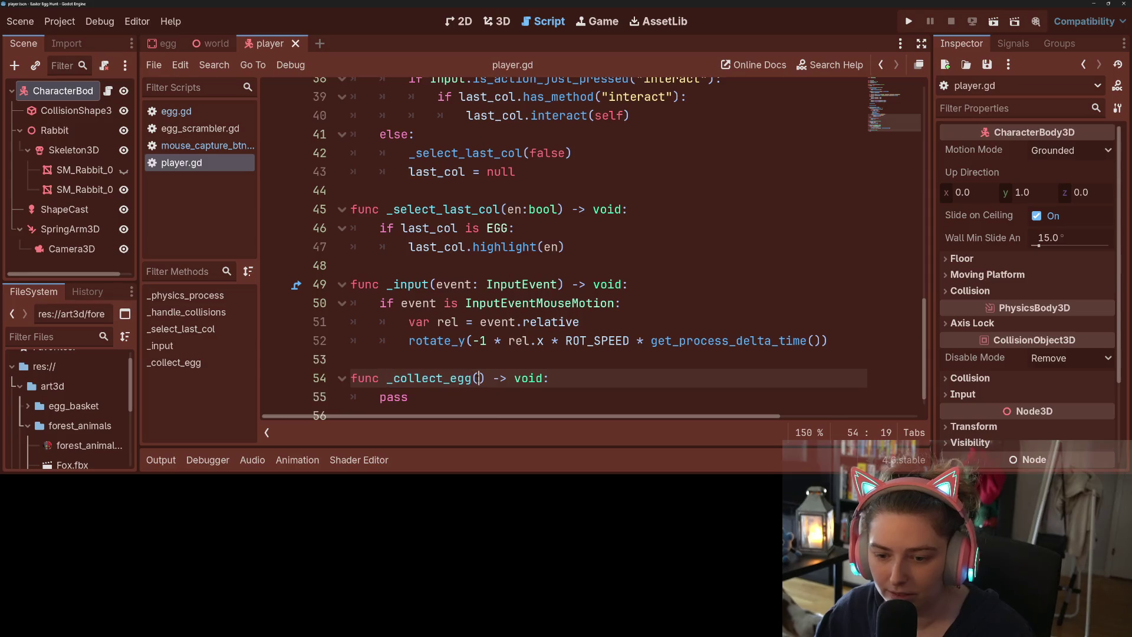
text(an_egg : )
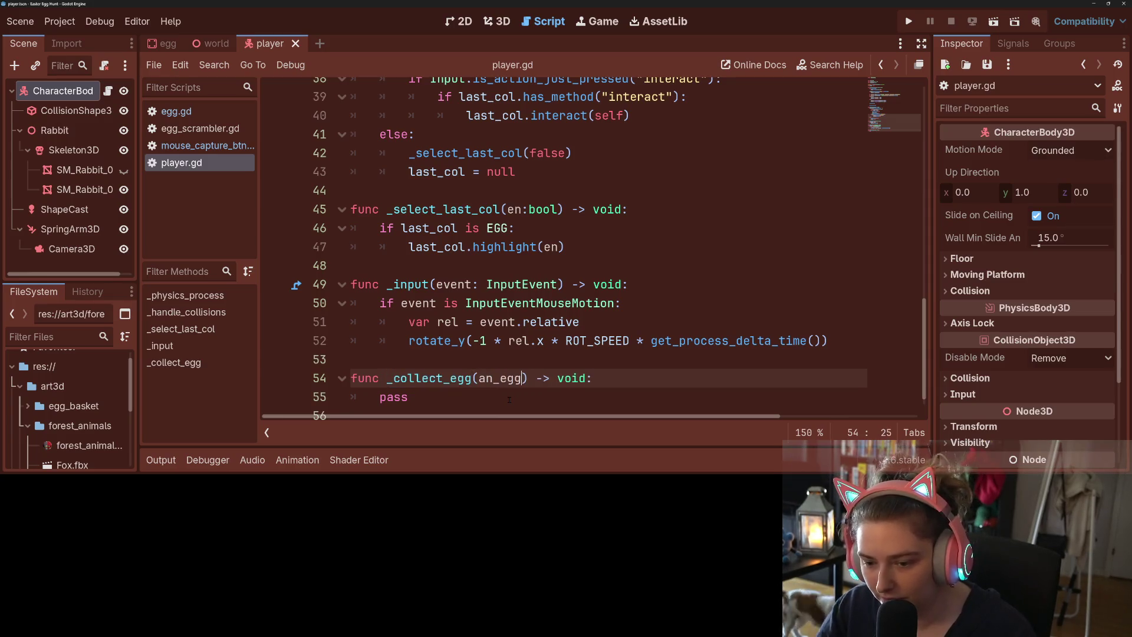
text(EGG)
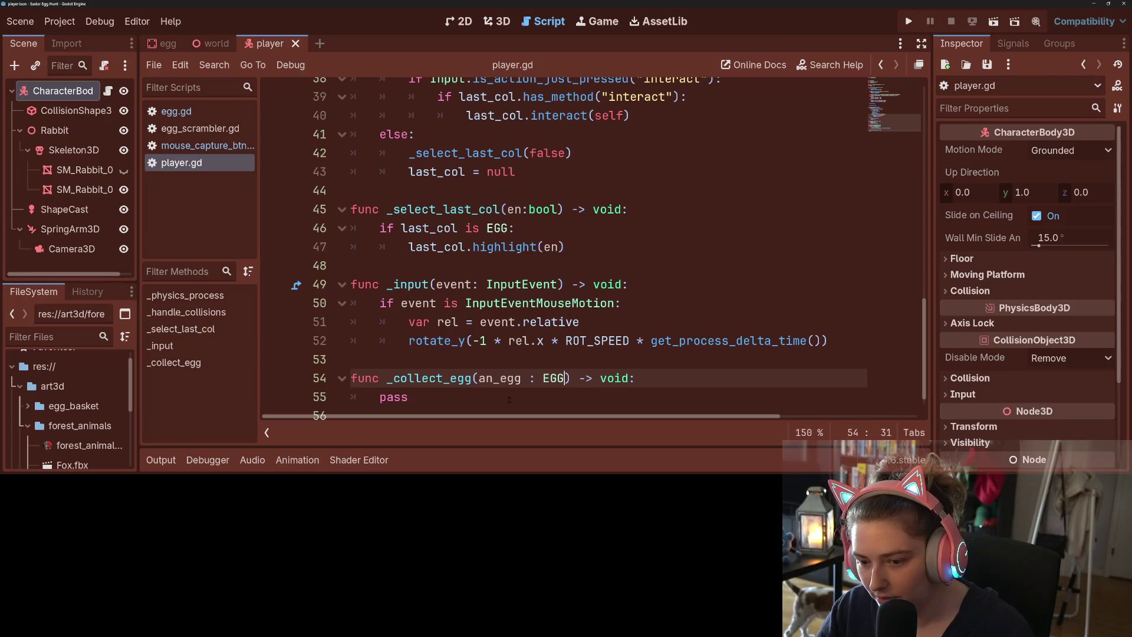
key(ctrl+s)
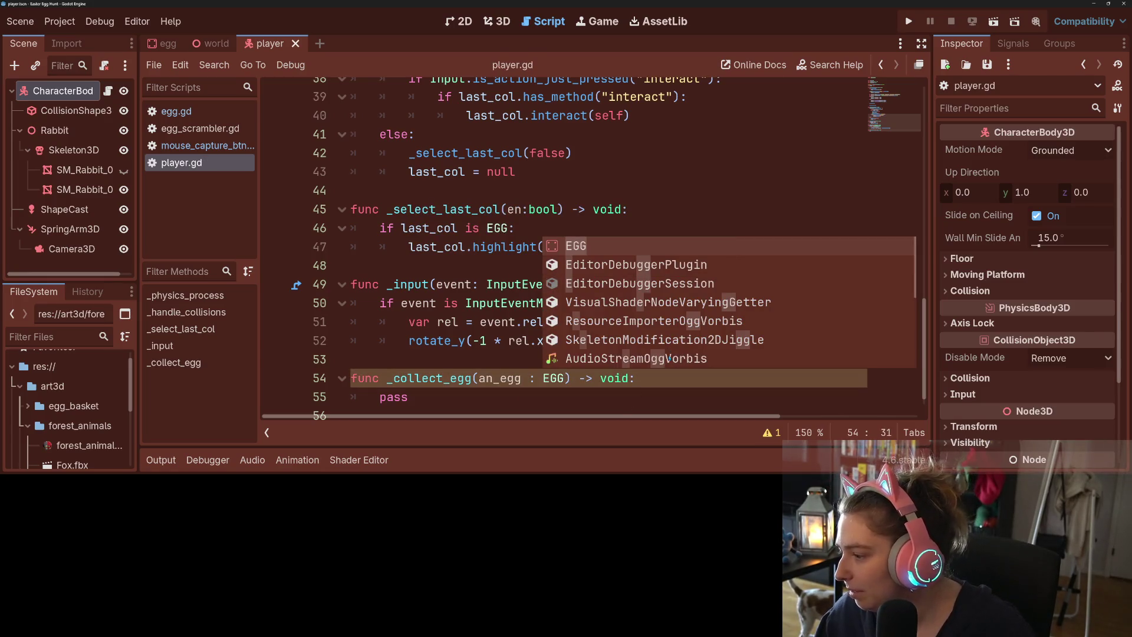
click(675, 207)
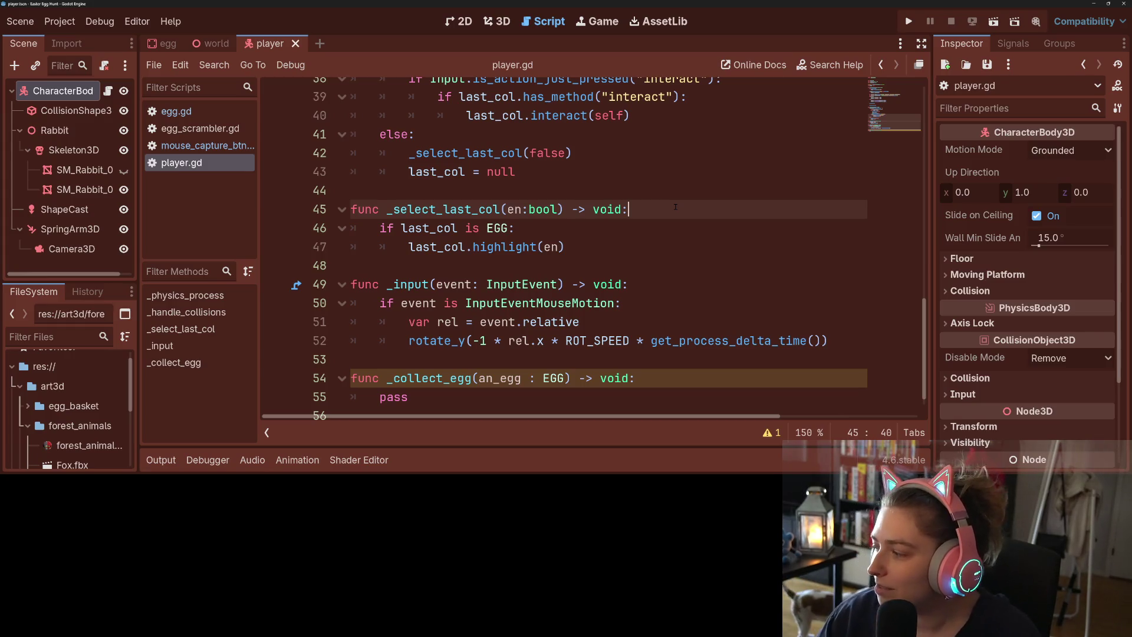
key(ctrl+F2)
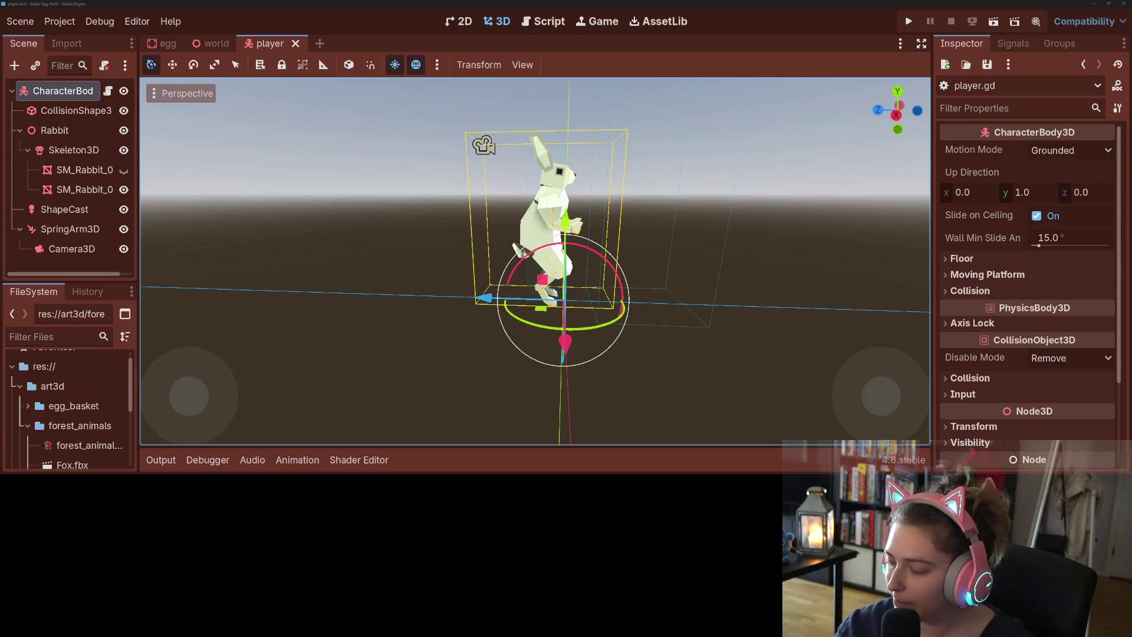
scroll(535, 259, down, 3)
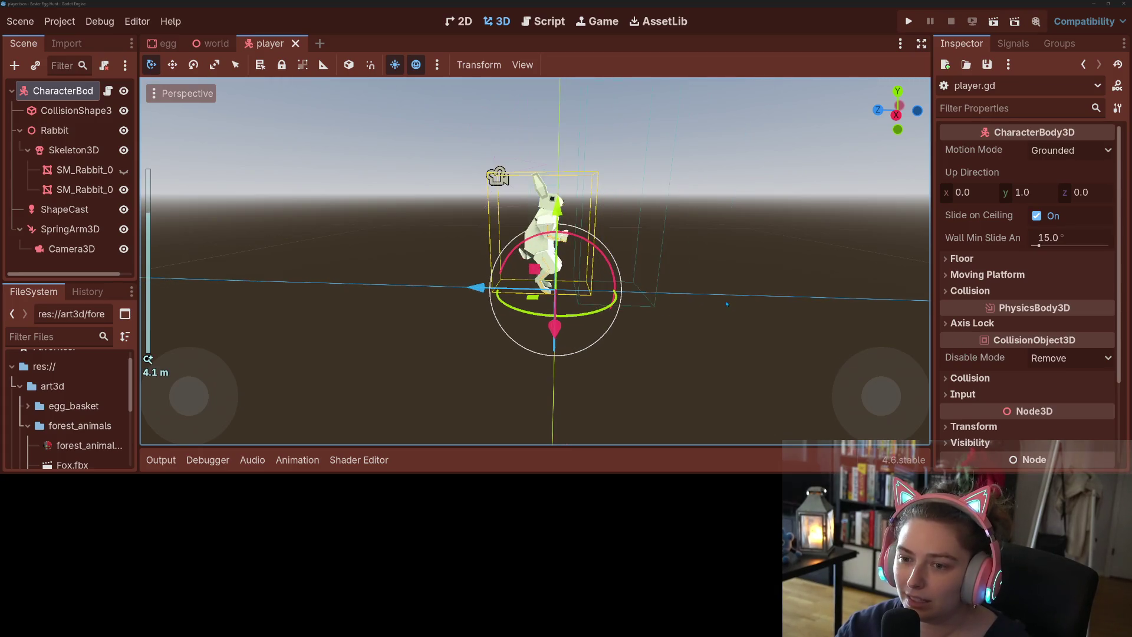
mouse_move(534, 259)
mouse_down()
mouse_move(489, 295)
mouse_move(518, 265)
mouse_move(507, 268)
mouse_up()
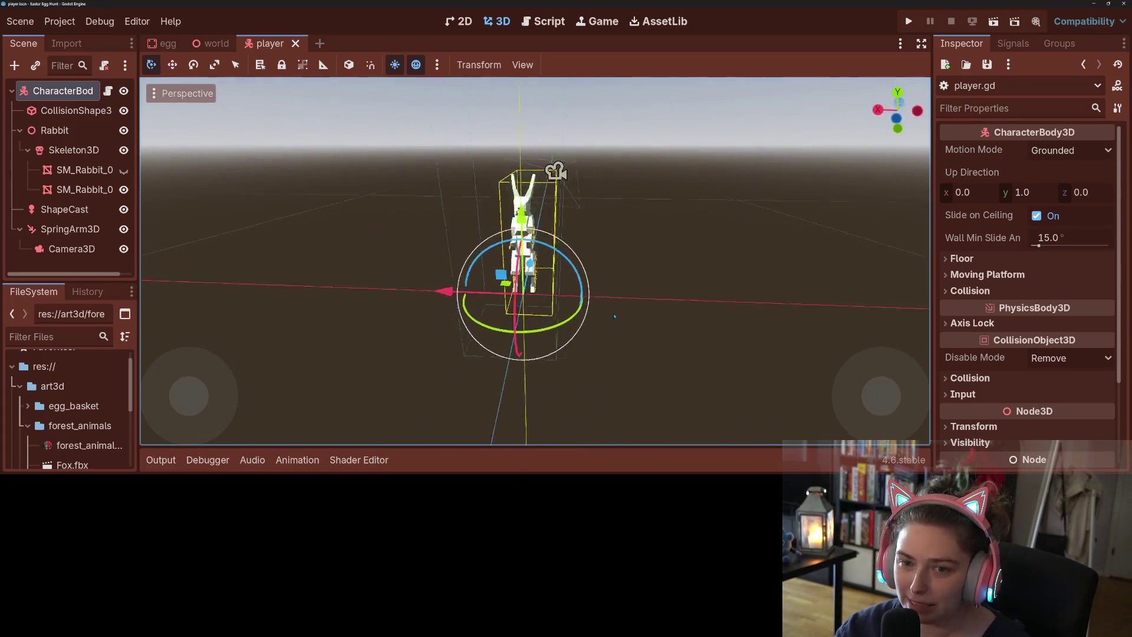
scroll(535, 259, up, 3)
drag(706, 313, 754, 320)
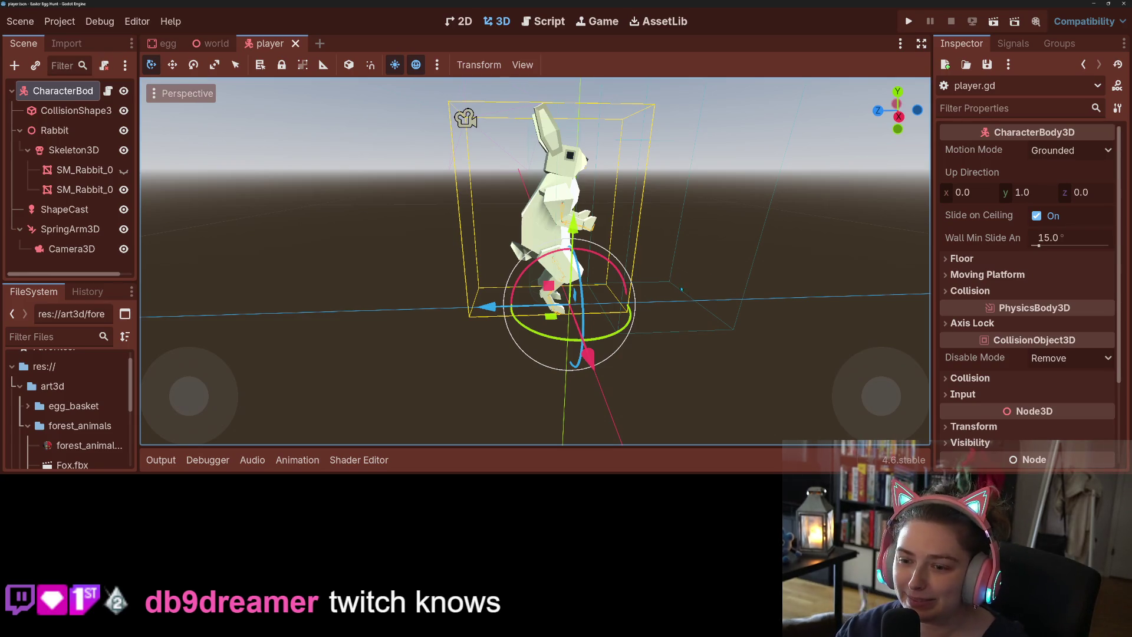
scroll(608, 297, down, 3)
drag(607, 298, 687, 302)
scroll(679, 299, up, 2)
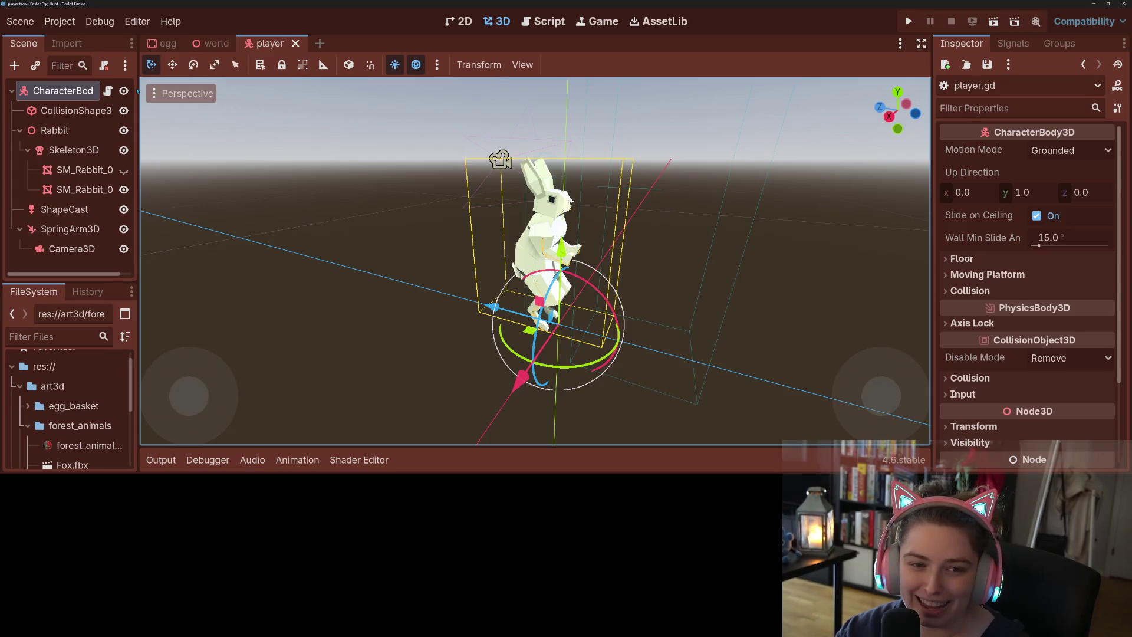
- Declare class_name Player on line 2 of player.gd and save the script
click(107, 90)
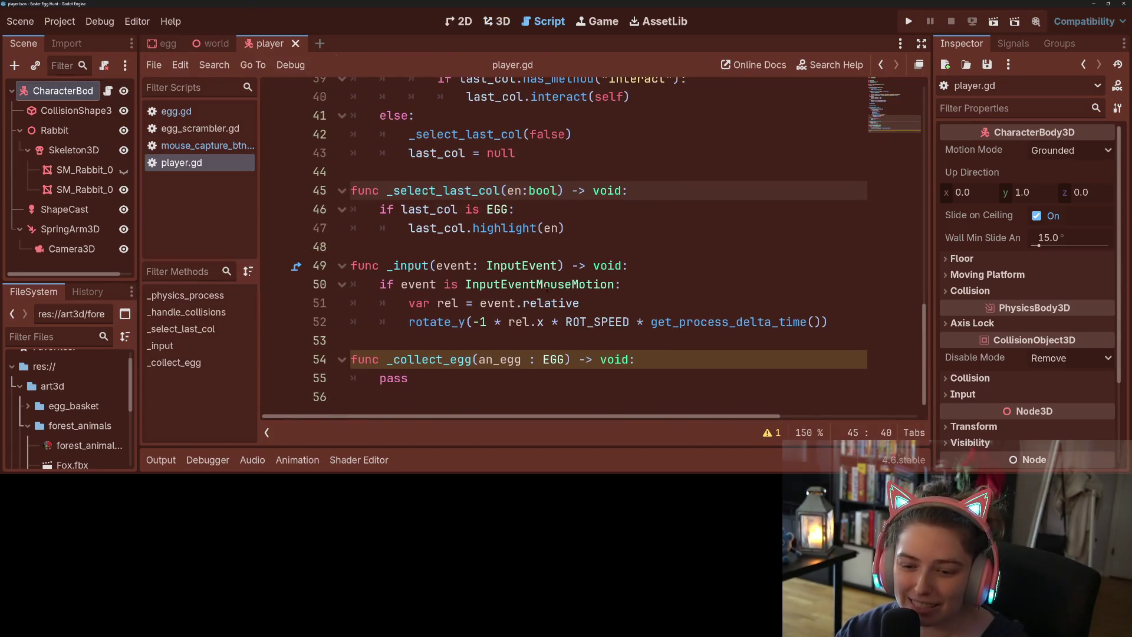
click(441, 376)
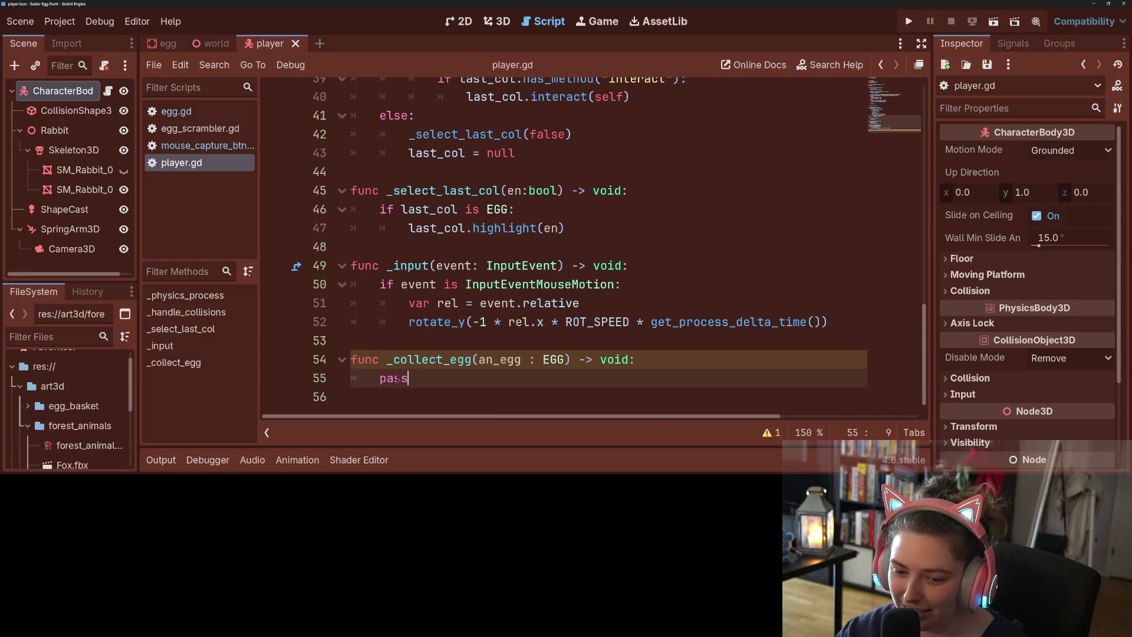
double_click(398, 378)
click(423, 378)
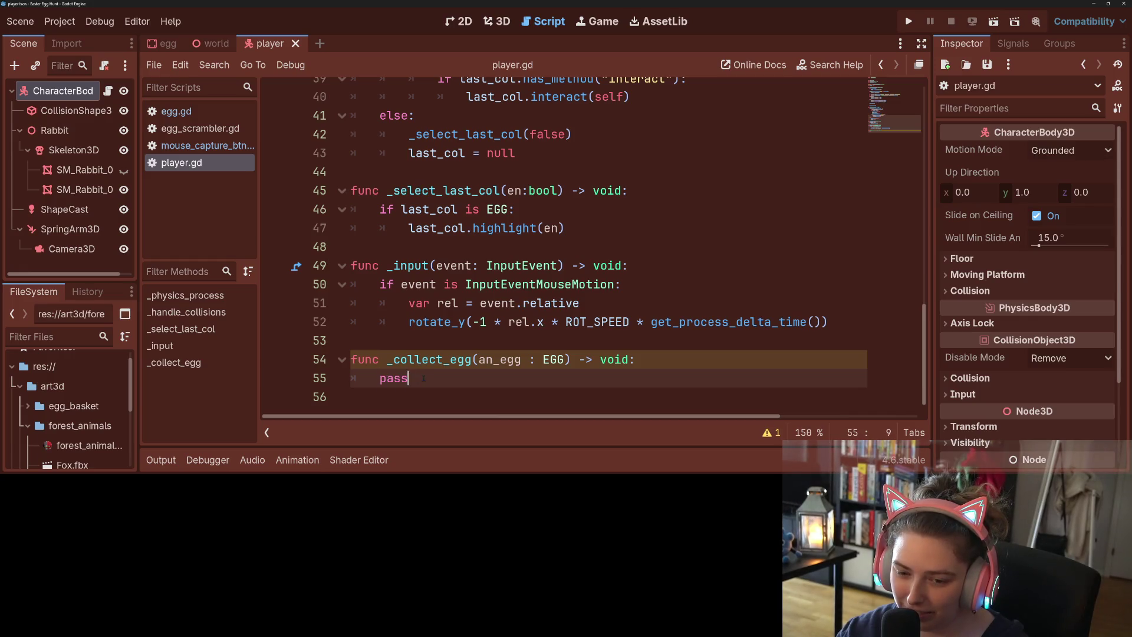
double_click(408, 358)
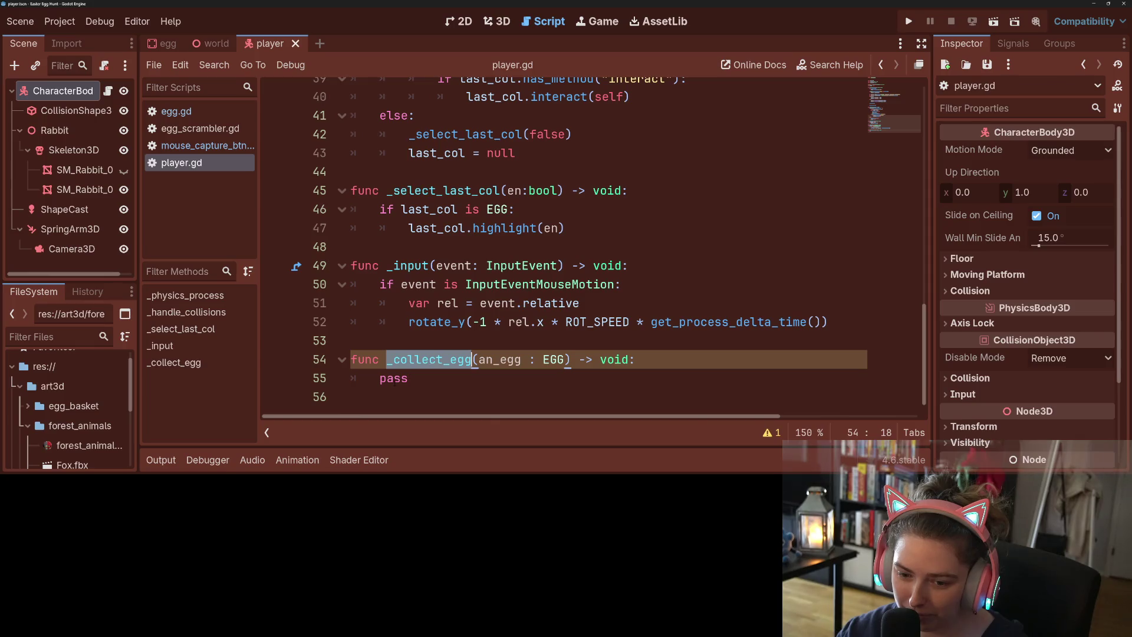
click(389, 378)
double_click(409, 359)
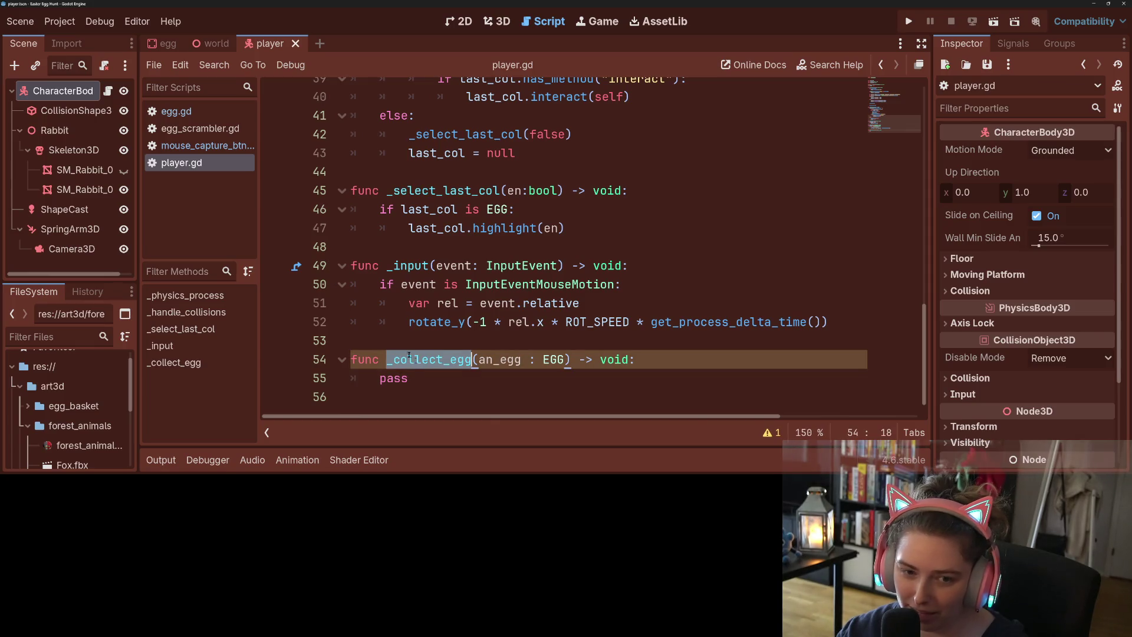
click(196, 112)
scroll(512, 332, up, 4)
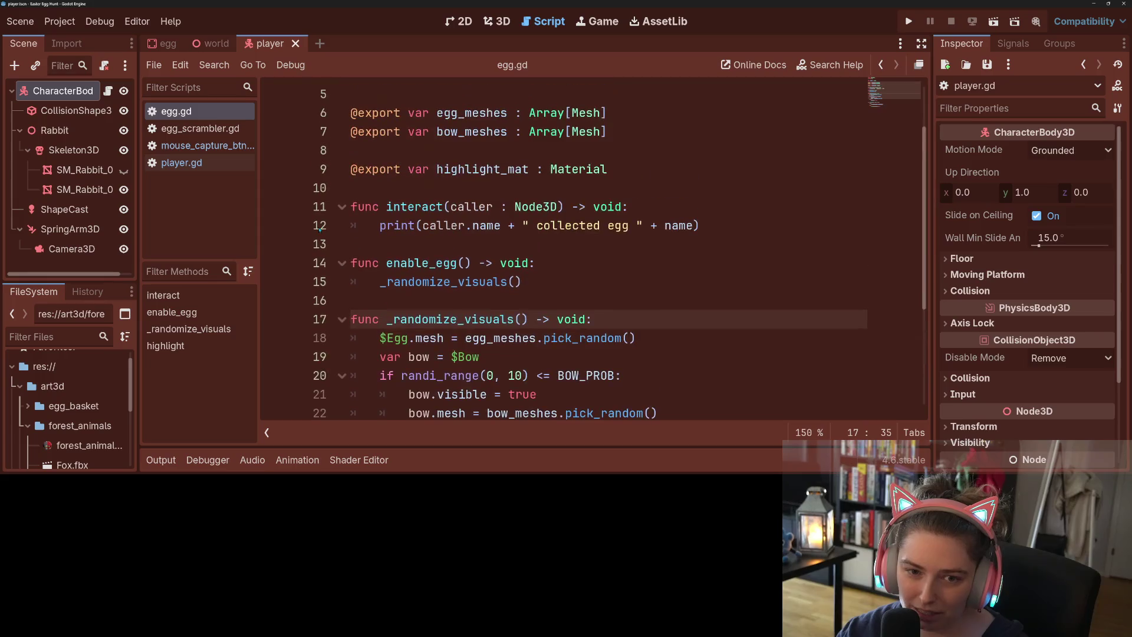
click(197, 163)
scroll(444, 195, up, 5)
scroll(443, 196, up, 8)
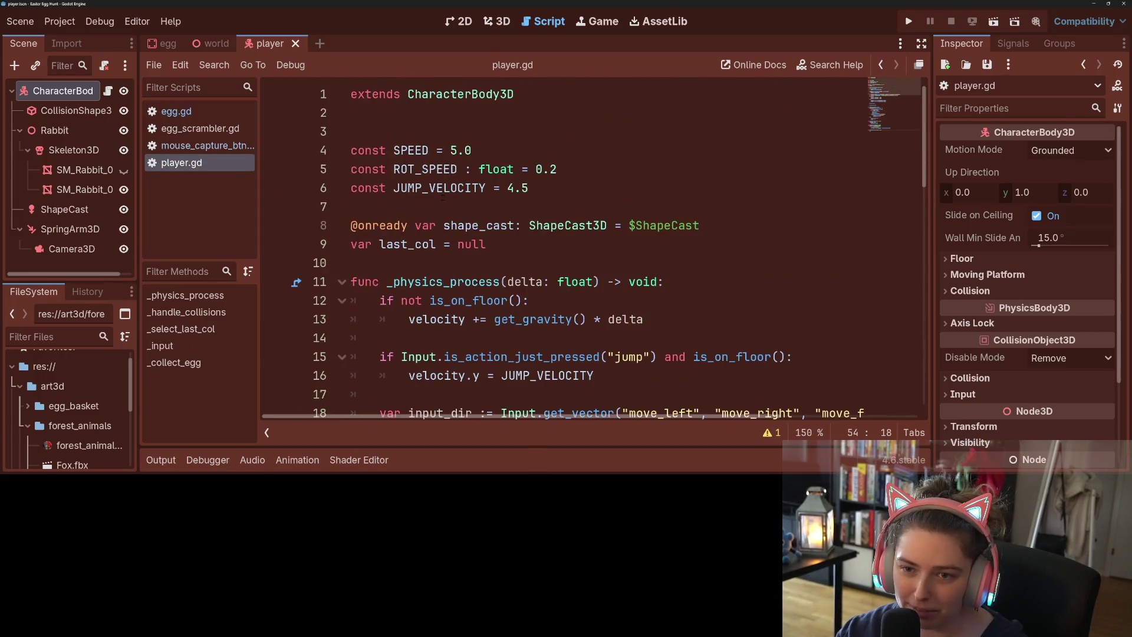
click(480, 113)
text(clas)
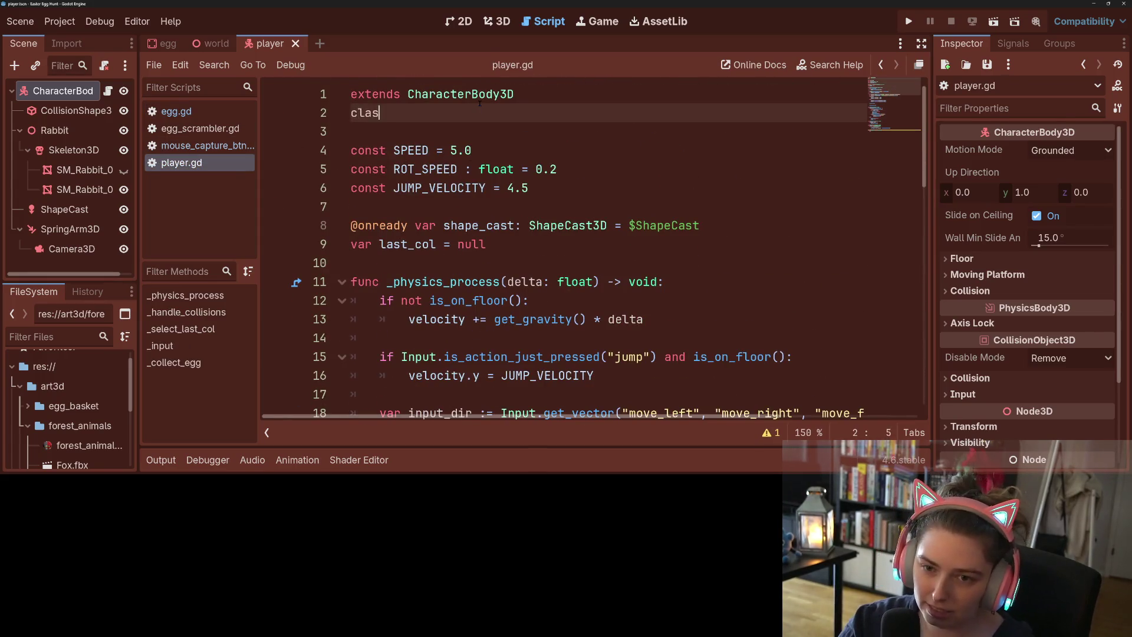
text(s_name )
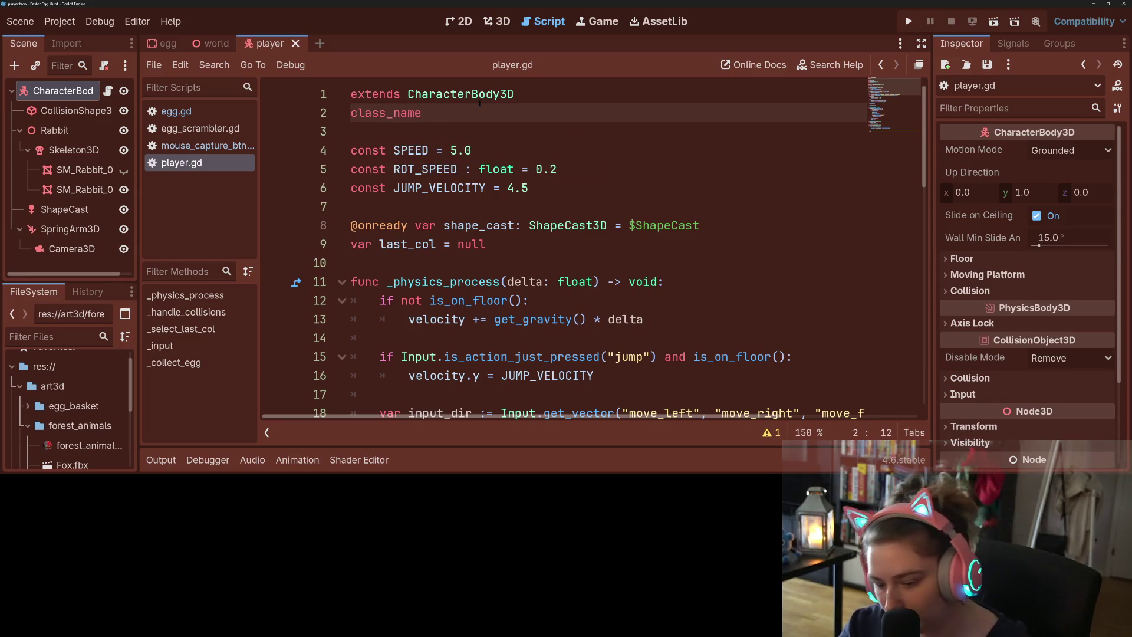
text(Player)
key(ctrl+s)
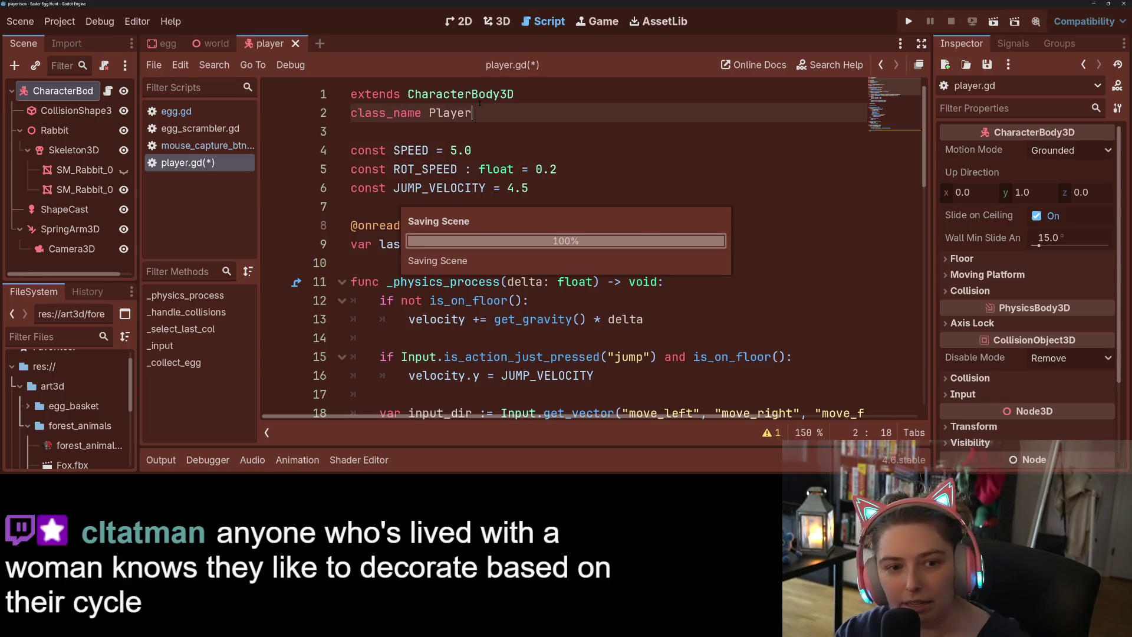
- Rename the scene's root CharacterBody3D node to Player
right_click(71, 89)
click(130, 285)
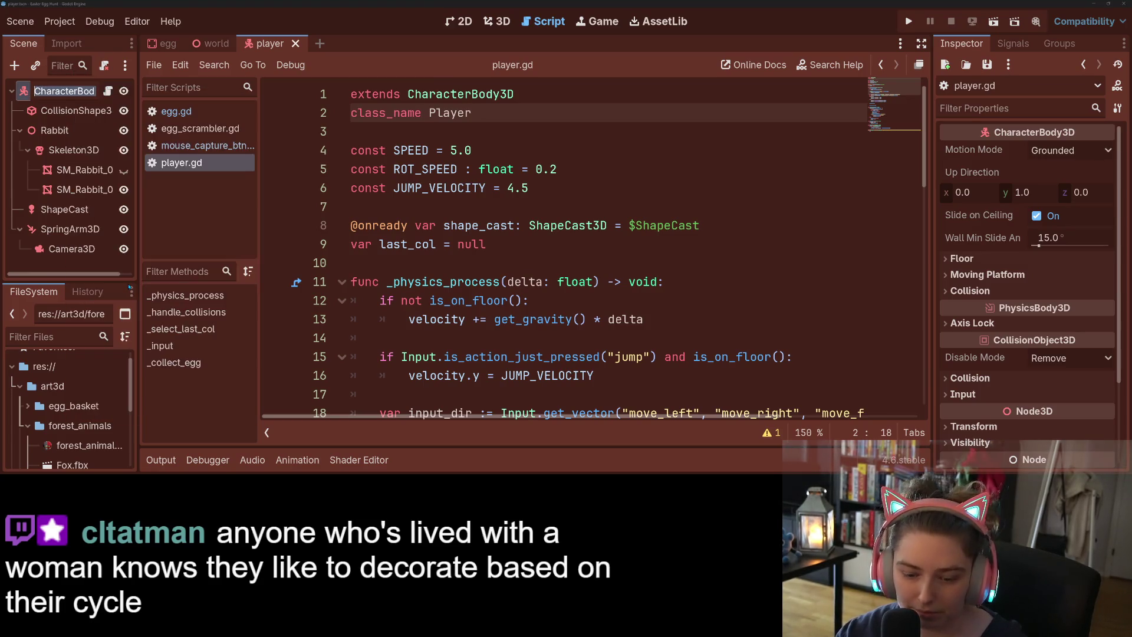
text(Plk)
key(BackSpace)
text(ayer)
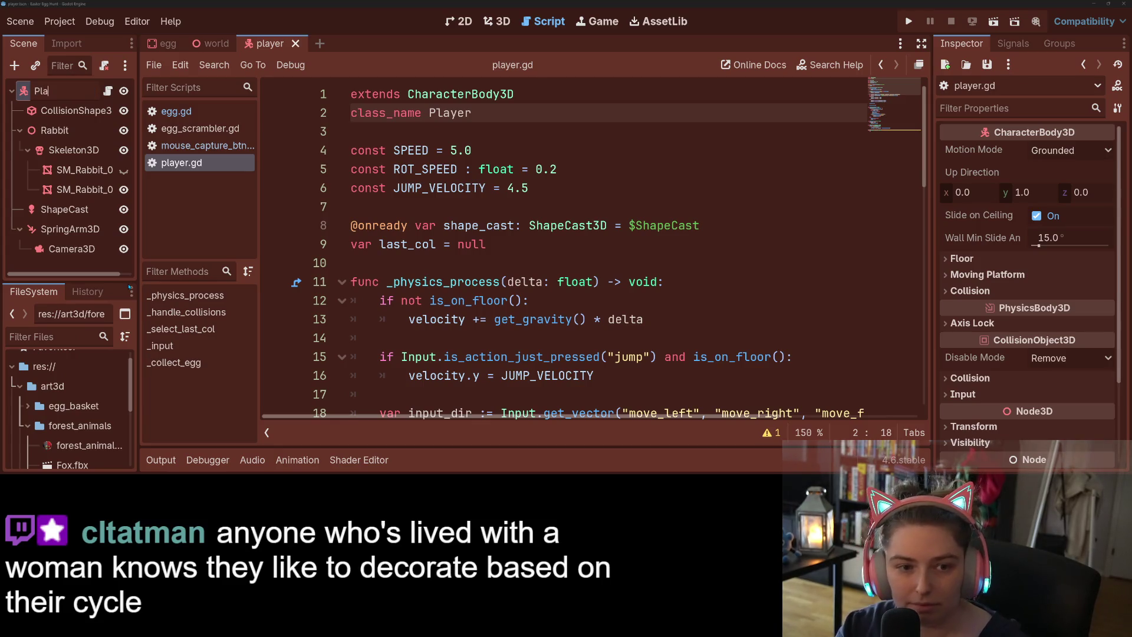
key(Return)
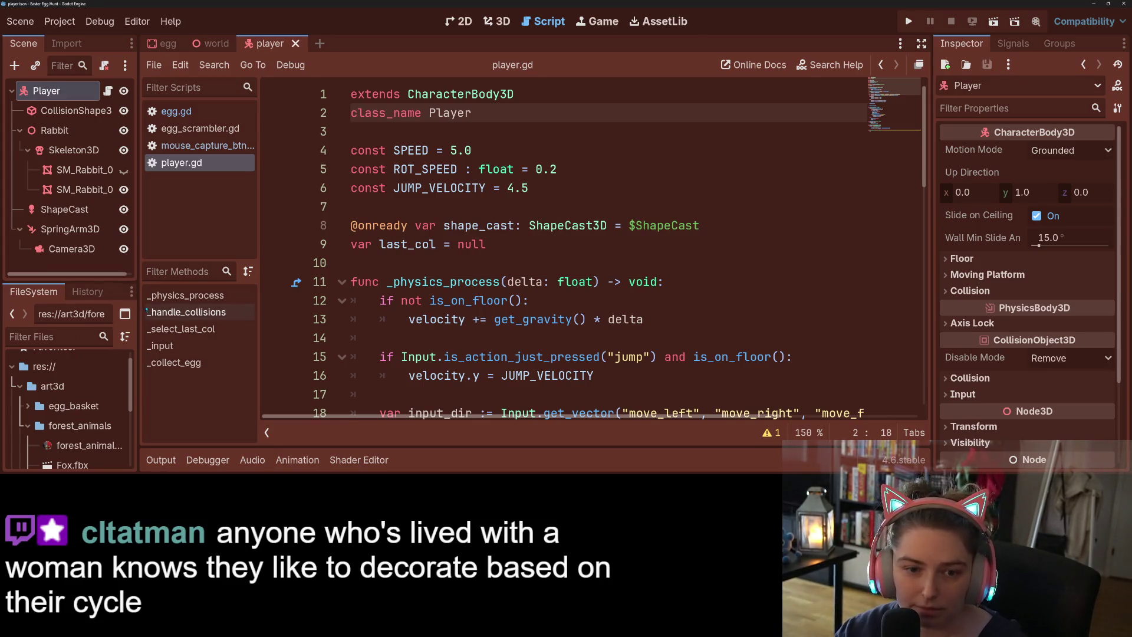
click(176, 111)
- Add an 'if caller is Player:' check below the print line in egg.gd's interact function
scroll(496, 314, down, 3)
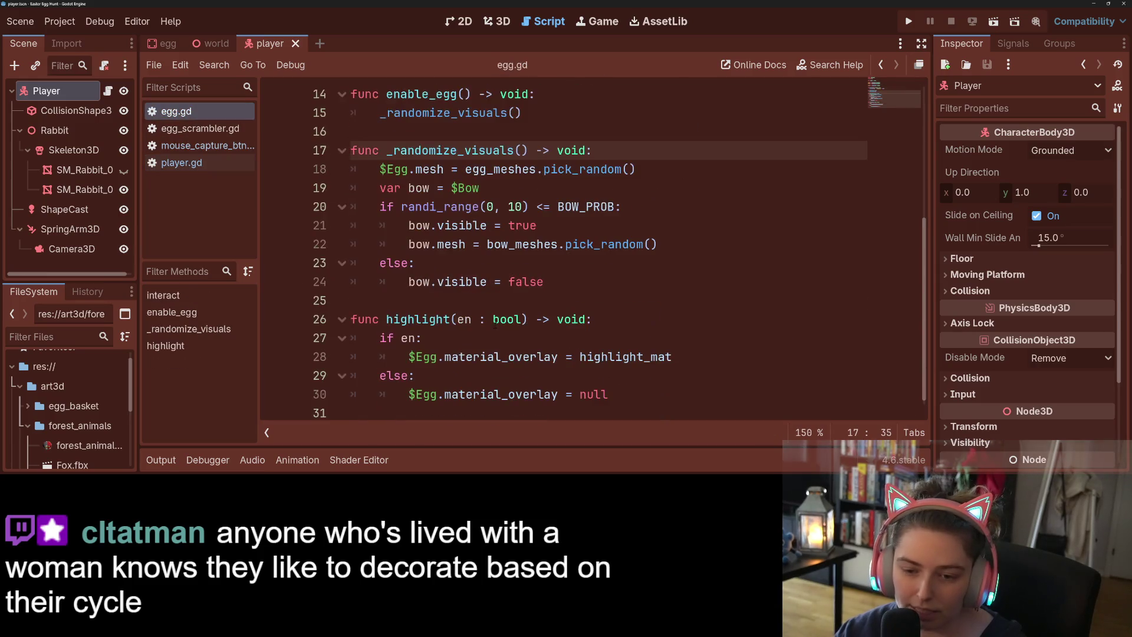
scroll(456, 244, up, 3)
click(443, 226)
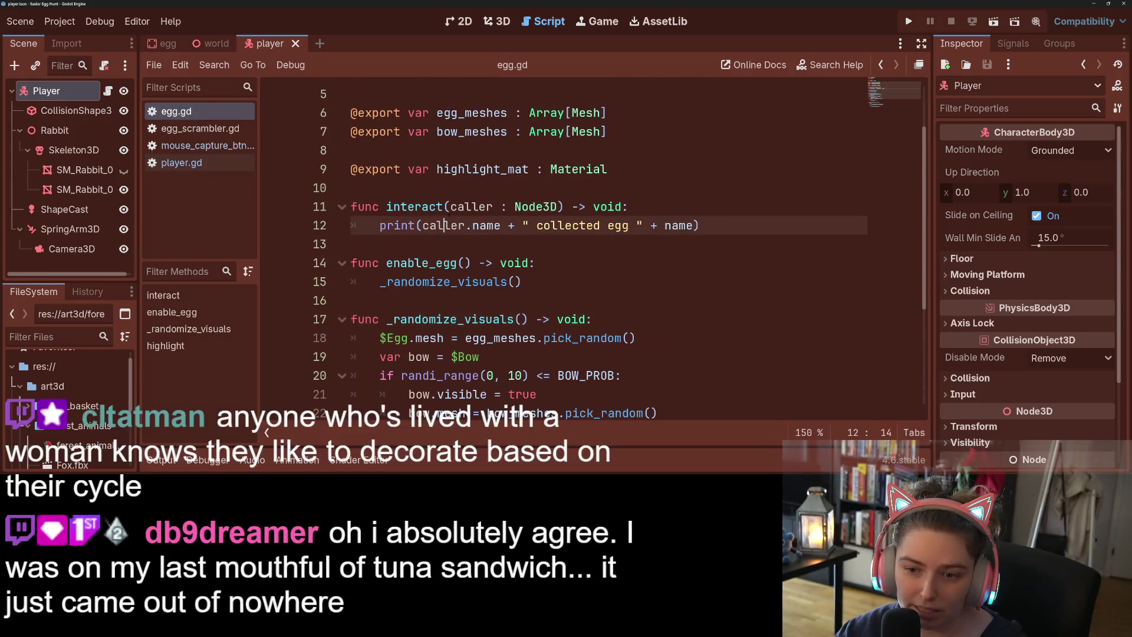
double_click(471, 206)
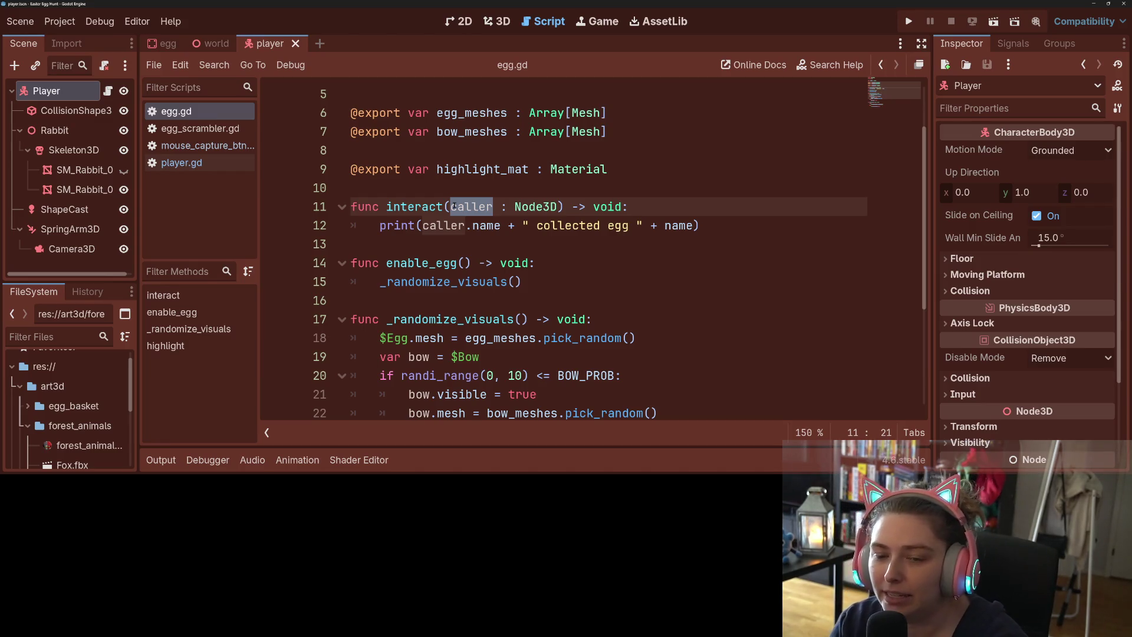
click(715, 224)
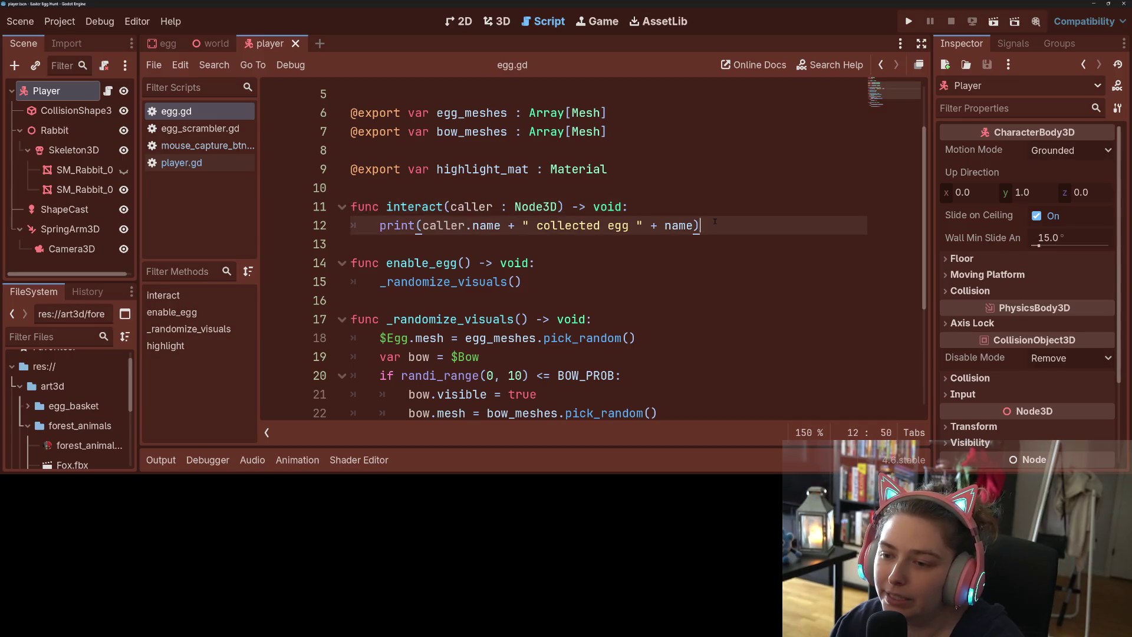
key(Return)
text(if)
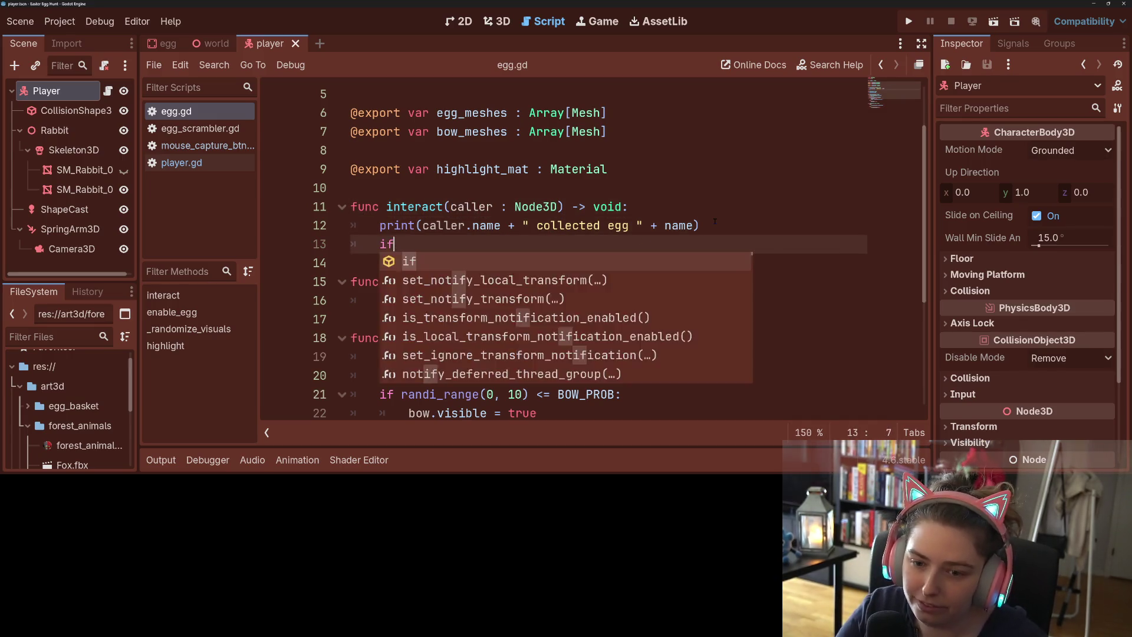
text( caller is Player:)
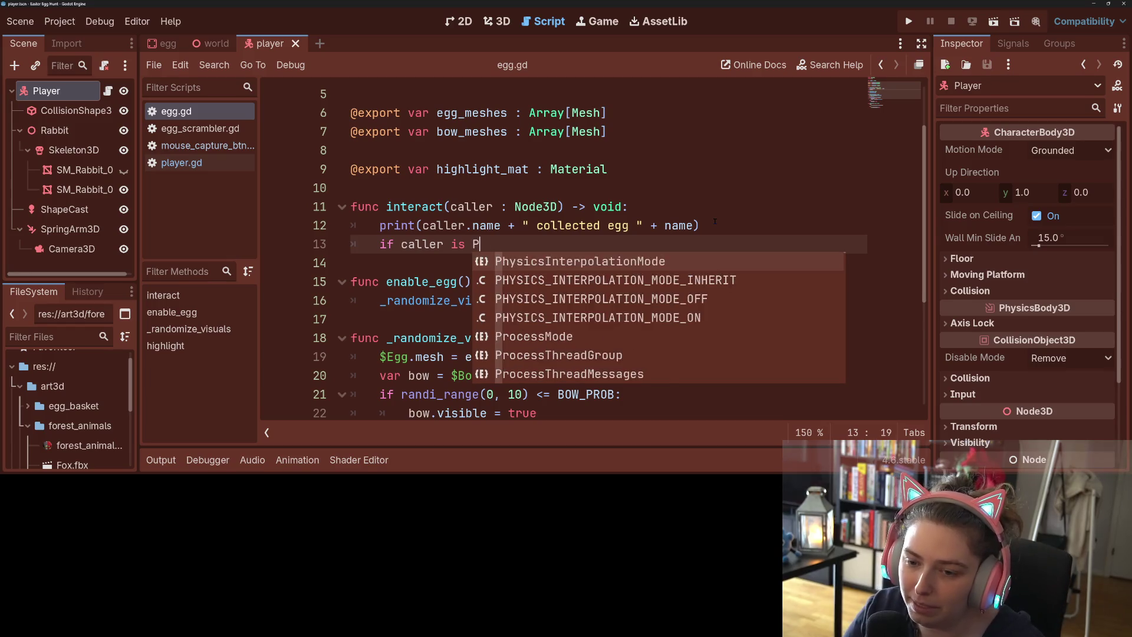
key(Return)
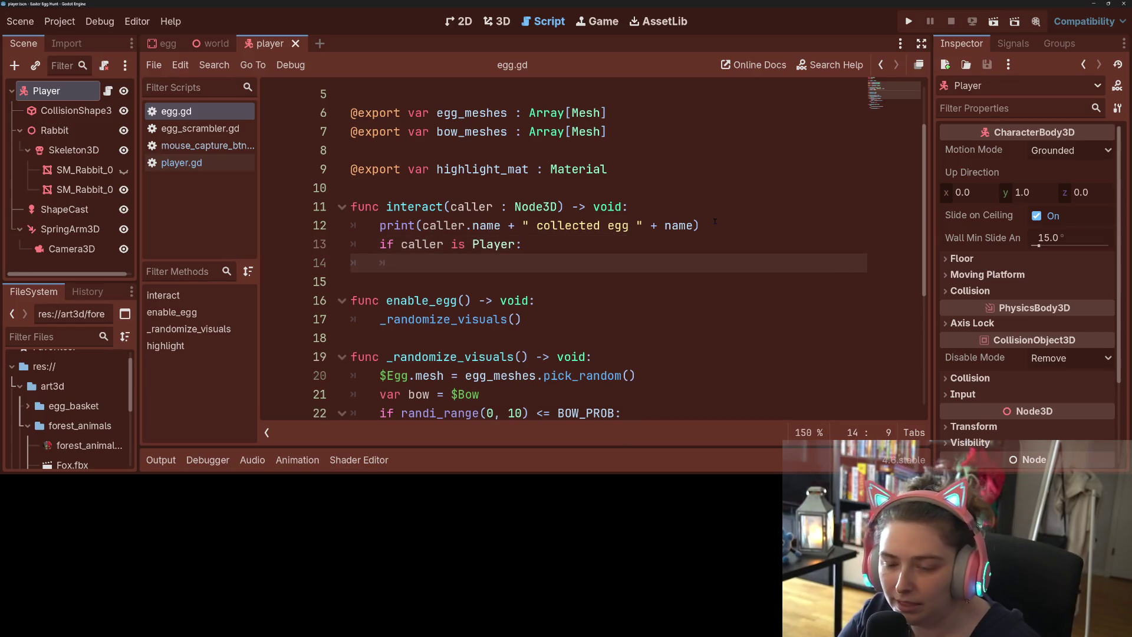
text(:)
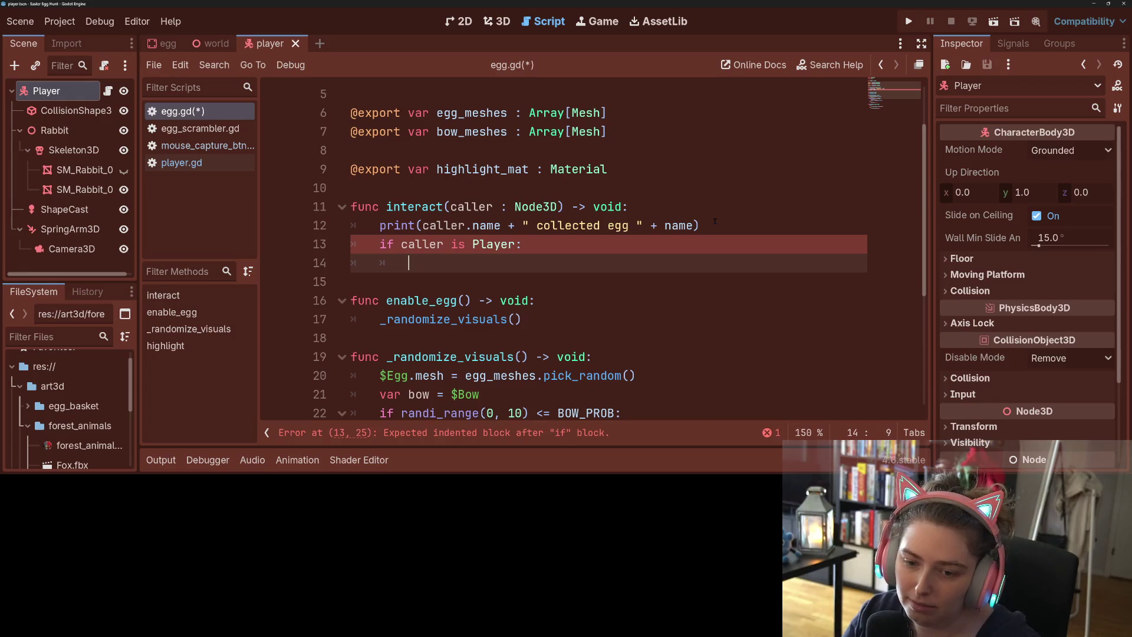
key(BackSpace)
text(Pla)
key(Return)
- Write the call caller.collect_egg inside the if block, without the leading underscore
text(.coll)
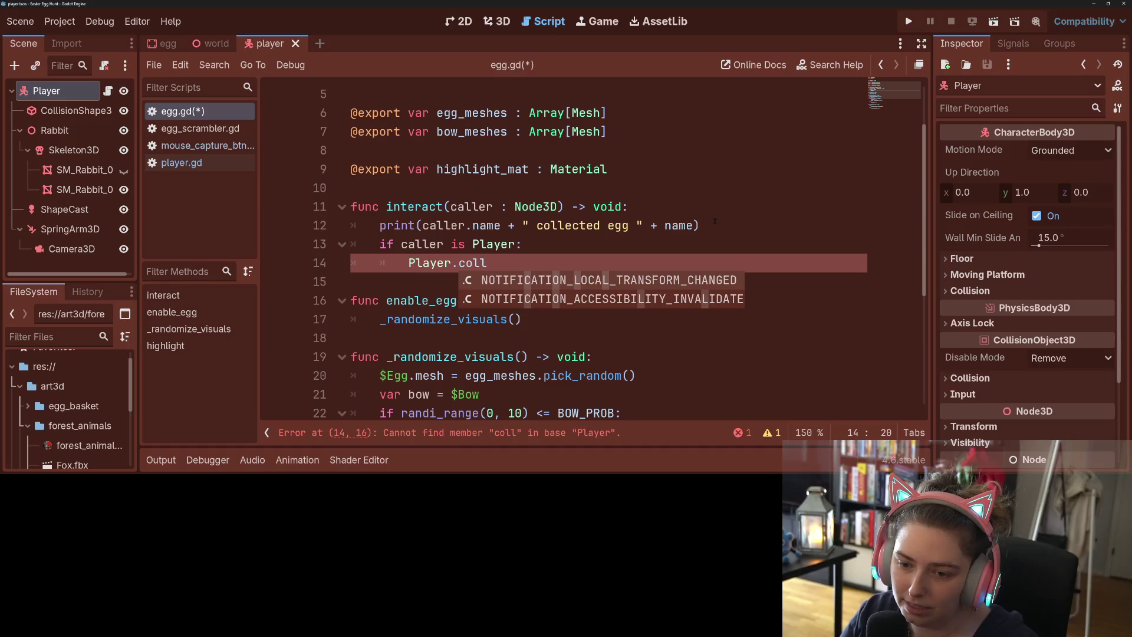
key(BackSpace)
key(BackSpace)
key(BackSpace)
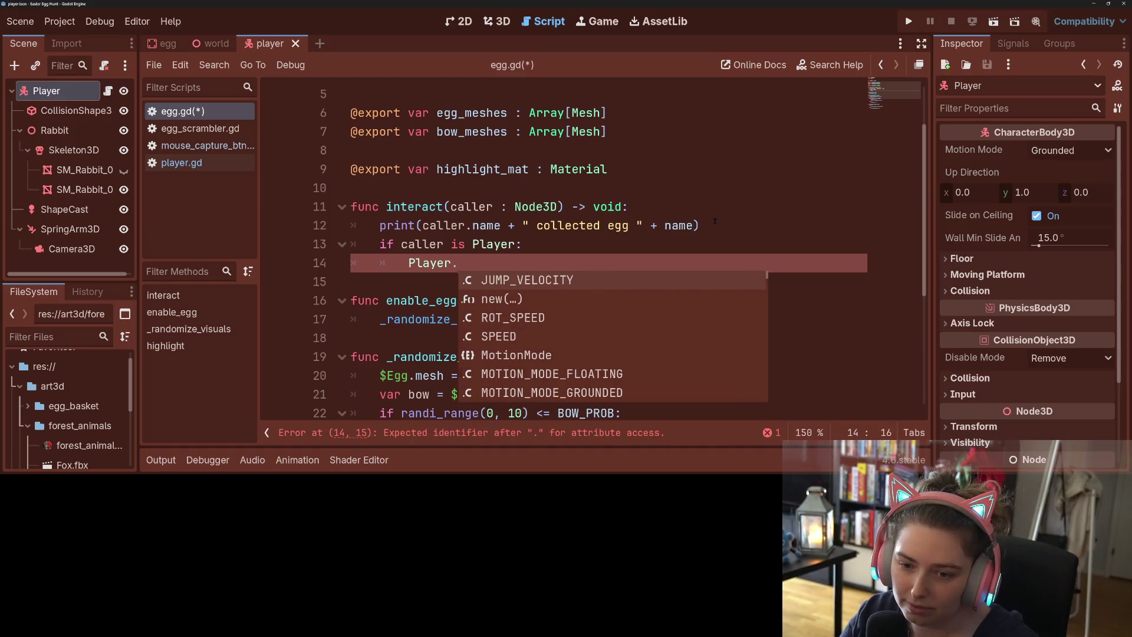
key(BackSpace)
double_click(443, 269)
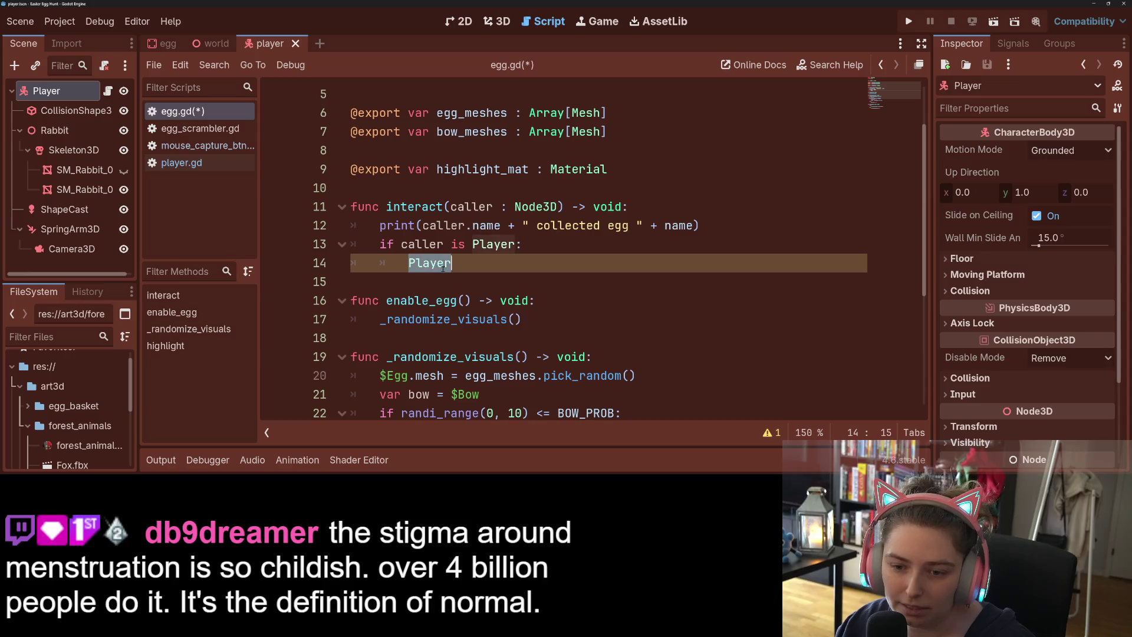
text(caller._co)
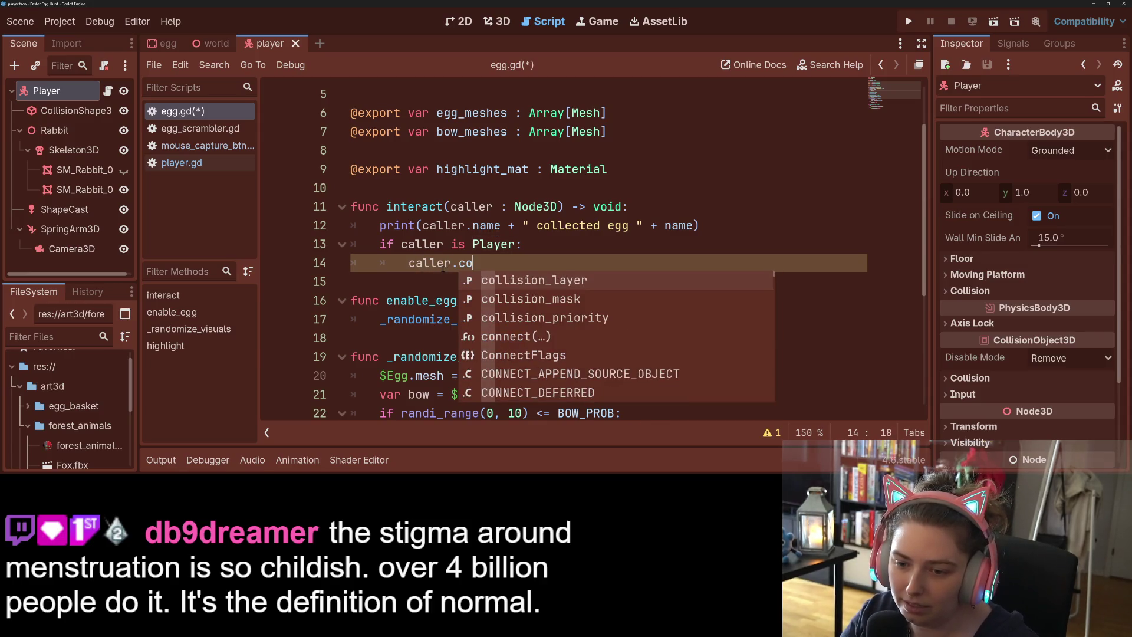
text(llec)
key(Return)
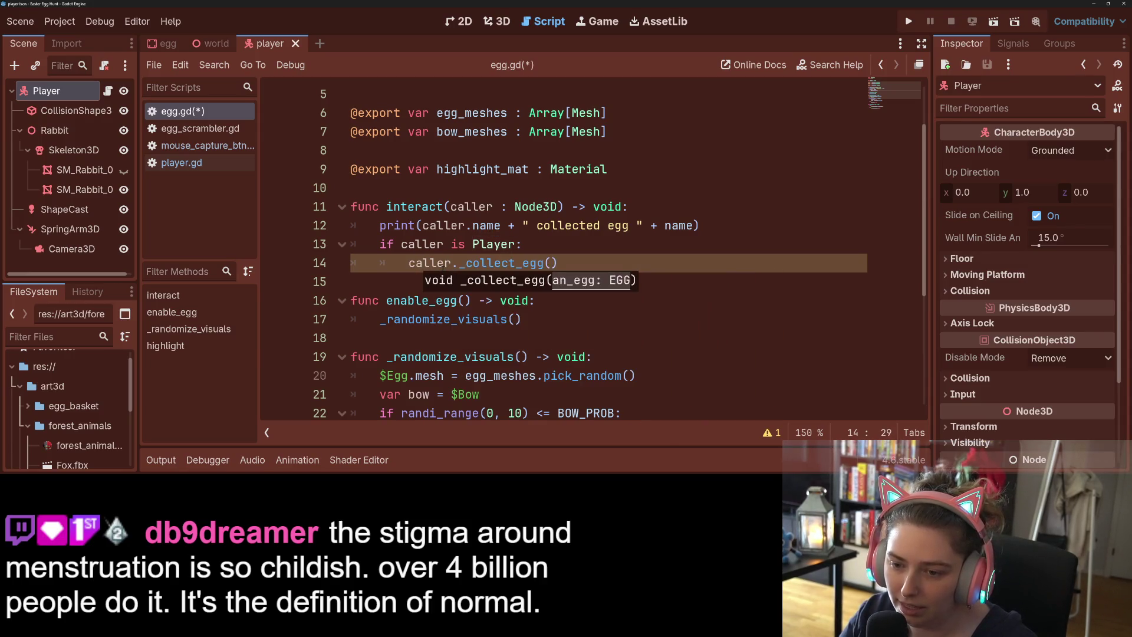
click(466, 263)
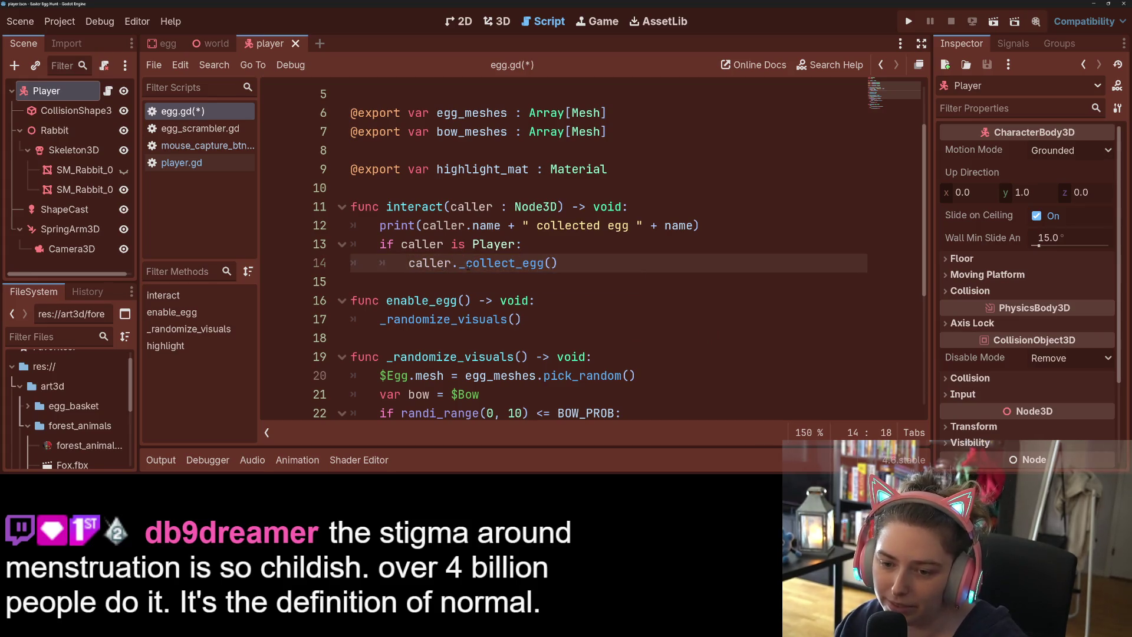
key(BackSpace)
- Rename _collect_egg to collect_egg in player.gd and save
click(233, 168)
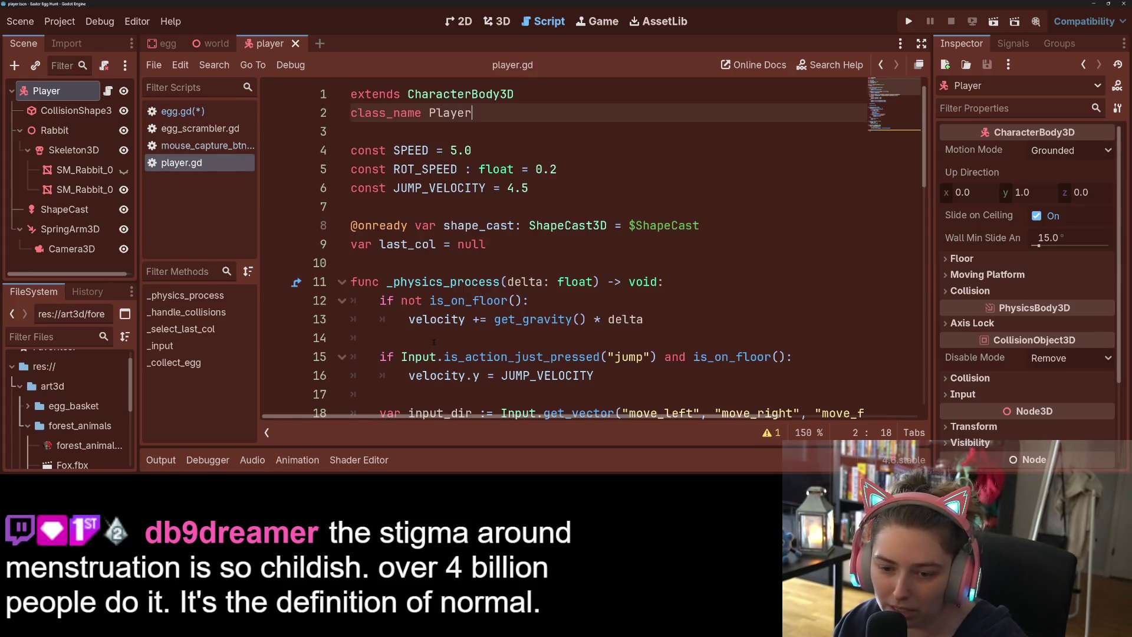
scroll(433, 342, down, 10)
click(395, 361)
key(BackSpace)
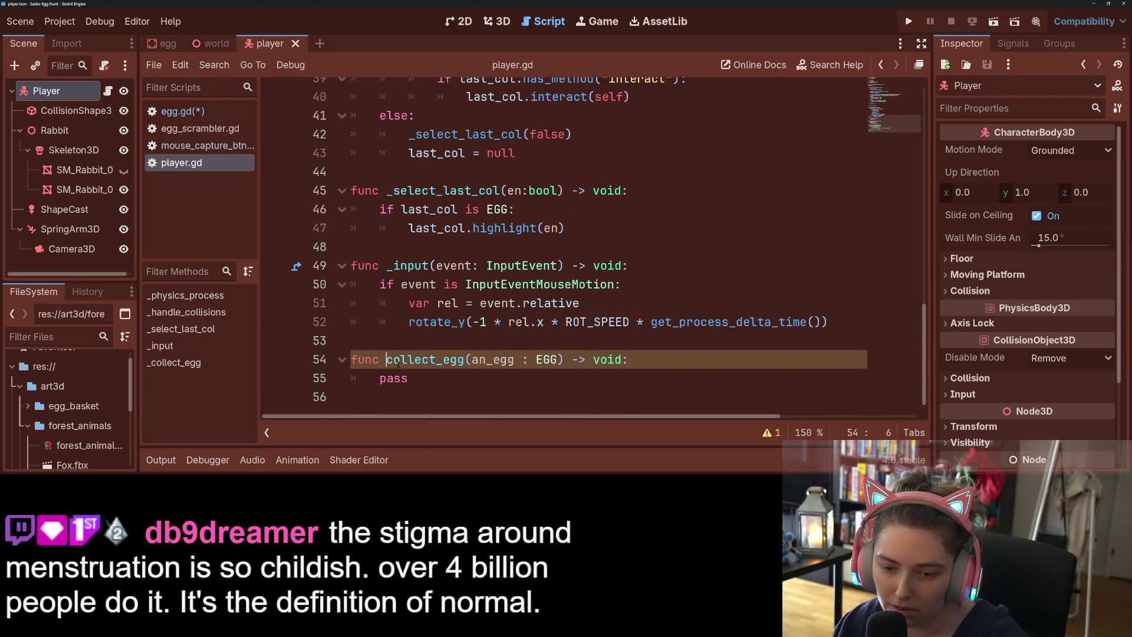
key(ctrl+s)
- Pass self into caller.collect_egg in egg.gd and save
key(alt+Left)
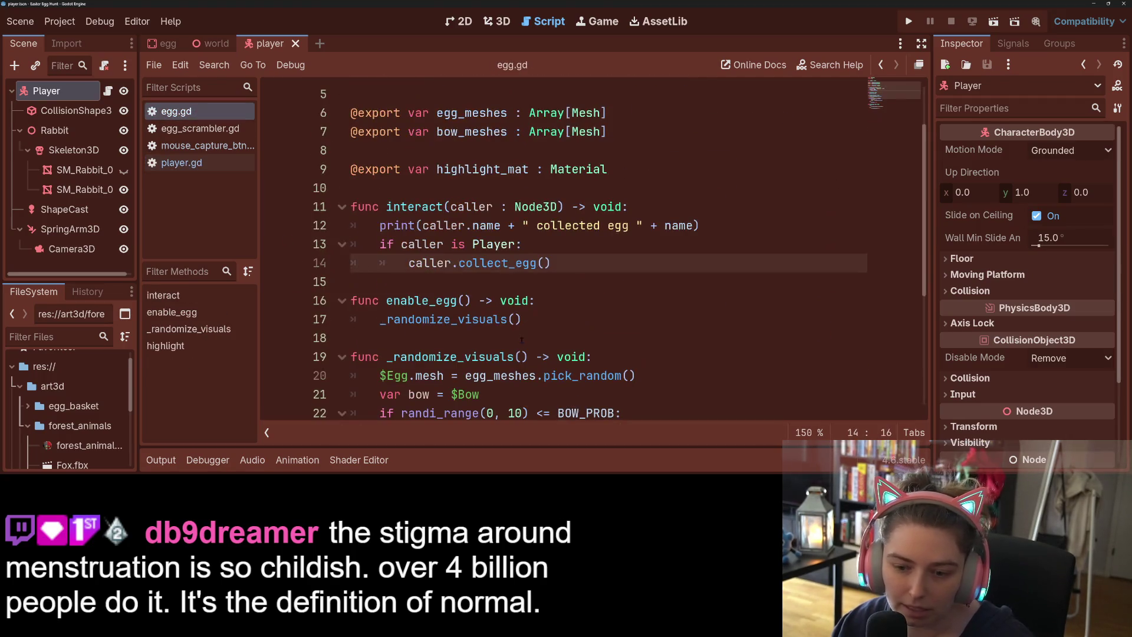
click(544, 263)
text(self)
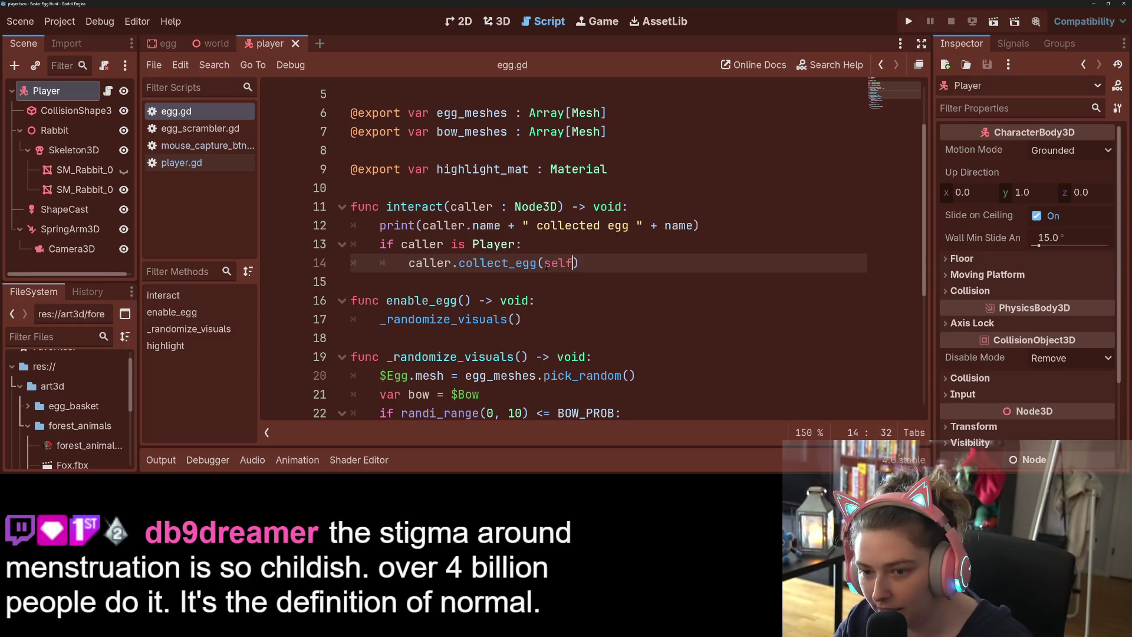
key(ctrl+s)
click(510, 244)
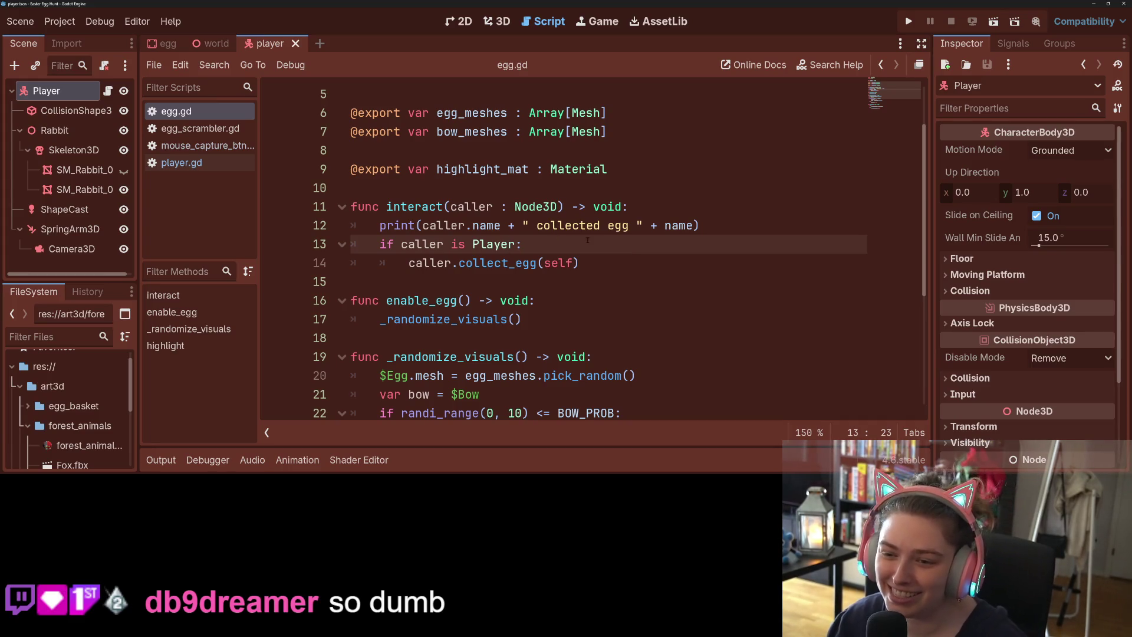
- Check the collect_egg stub in player.gd, then show the rabbit player scene in 3D
click(634, 260)
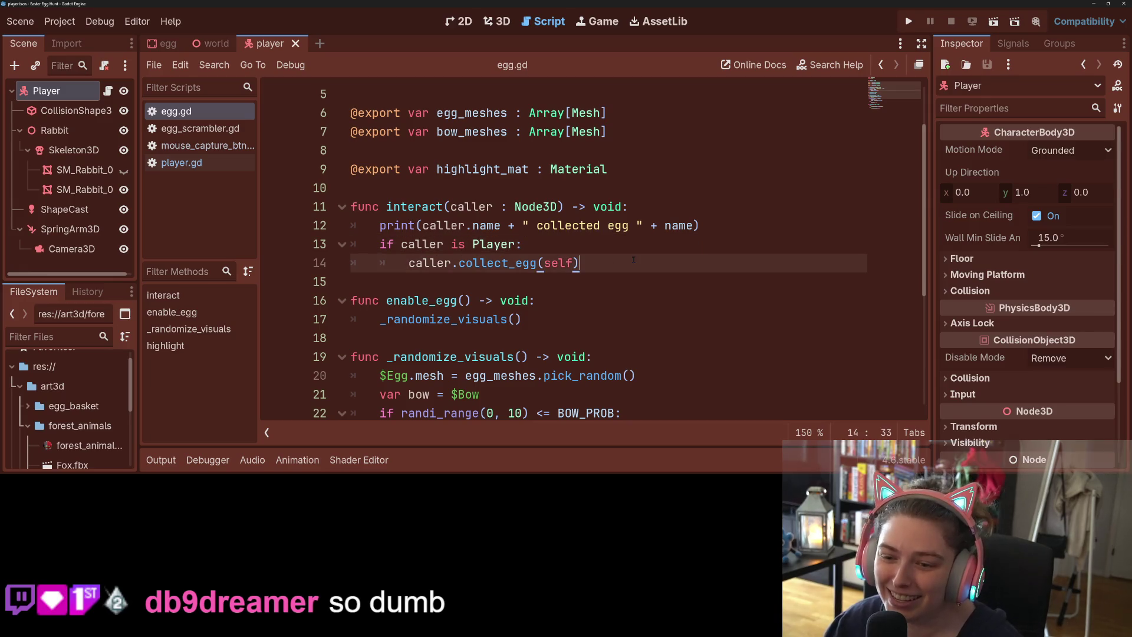
click(193, 168)
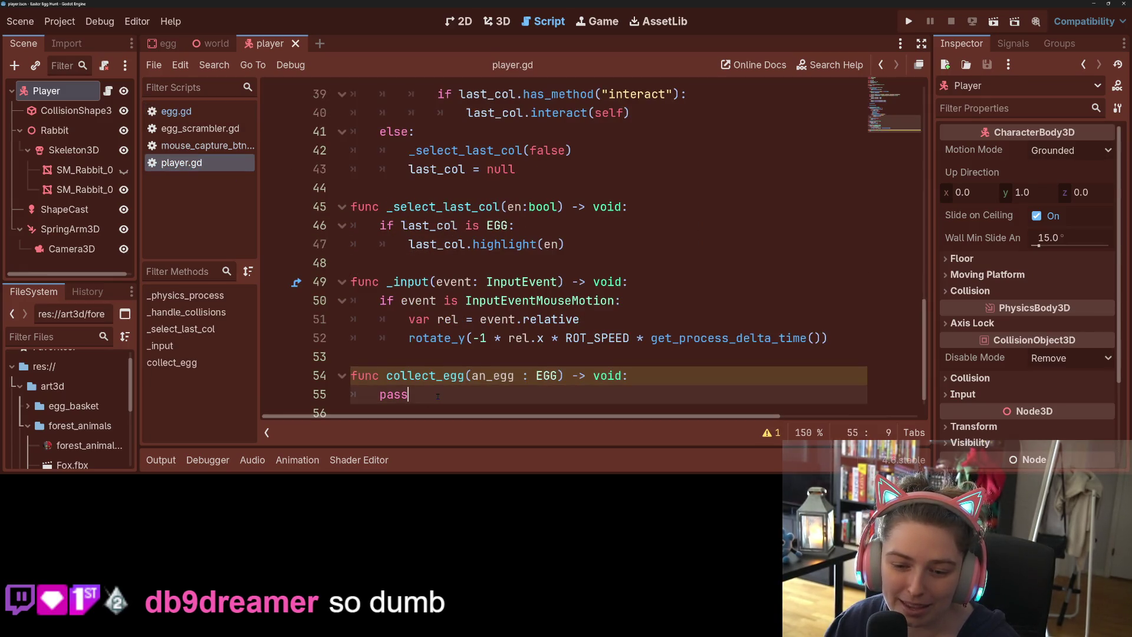
key(Down)
key(End)
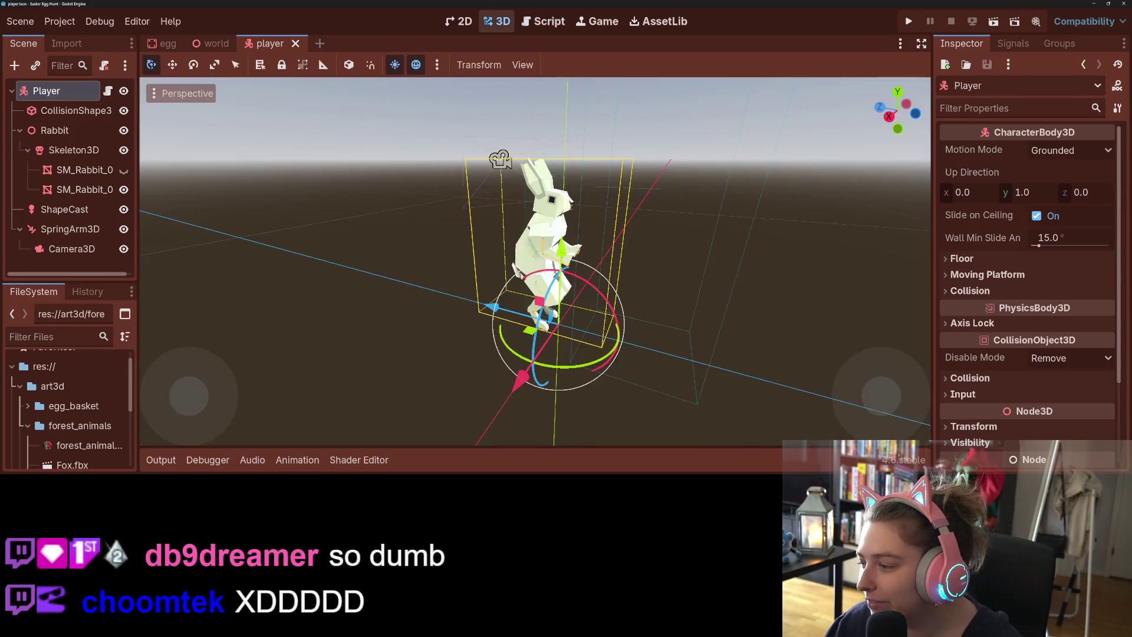
click(497, 21)
scroll(672, 255, up, 5)
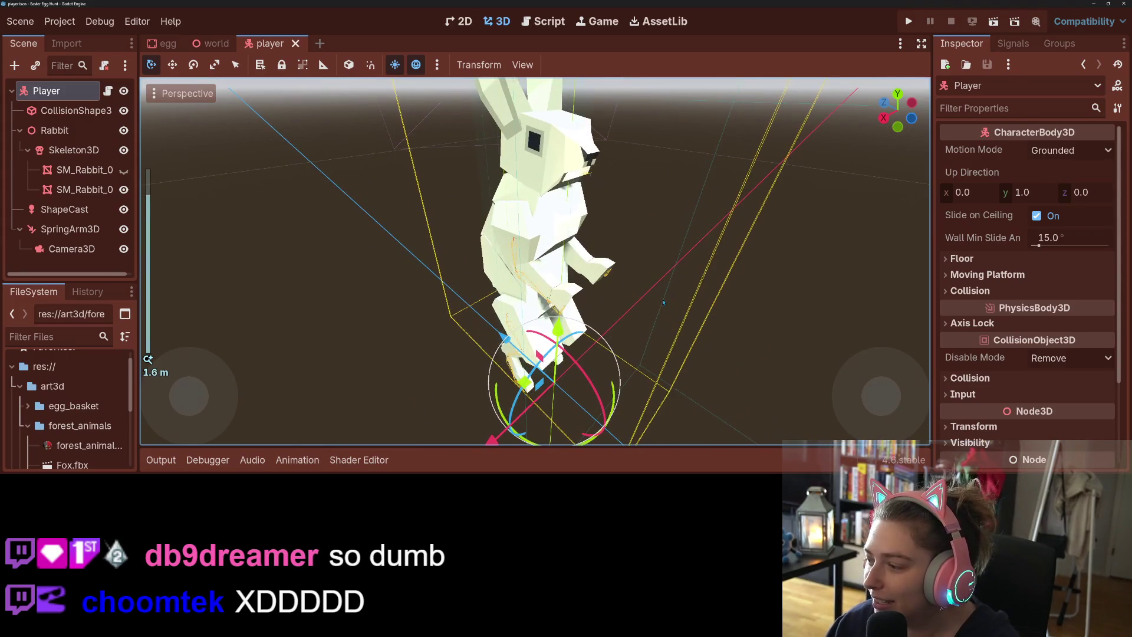
- Add a BoneAttachment3D child node under the rabbit's Skeleton3D
right_click(76, 152)
click(135, 98)
text(b)
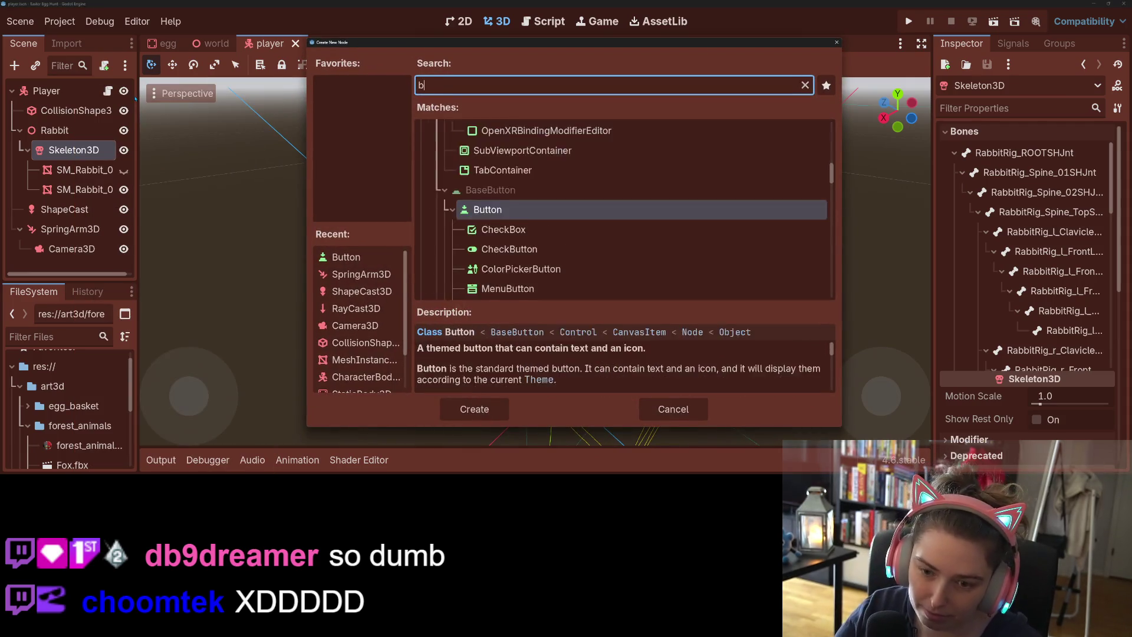
text(one3d)
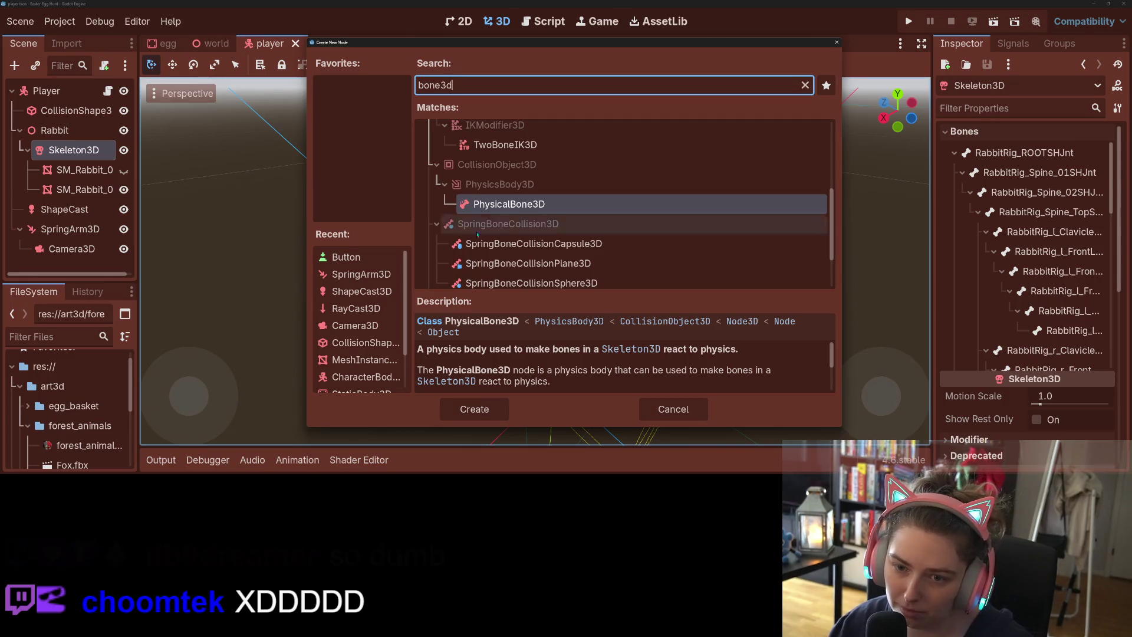
scroll(545, 240, down, 2)
scroll(545, 241, up, 5)
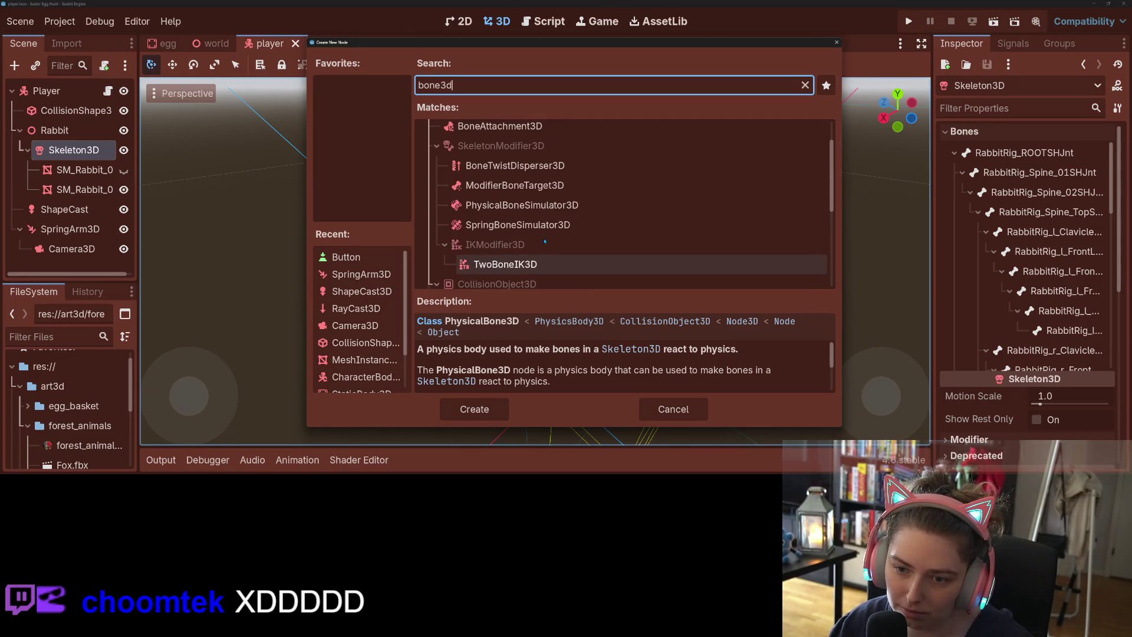
click(526, 171)
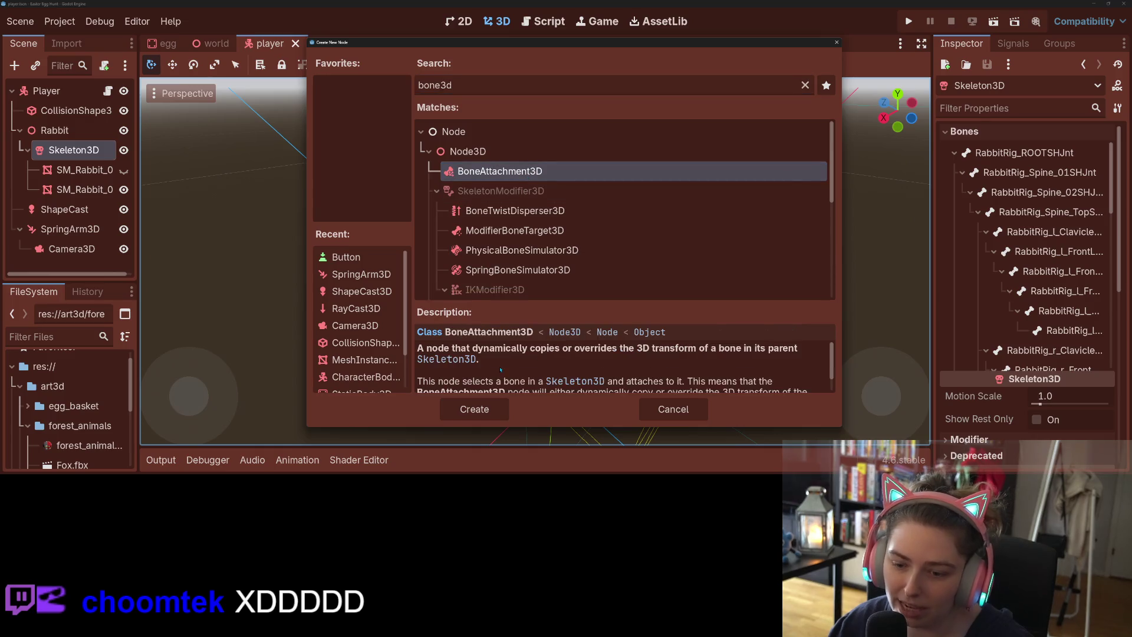
click(474, 408)
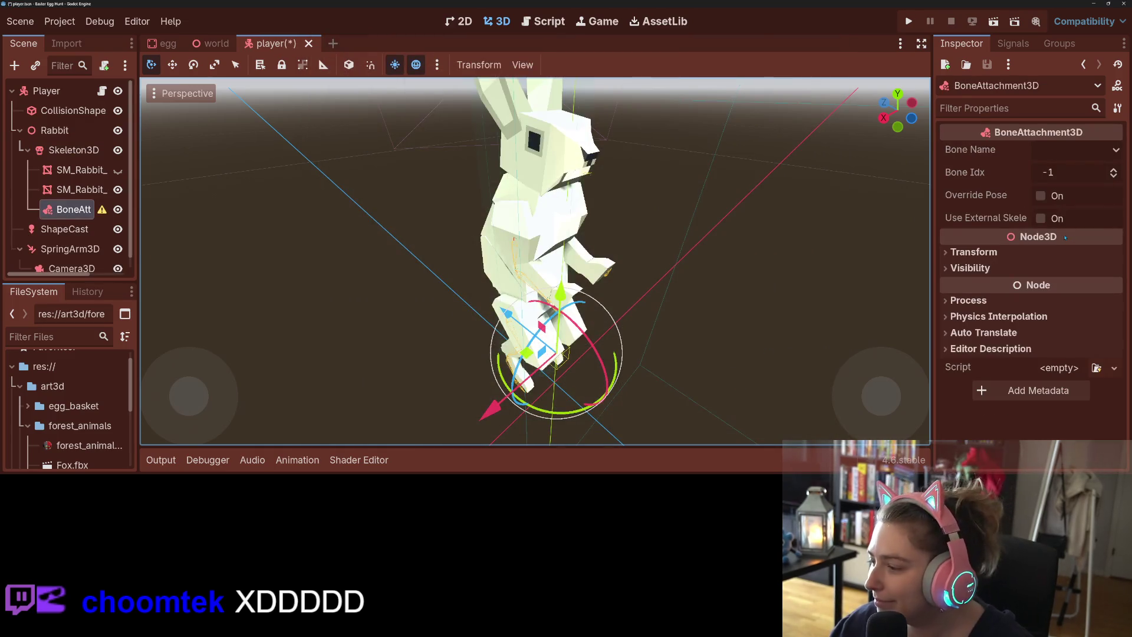
- Bind the attachment to bone 14, RabbitRig_r_FrontLeg_BallSHJnt
scroll(853, 251, down, 5)
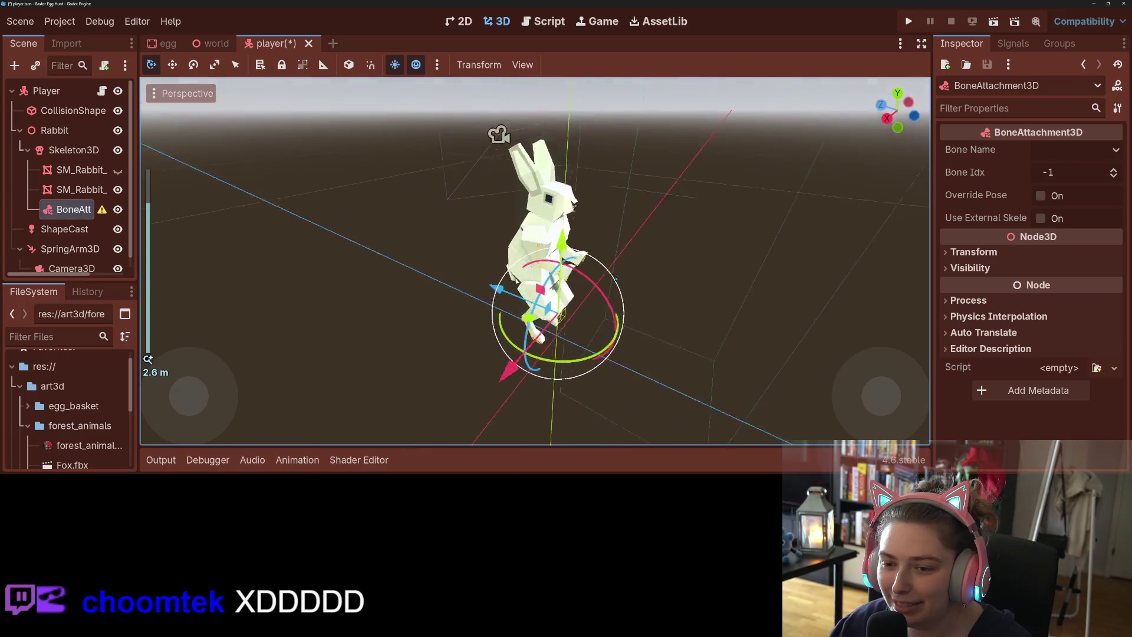
drag(853, 252, 663, 269)
click(1080, 149)
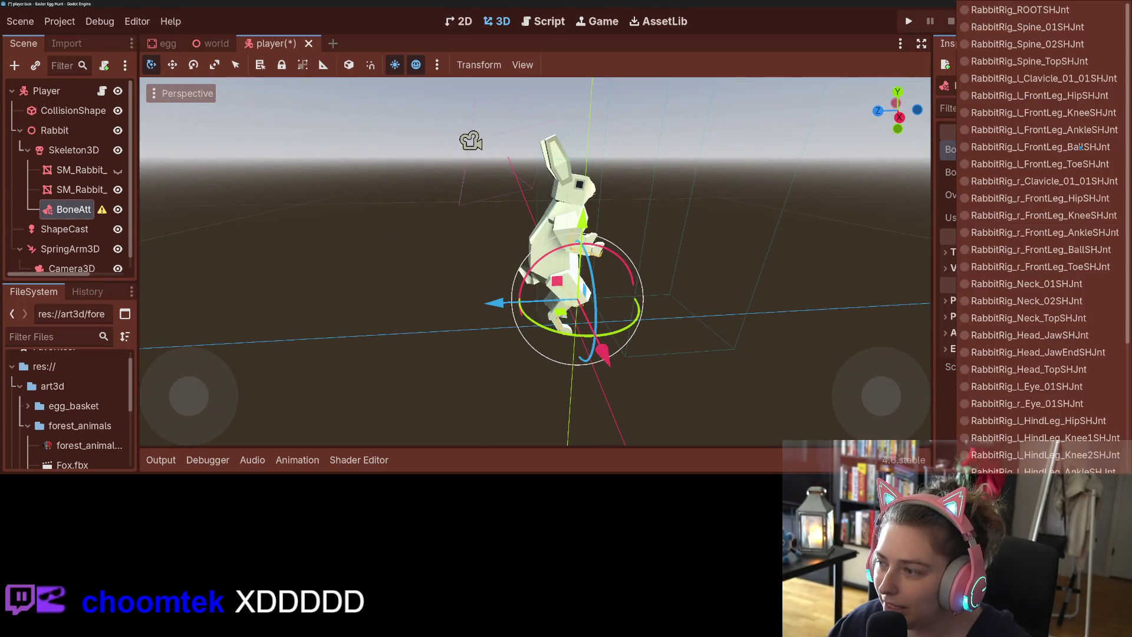
click(1092, 251)
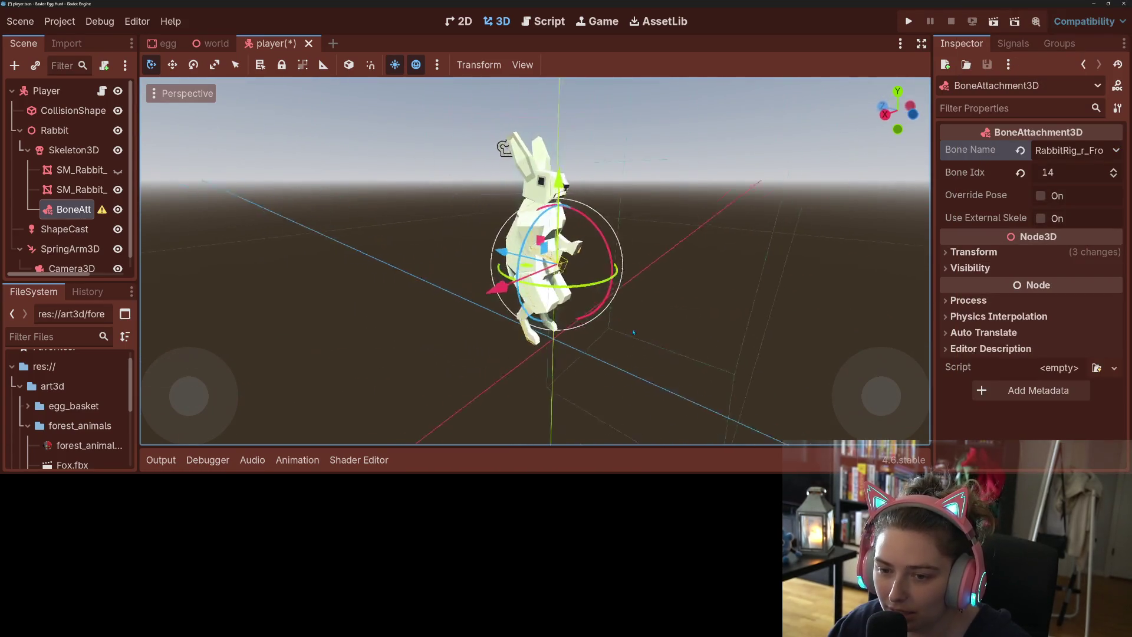
scroll(569, 332, up, 2)
- Add a MeshInstance3D child named Basket under BoneAttachment3D
right_click(73, 209)
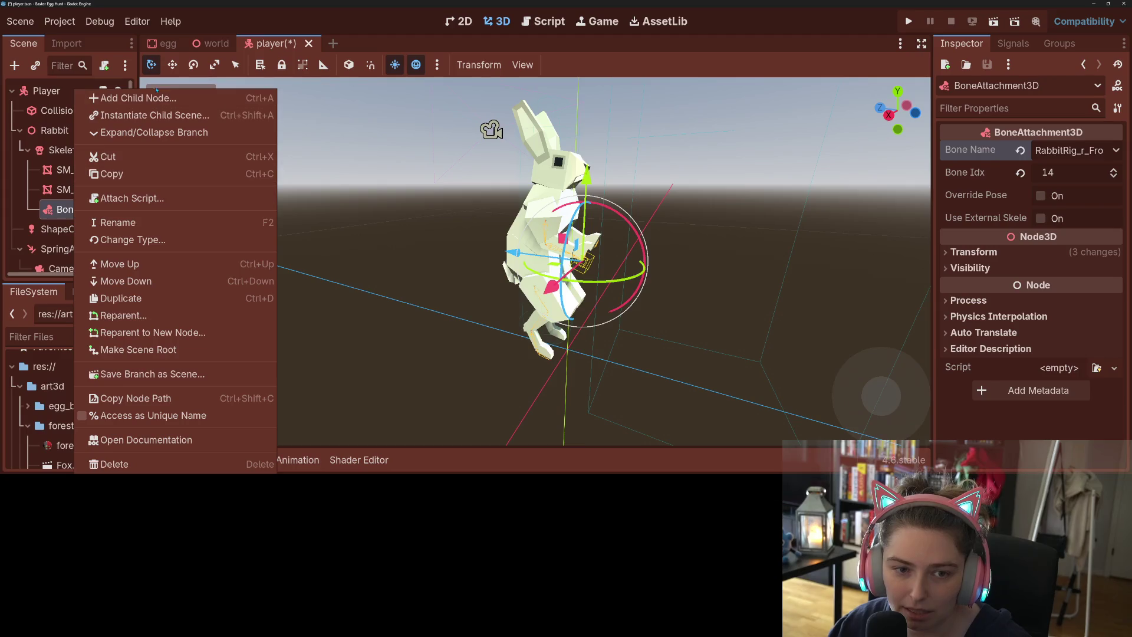
click(157, 94)
text(mesh)
key(Return)
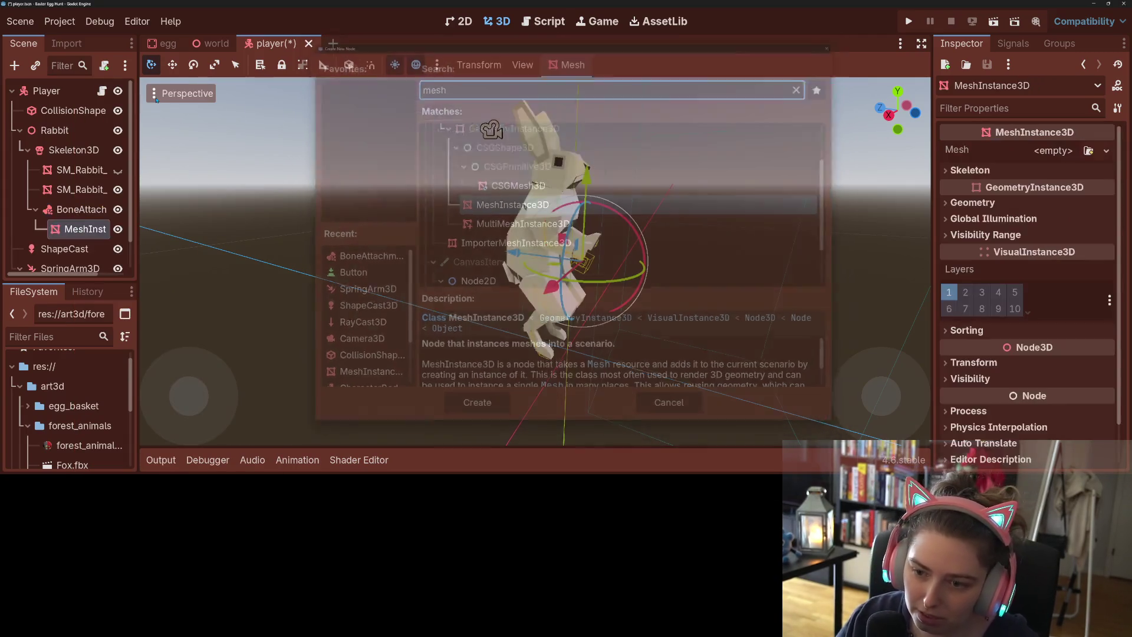
right_click(78, 228)
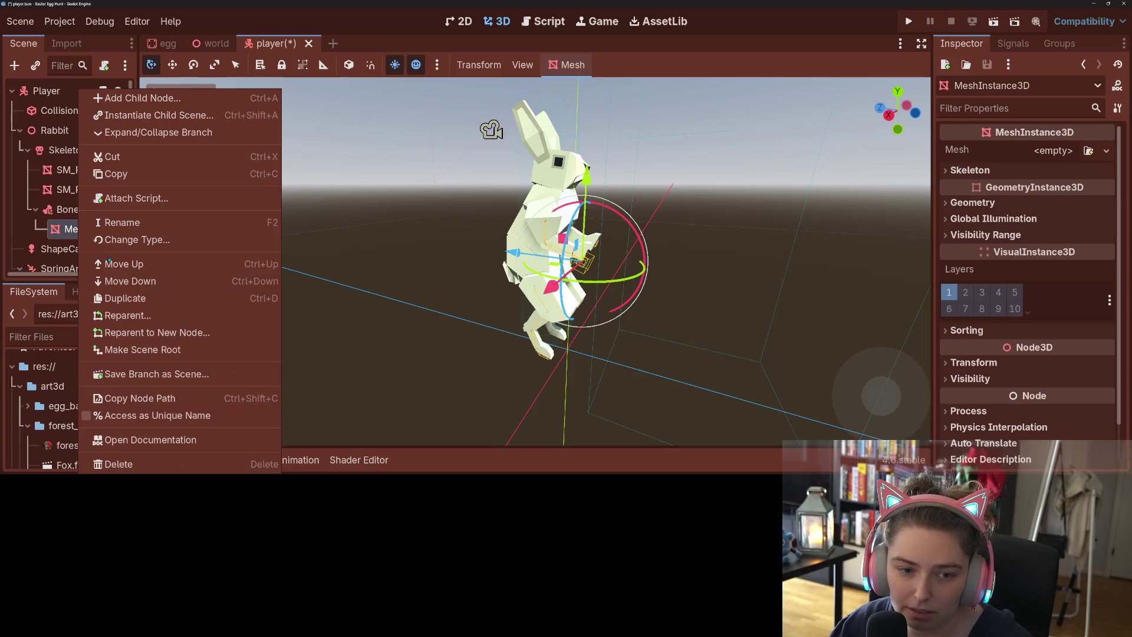
click(118, 223)
text(ba)
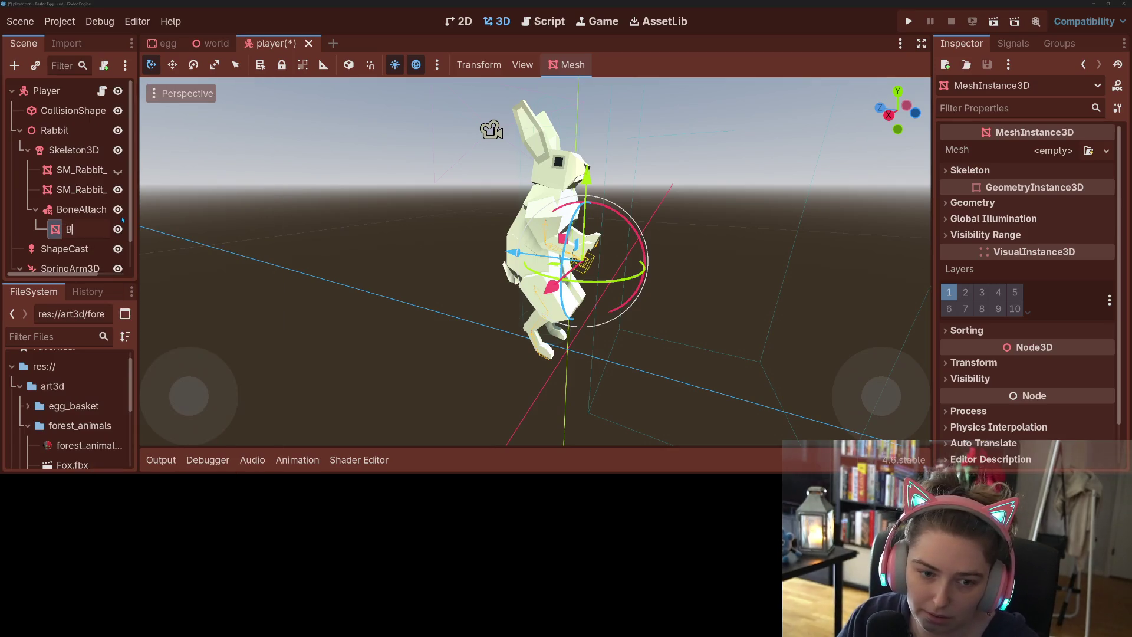
key(Return)
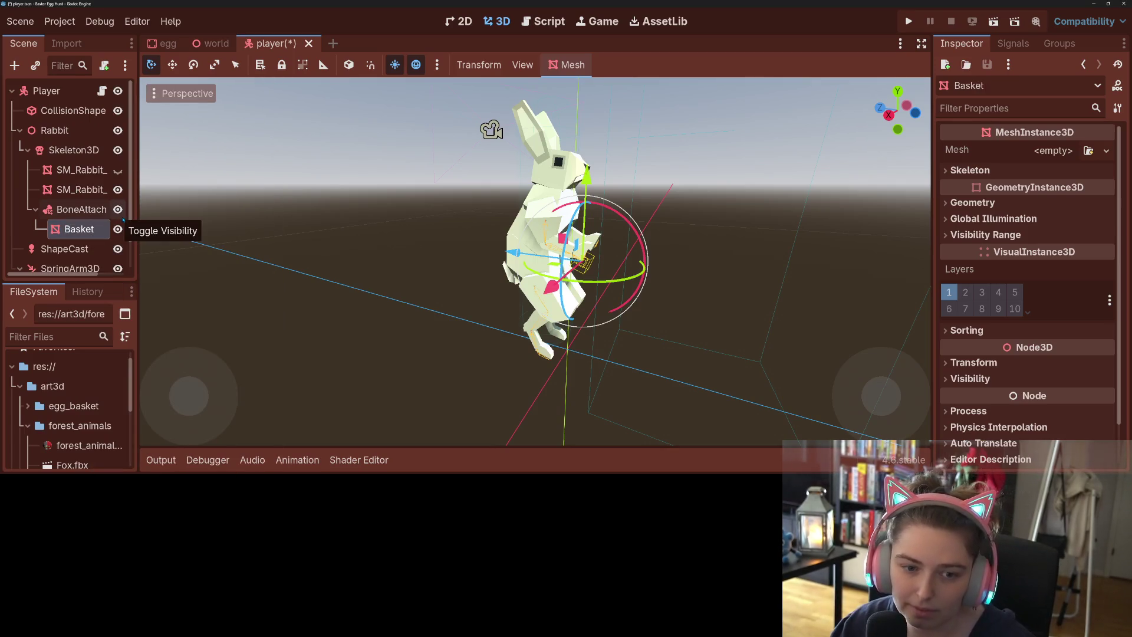
- Give Basket the SM_Easter_Basket_01.obj mesh with egg_material as surface 0 override
drag(138, 210, 295, 210)
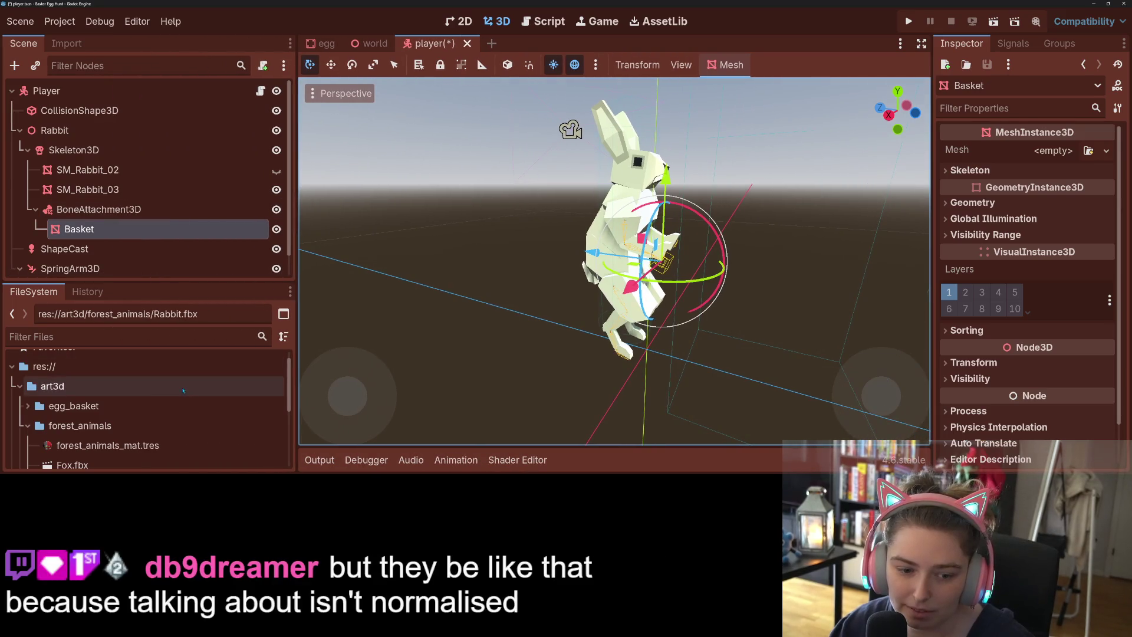
click(27, 405)
scroll(134, 402, down, 3)
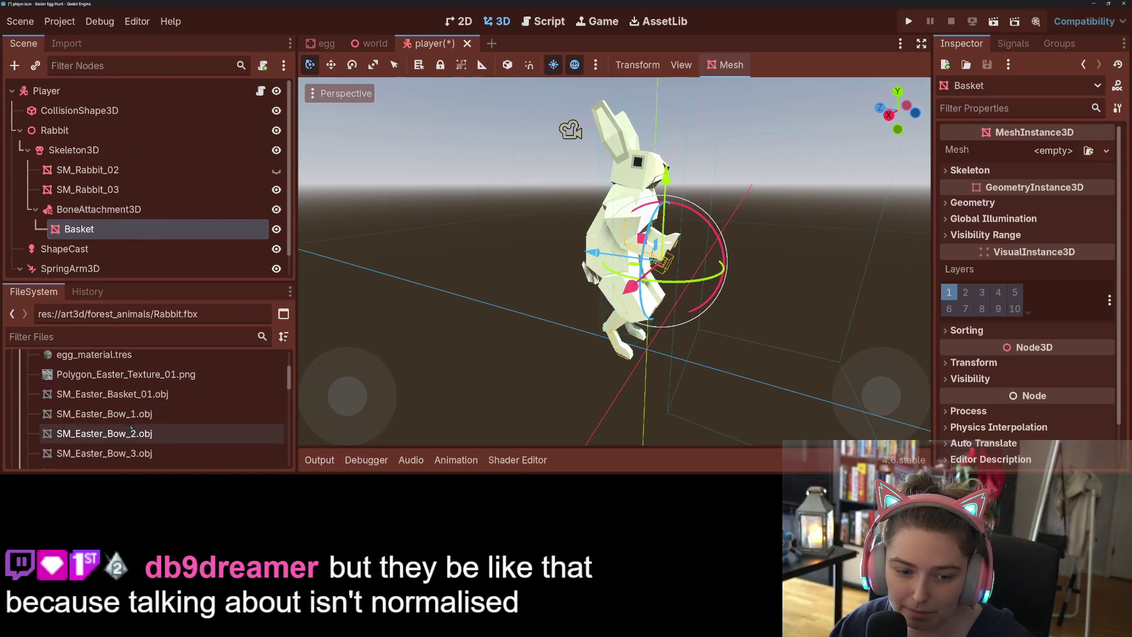
mouse_move(149, 394)
mouse_down()
mouse_move(1002, 221)
mouse_move(1053, 152)
mouse_up()
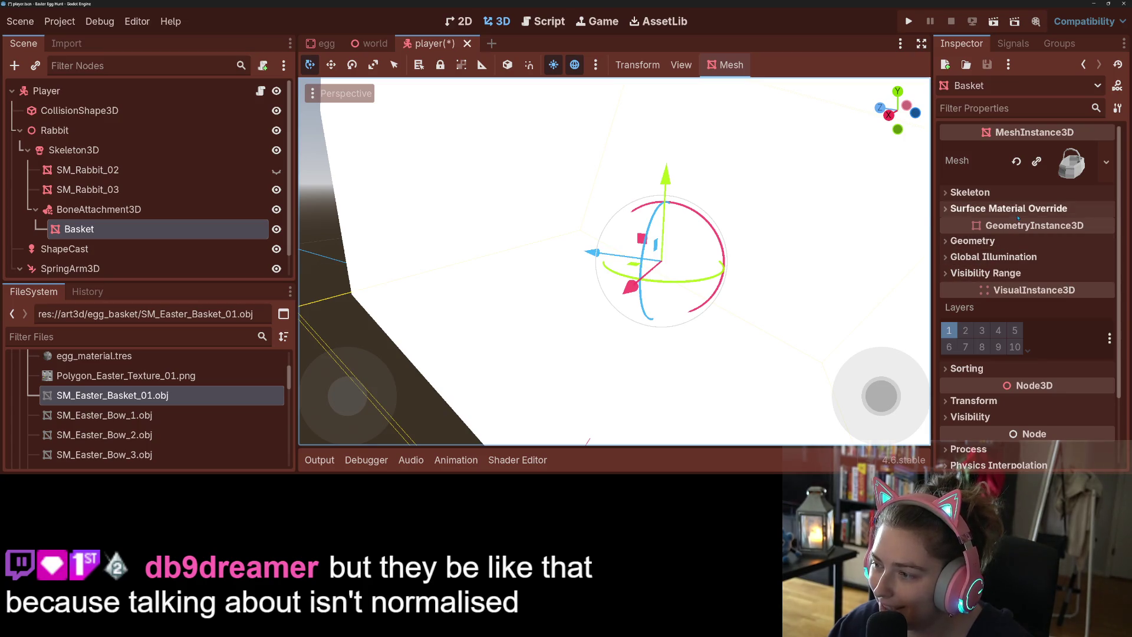
click(1002, 208)
click(1088, 227)
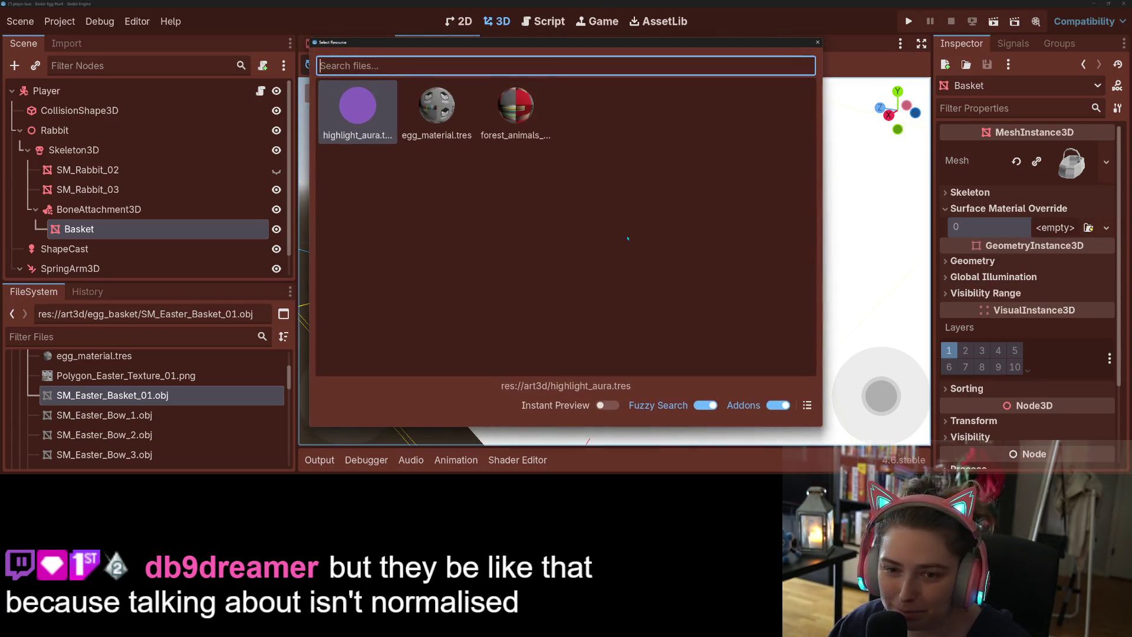
double_click(466, 116)
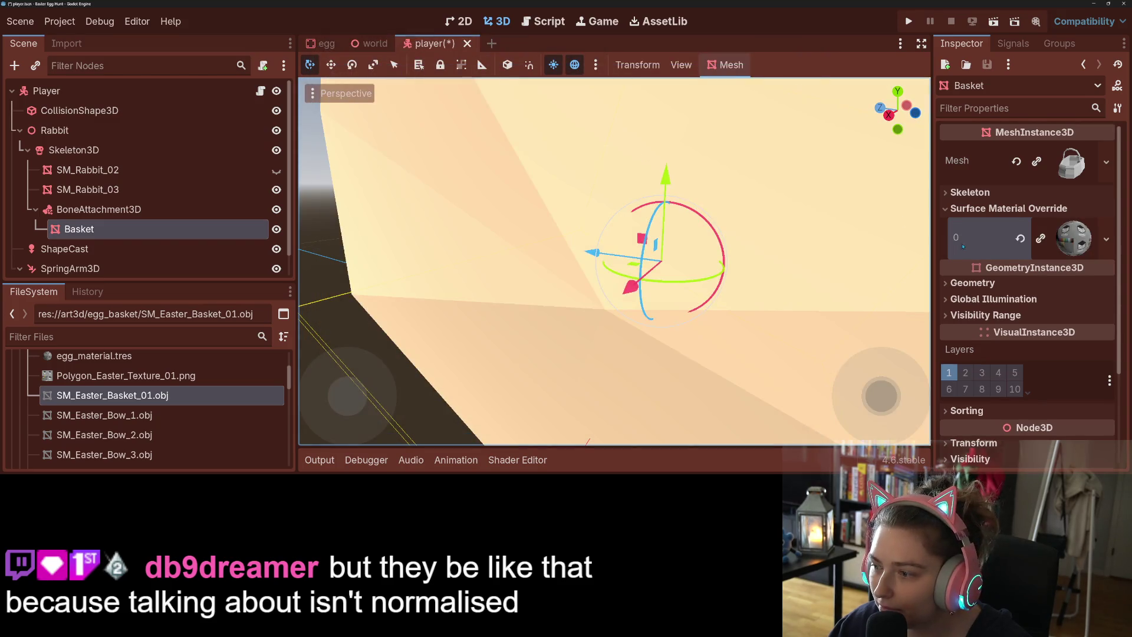
- Scale the Basket down to 0.1 and move BoneAttachment3D directly under Player
scroll(1000, 328, down, 4)
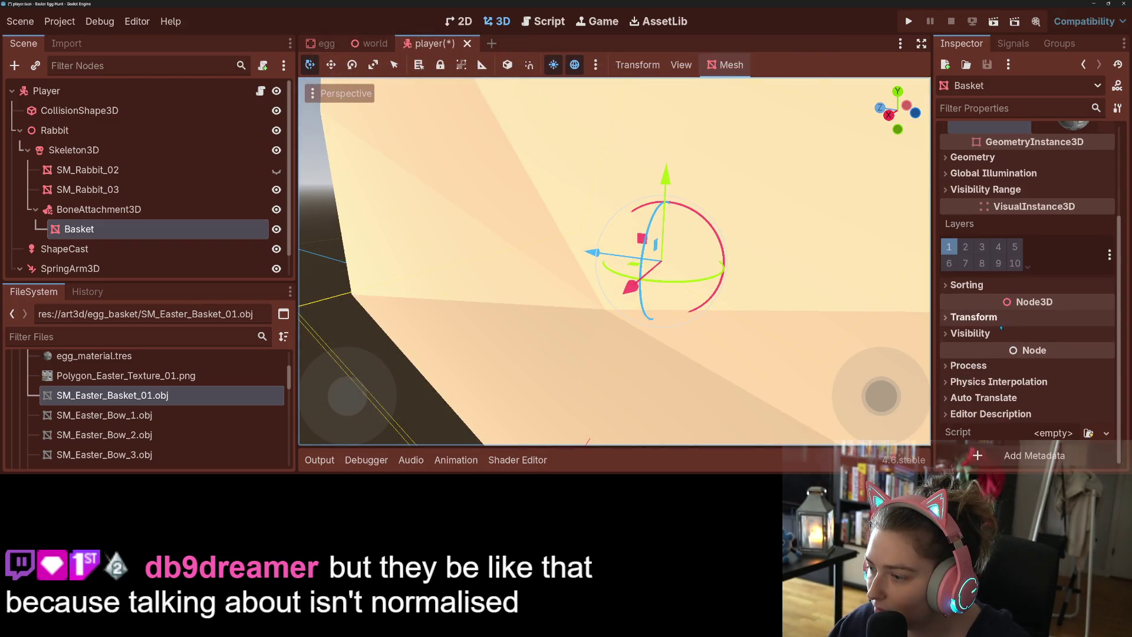
click(973, 317)
click(1020, 441)
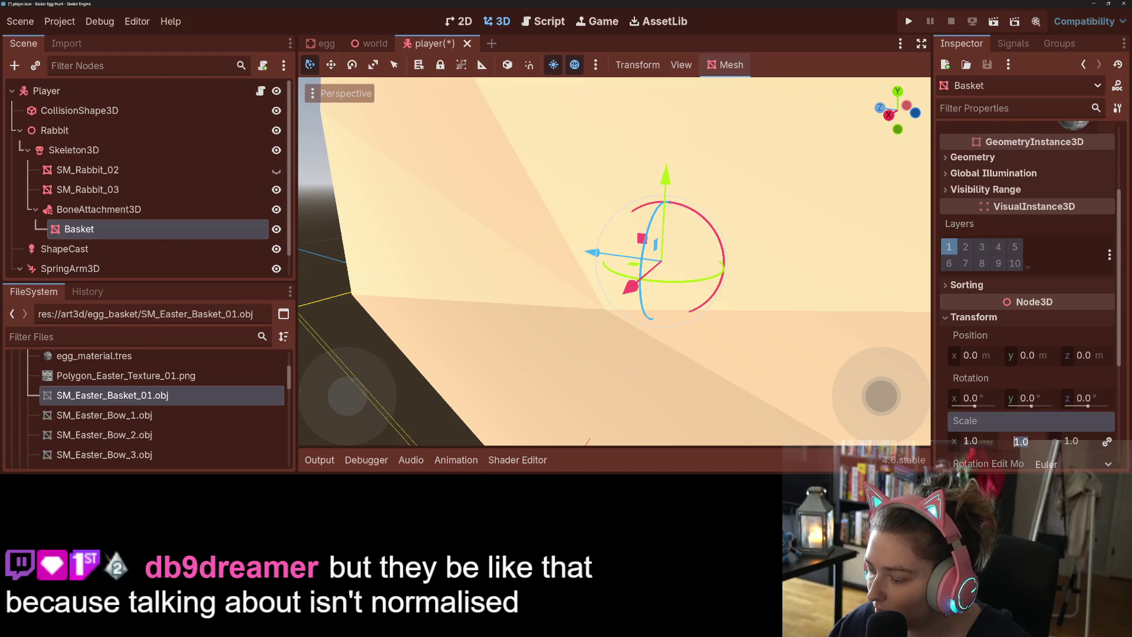
text(0.2)
key(Return)
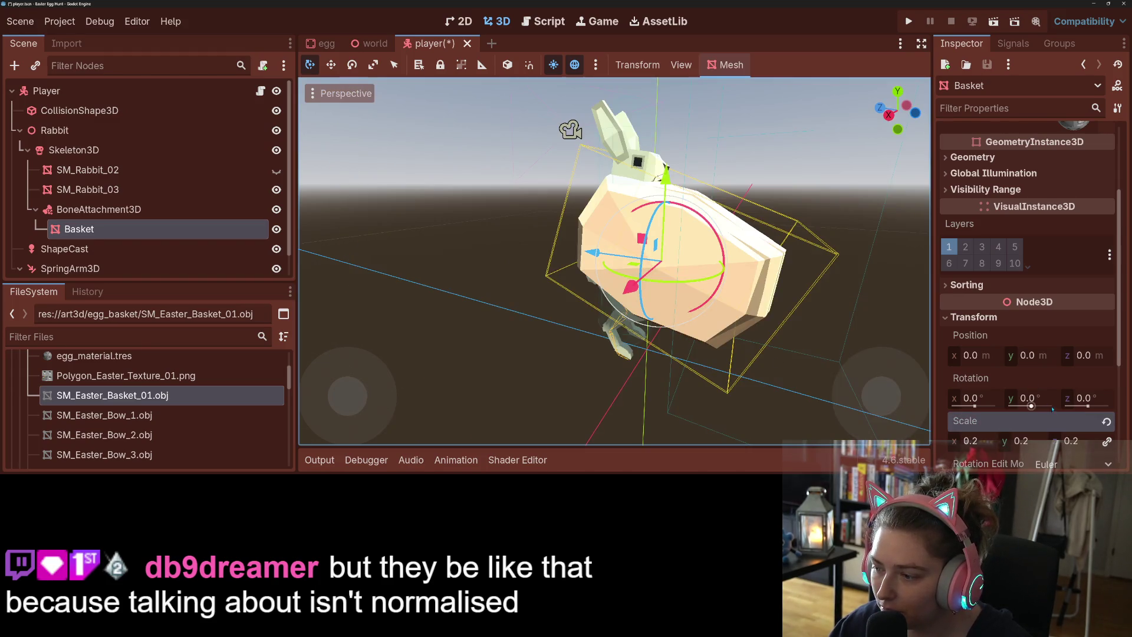
click(1022, 441)
text(0.1)
key(Return)
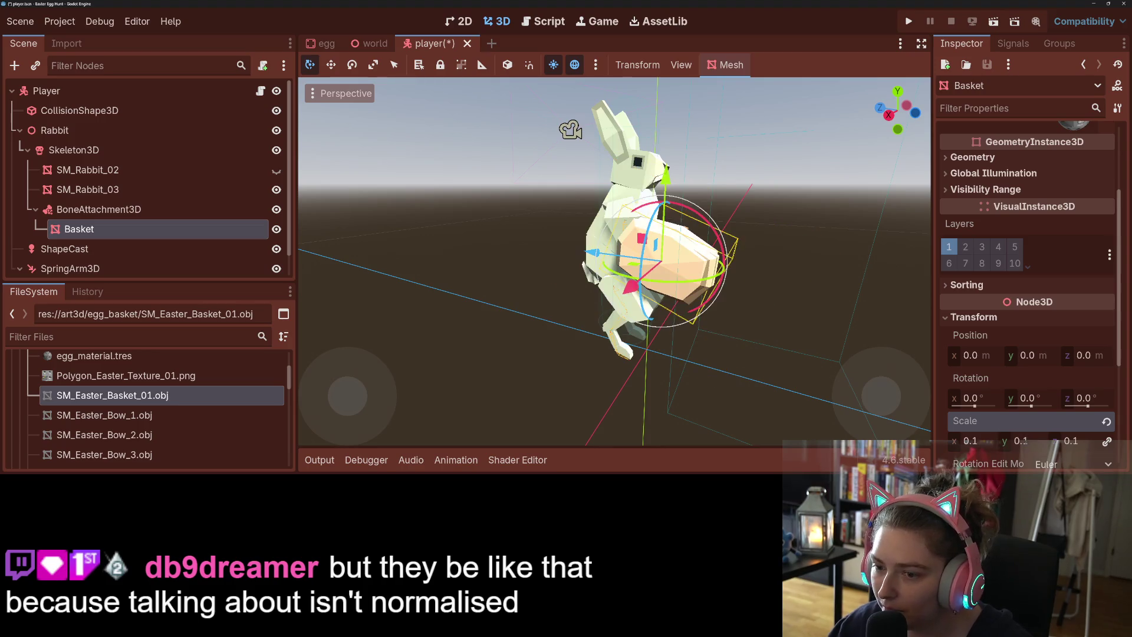
mouse_move(531, 318)
mouse_down()
mouse_move(671, 318)
mouse_move(700, 331)
mouse_up()
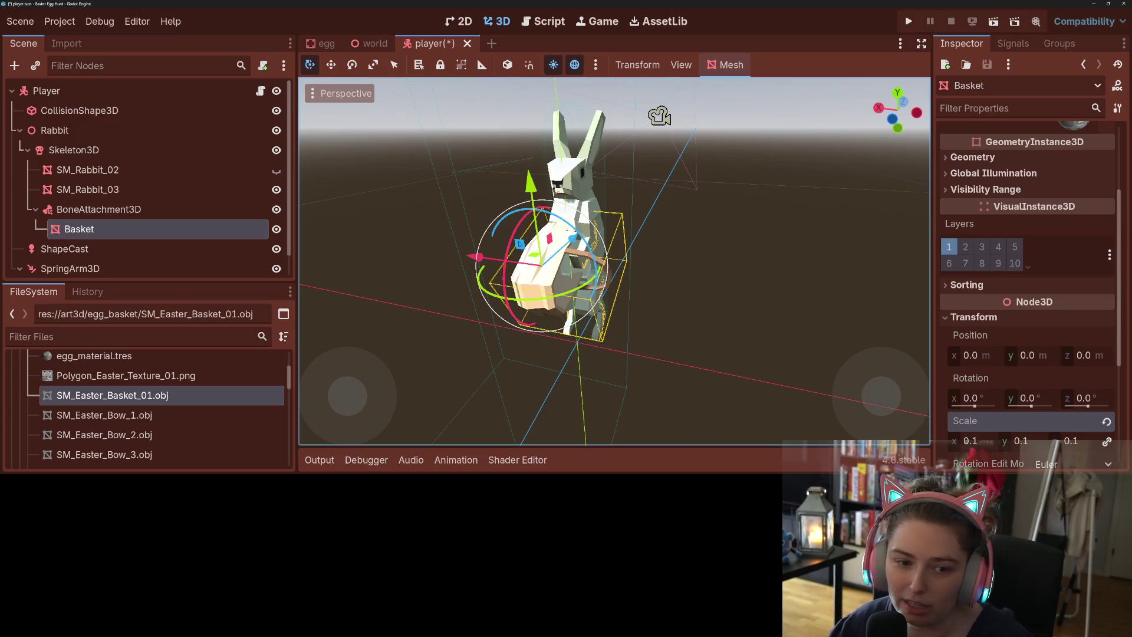
mouse_move(135, 210)
mouse_down()
mouse_move(144, 199)
mouse_move(103, 130)
mouse_move(97, 94)
mouse_up()
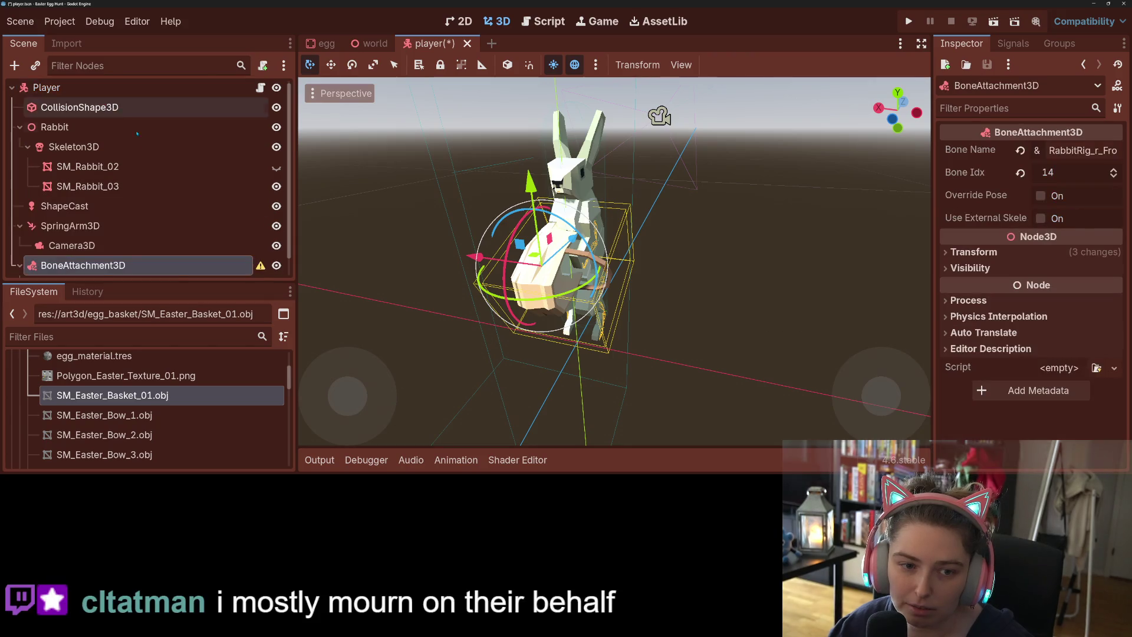
- Make BoneAttachment3D use Skeleton3D as its external skeleton
click(1041, 218)
click(1067, 241)
click(524, 162)
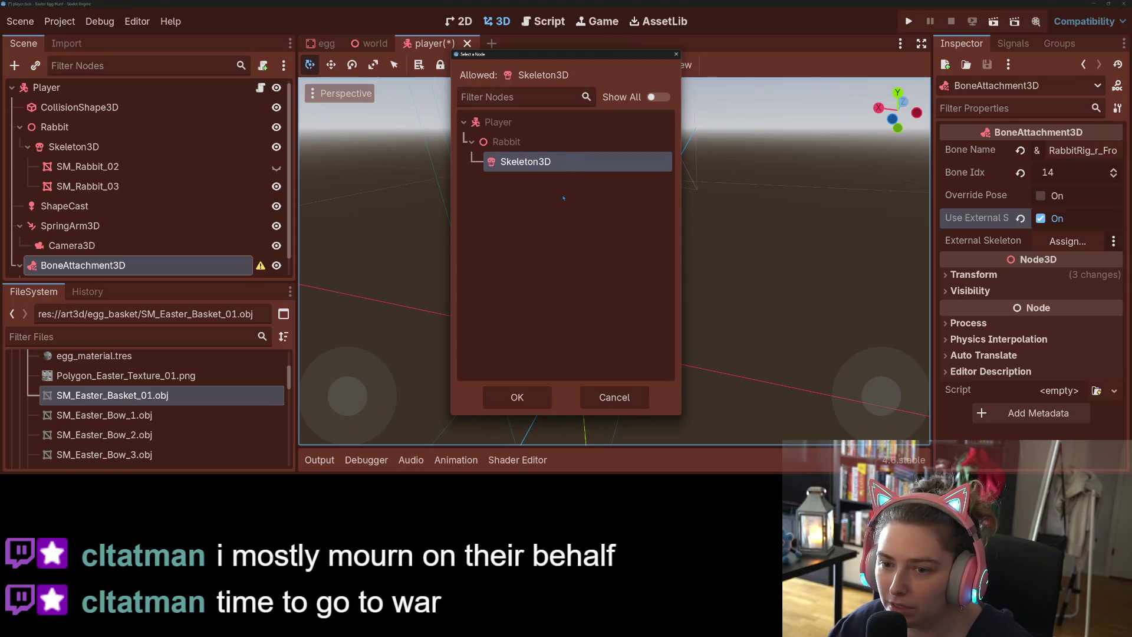
click(519, 398)
- Reset the Basket's scale and the attachment's scale, rotation and position to defaults
scroll(148, 207, down, 1)
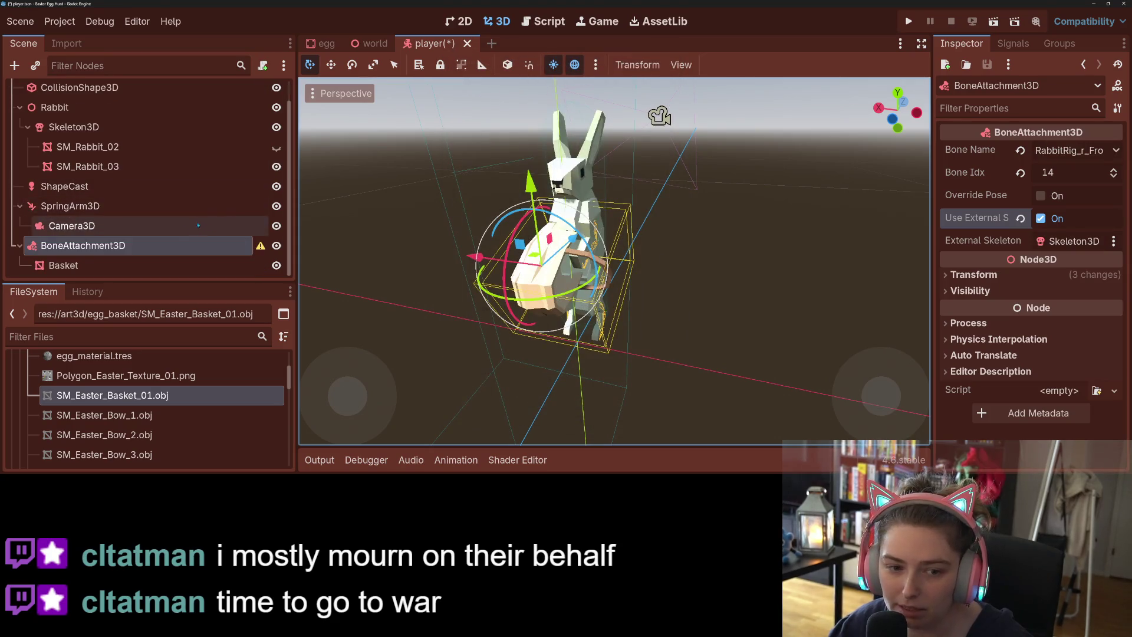
click(164, 268)
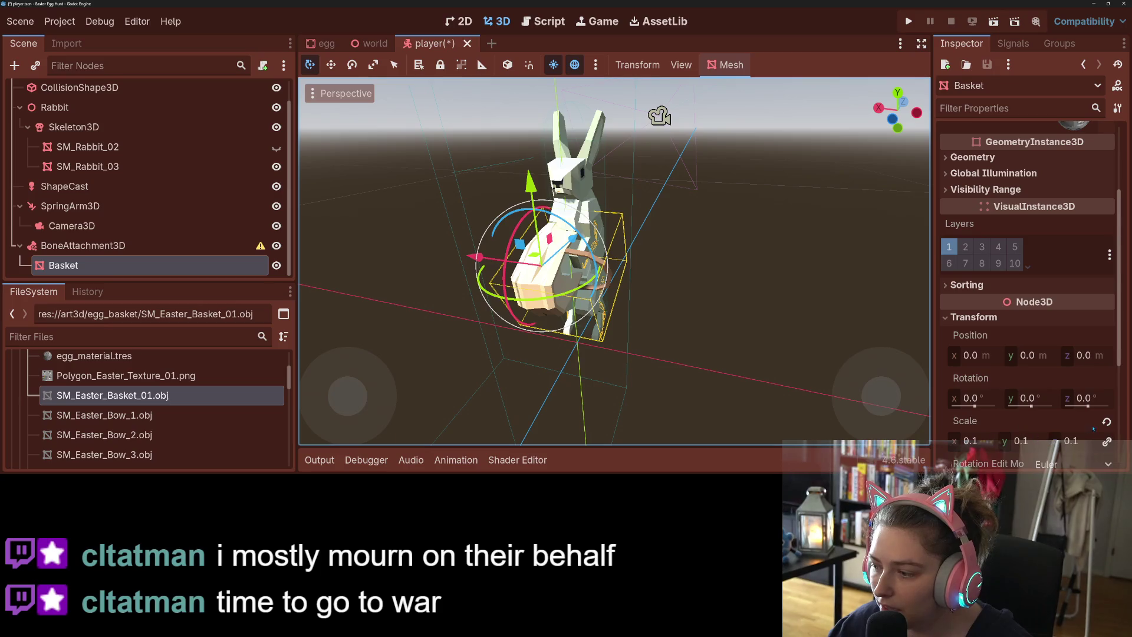
click(1106, 421)
click(118, 246)
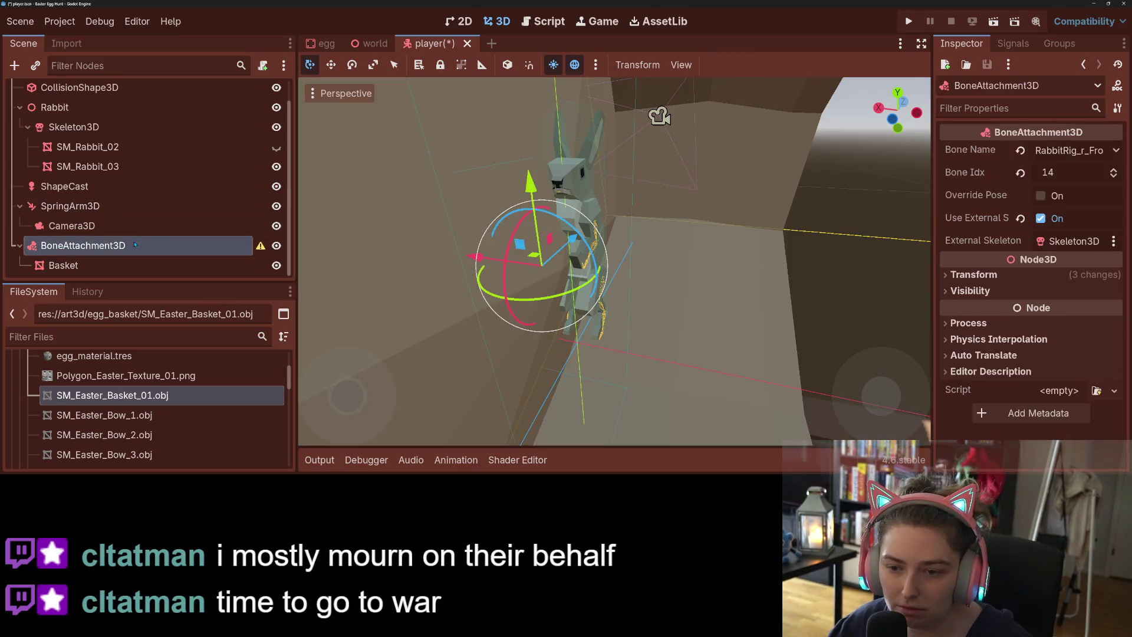
click(1049, 274)
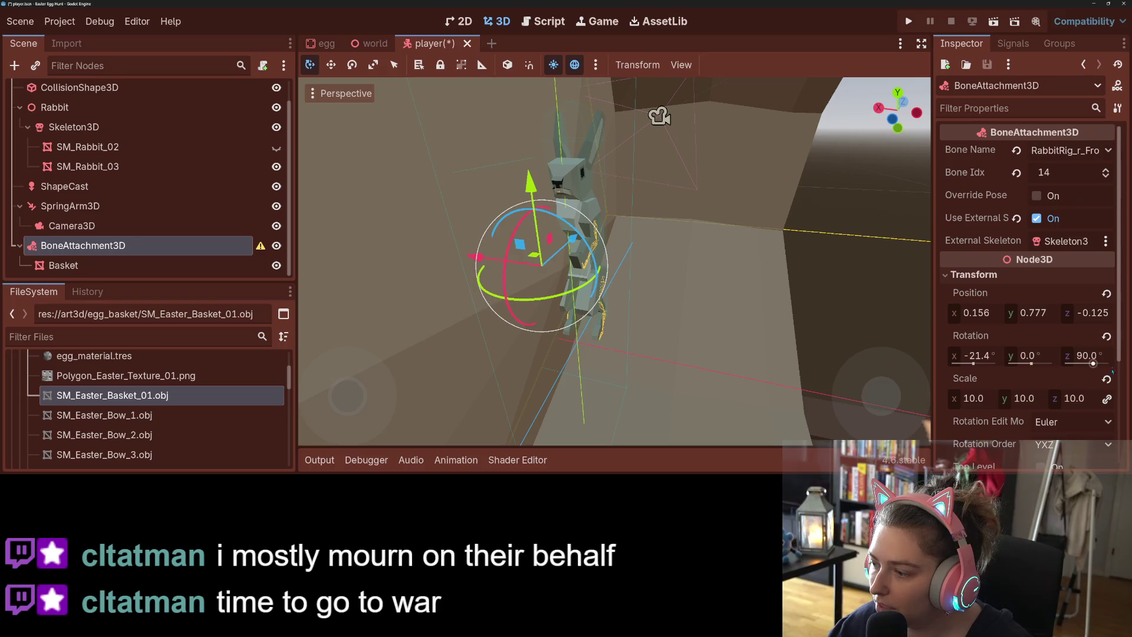
click(1106, 379)
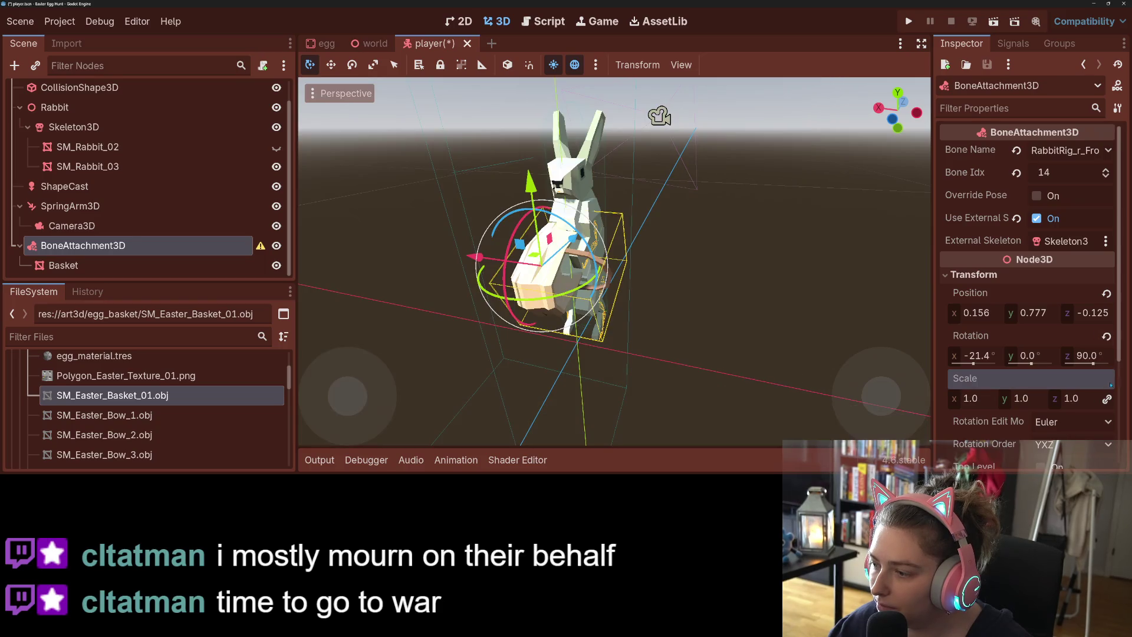
click(1106, 336)
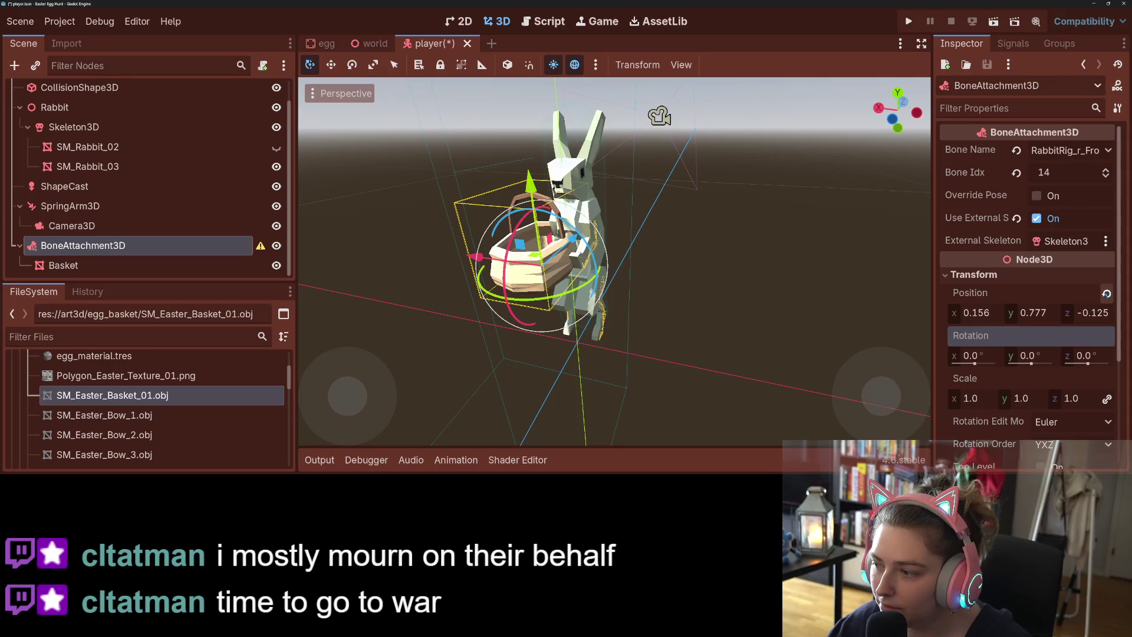
click(1106, 293)
- Move the basket attachment up and right beside the paw and tilt it about 16.6°
key(f)
mouse_move(618, 378)
mouse_down()
mouse_move(590, 376)
mouse_move(625, 368)
mouse_up()
key(KP_1)
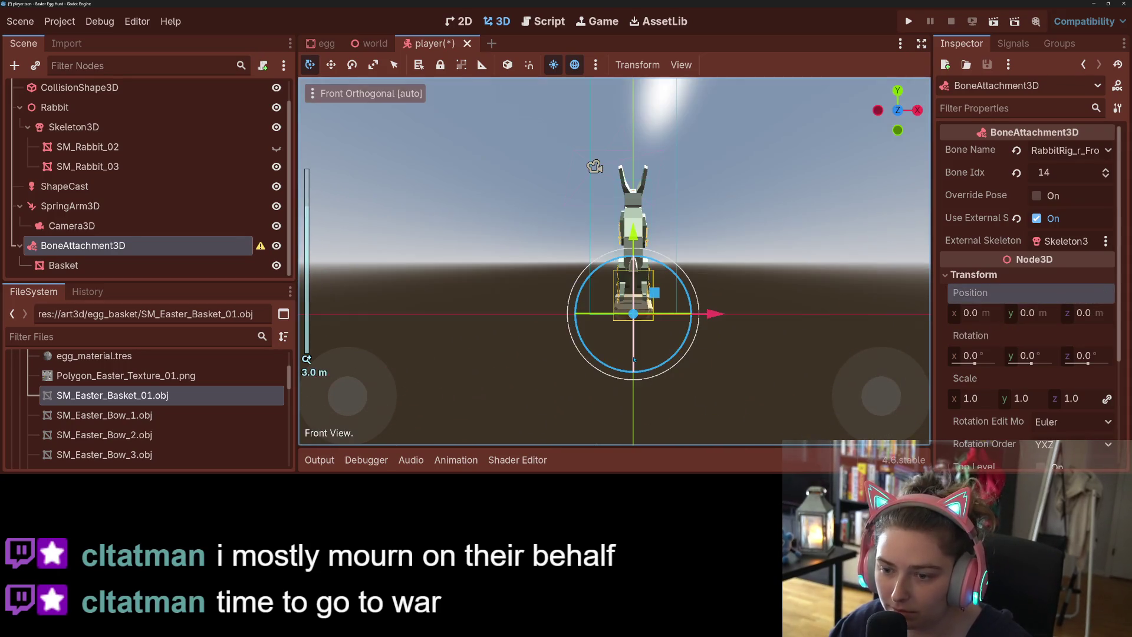
drag(651, 293, 668, 255)
drag(725, 331, 504, 356)
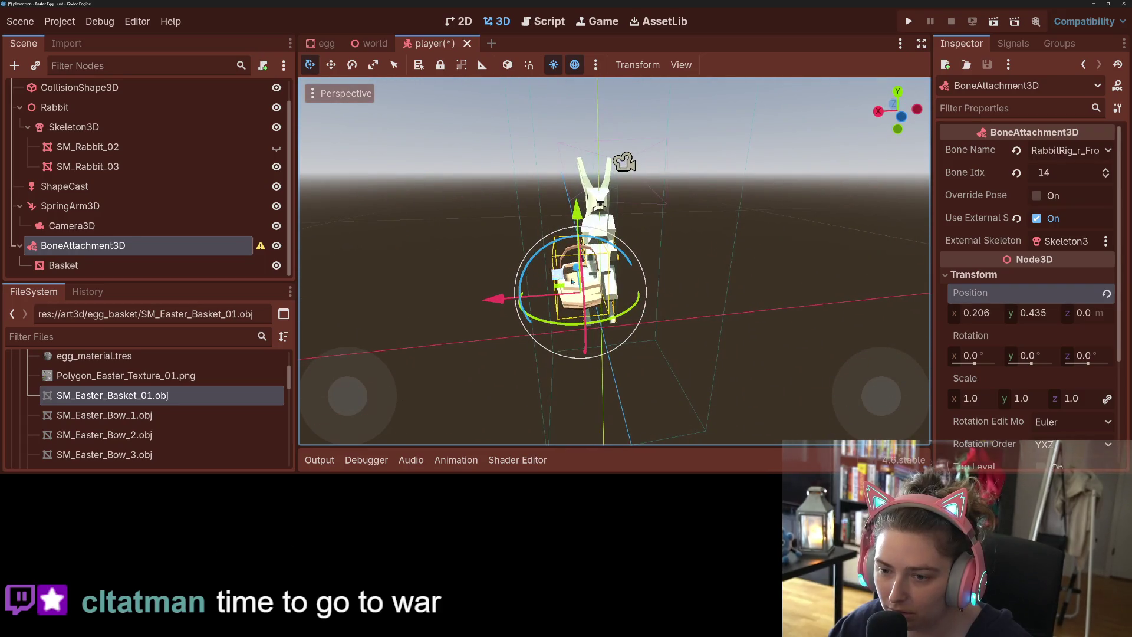
key(r)
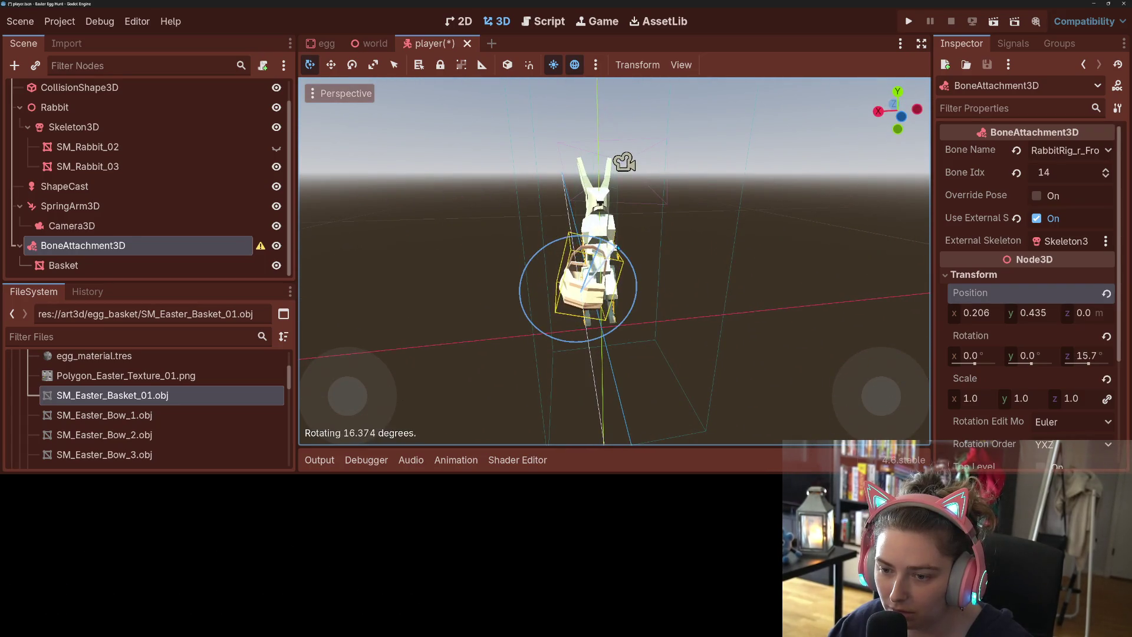
click(527, 317)
- Refine the basket's position from the front and side views and tilt it further
key(KP_1)
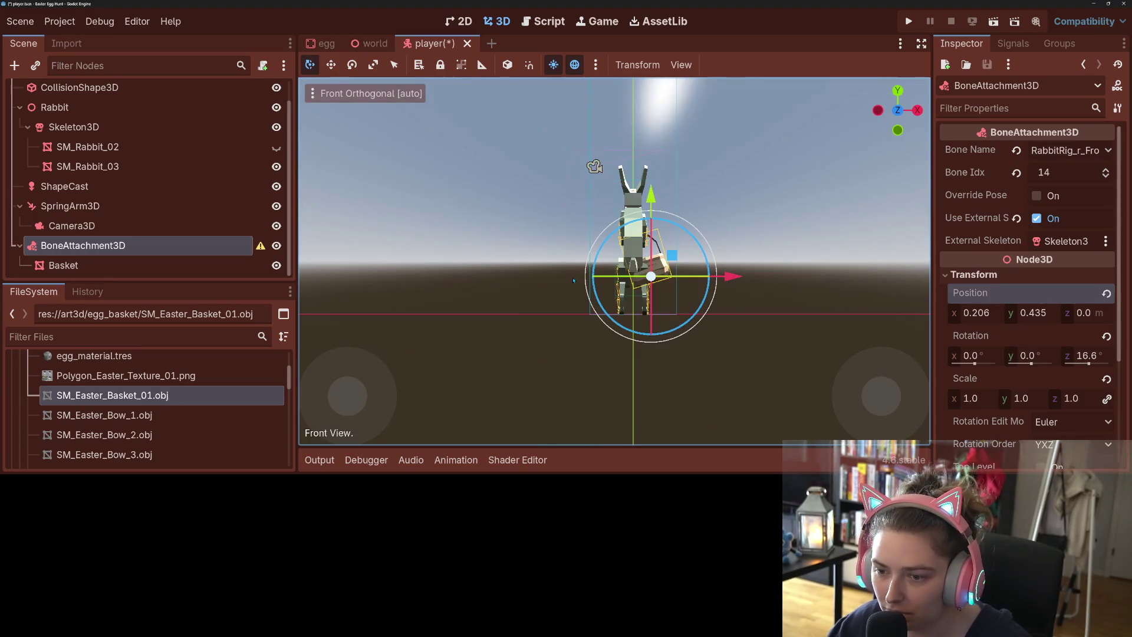
key(g)
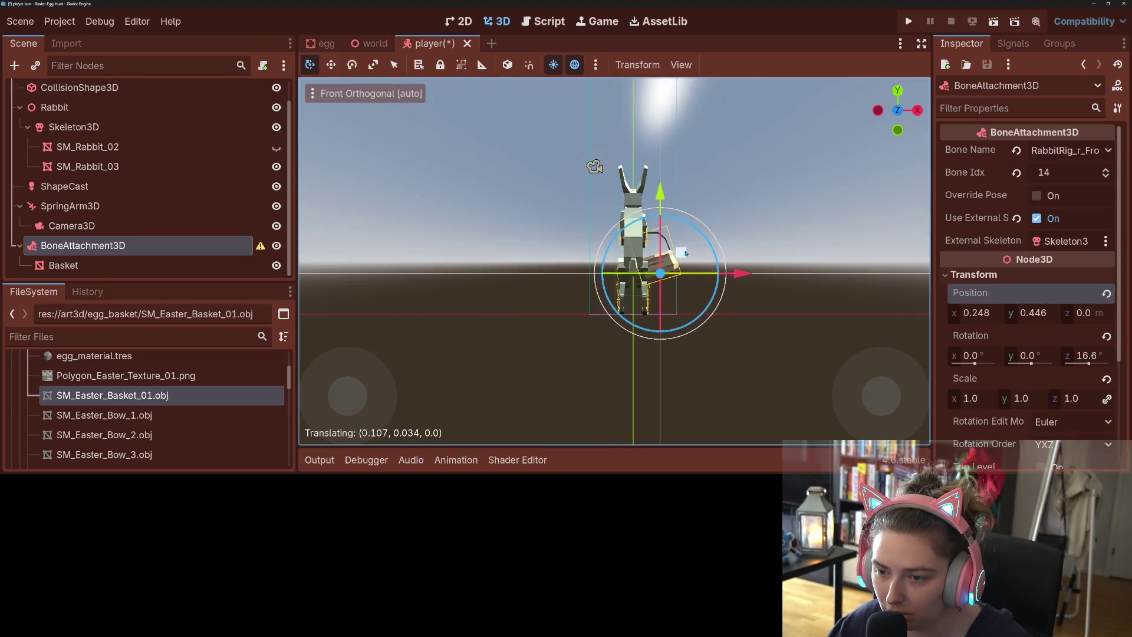
click(688, 253)
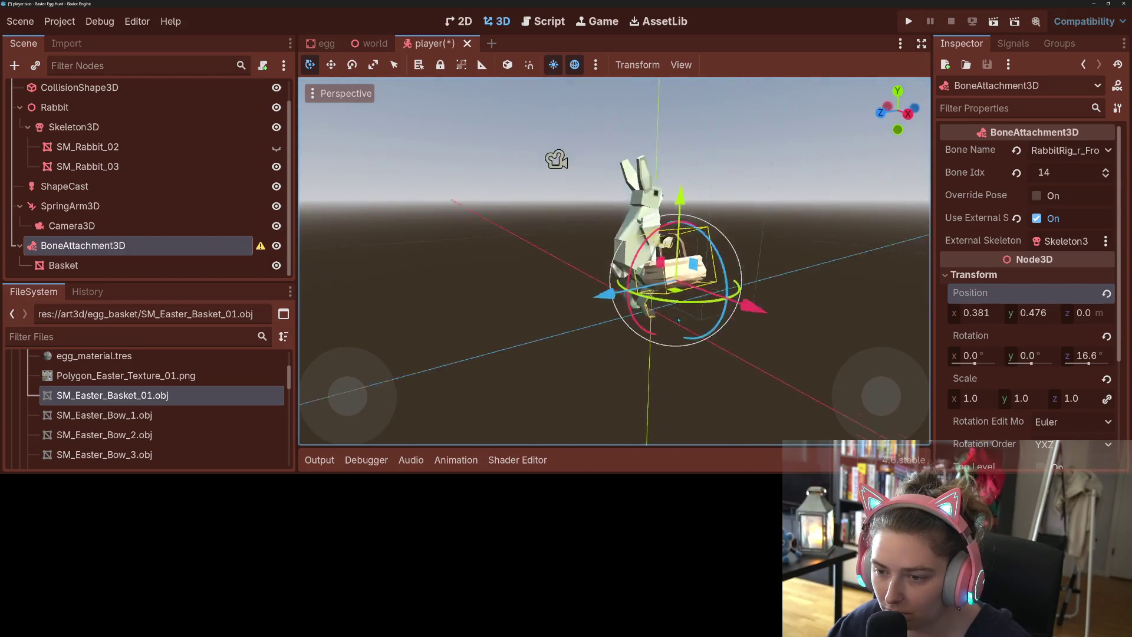
key(KP_4)
key(KP_4)
key(KP_4)
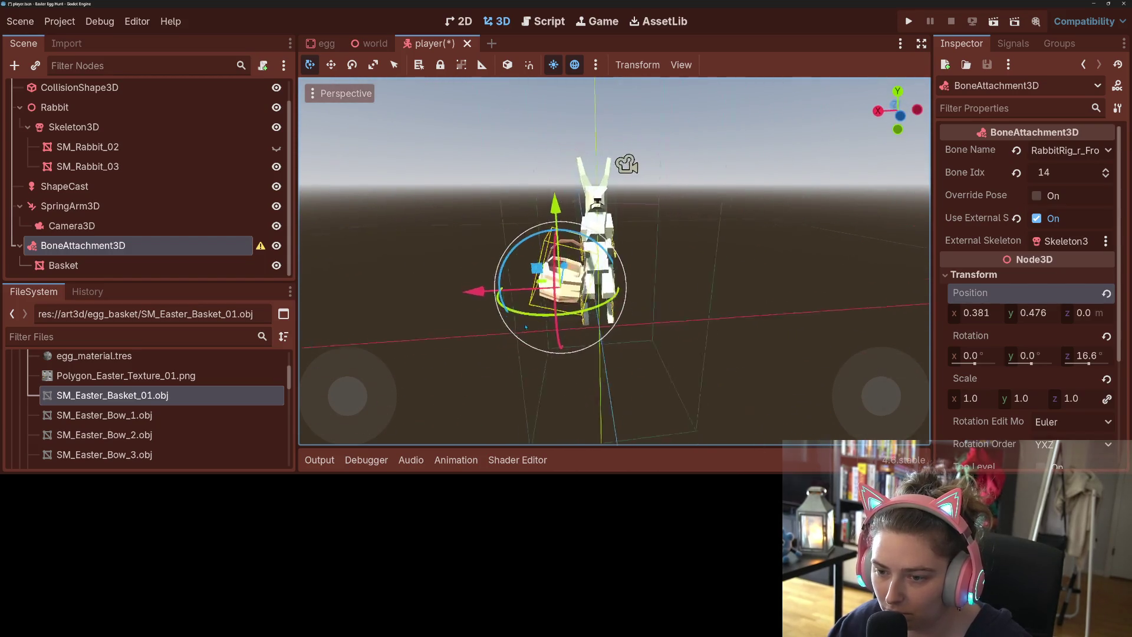
key(g)
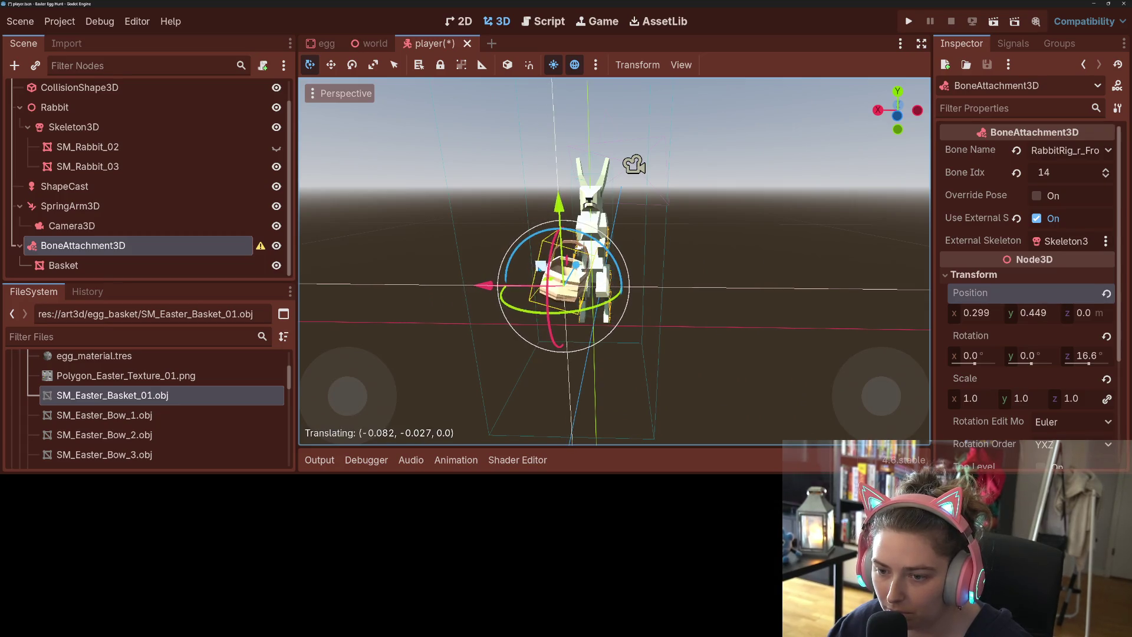
click(557, 297)
key(KP_8)
key(KP_8)
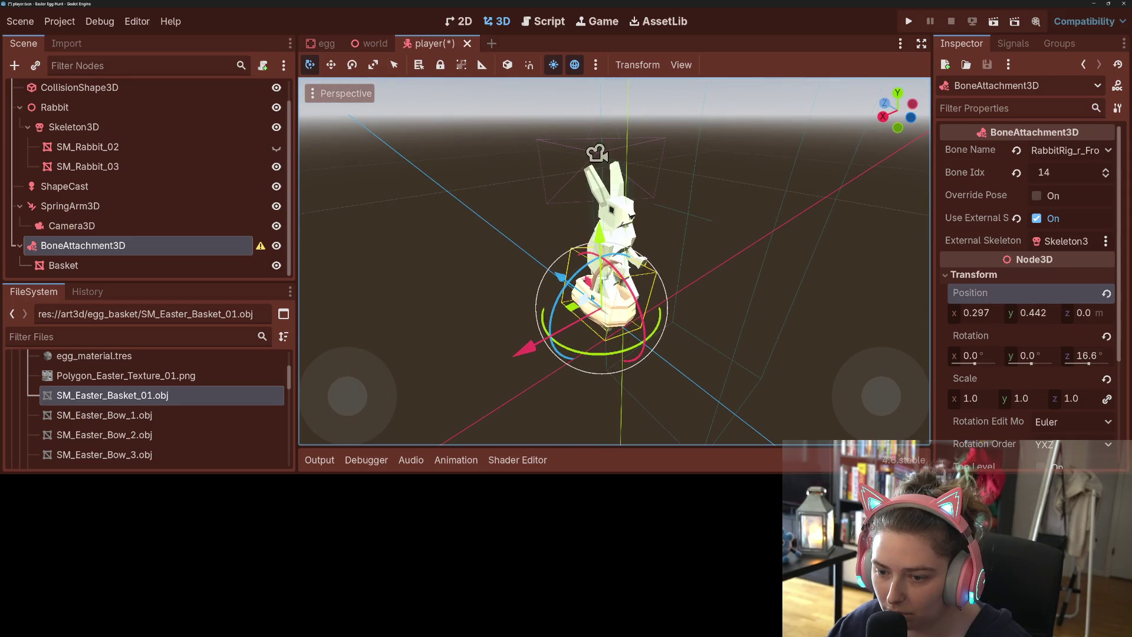
key(r)
click(693, 350)
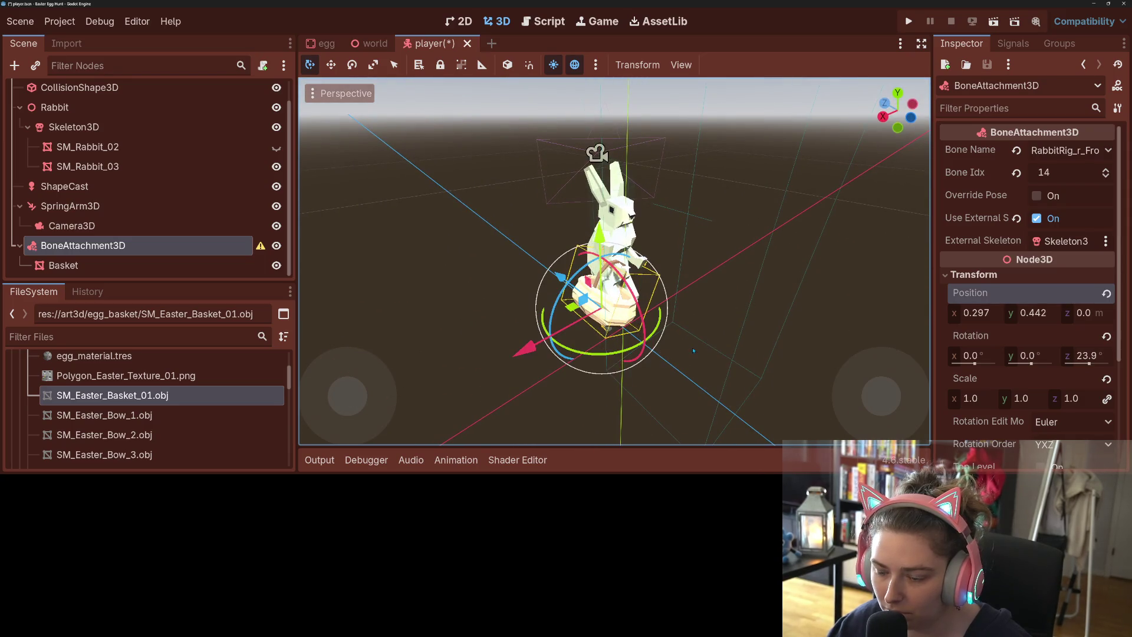
- Fine-tune BoneAttachment3D to position 0.422, 0.518, 0 with 40.7° Z tilt, then save the scene
key(KP_1)
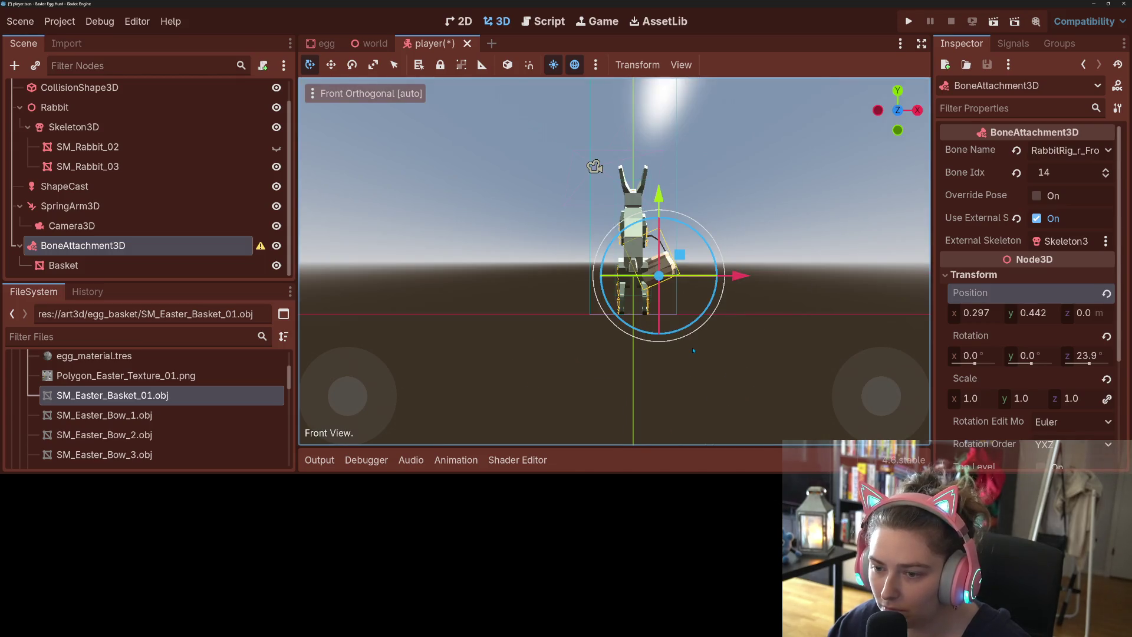
key(KP_4)
key(KP_4)
key(KP_4)
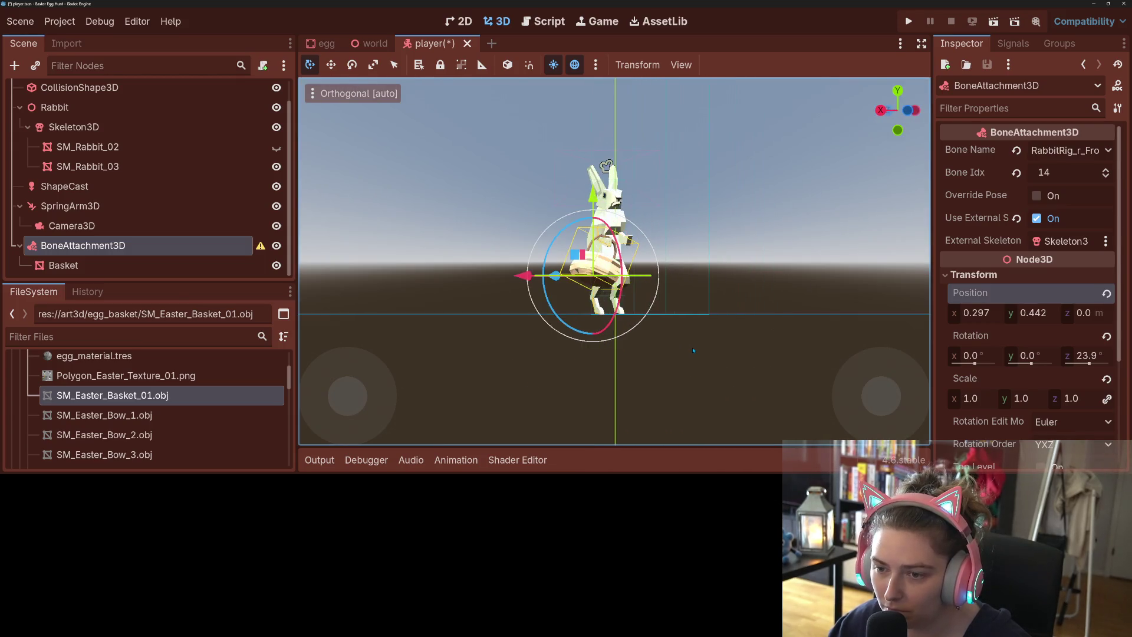
key(KP_4)
key(KP_4)
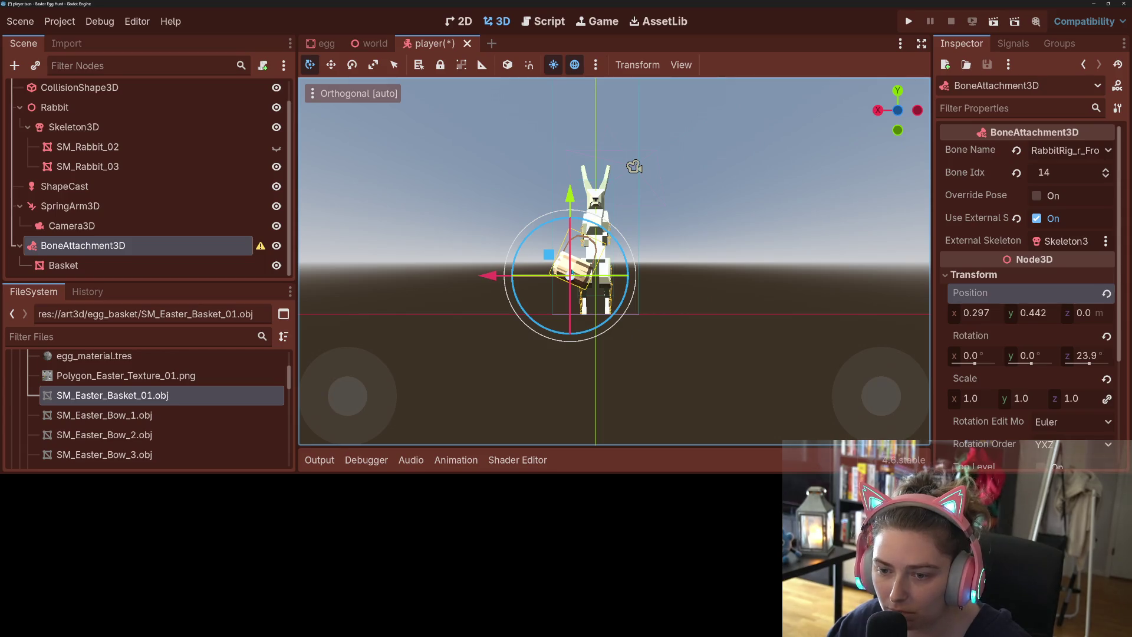
drag(549, 255, 548, 257)
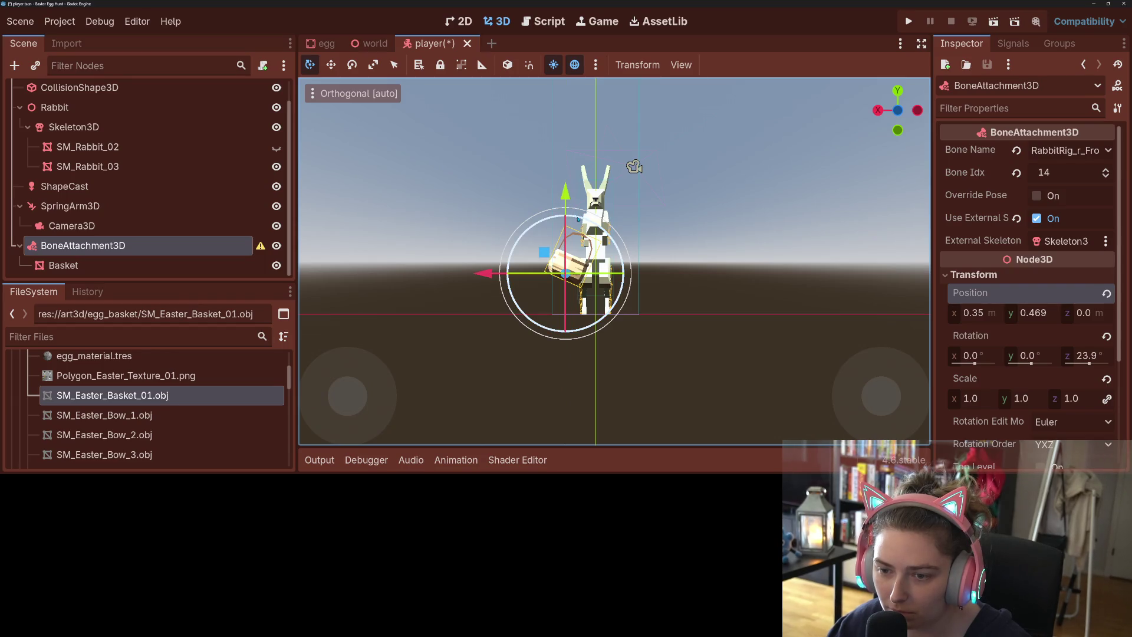
mouse_move(578, 220)
mouse_down()
mouse_move(579, 255)
mouse_move(540, 249)
mouse_up()
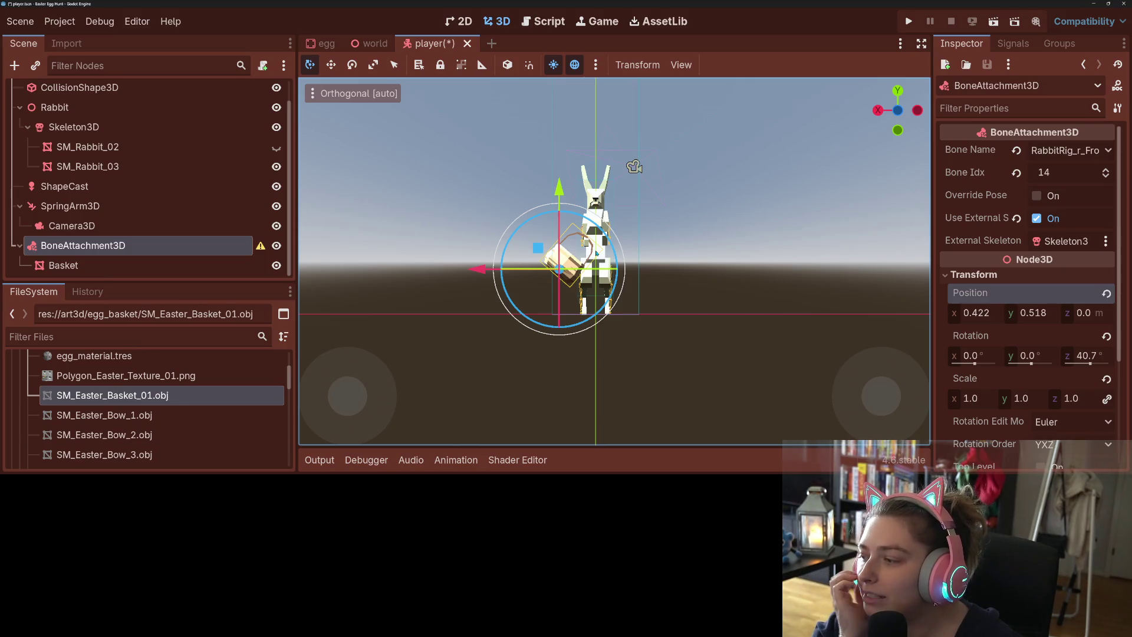
key(ctrl+s)
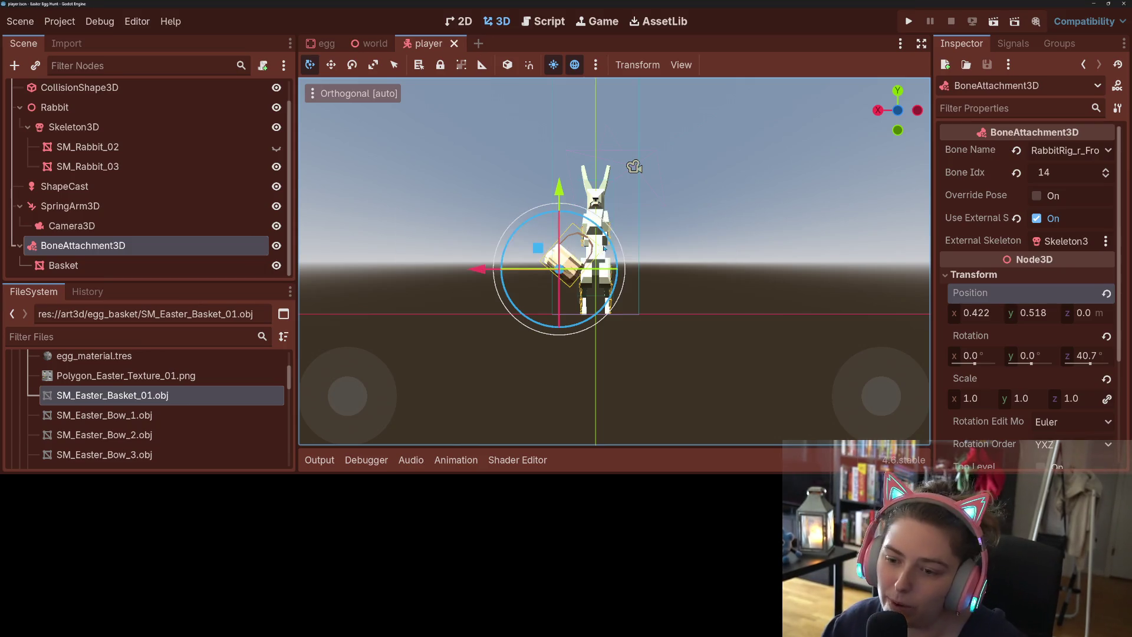
- Set the Basket node to Access as Unique Name, save the player scene, and switch to player.gd
right_click(98, 245)
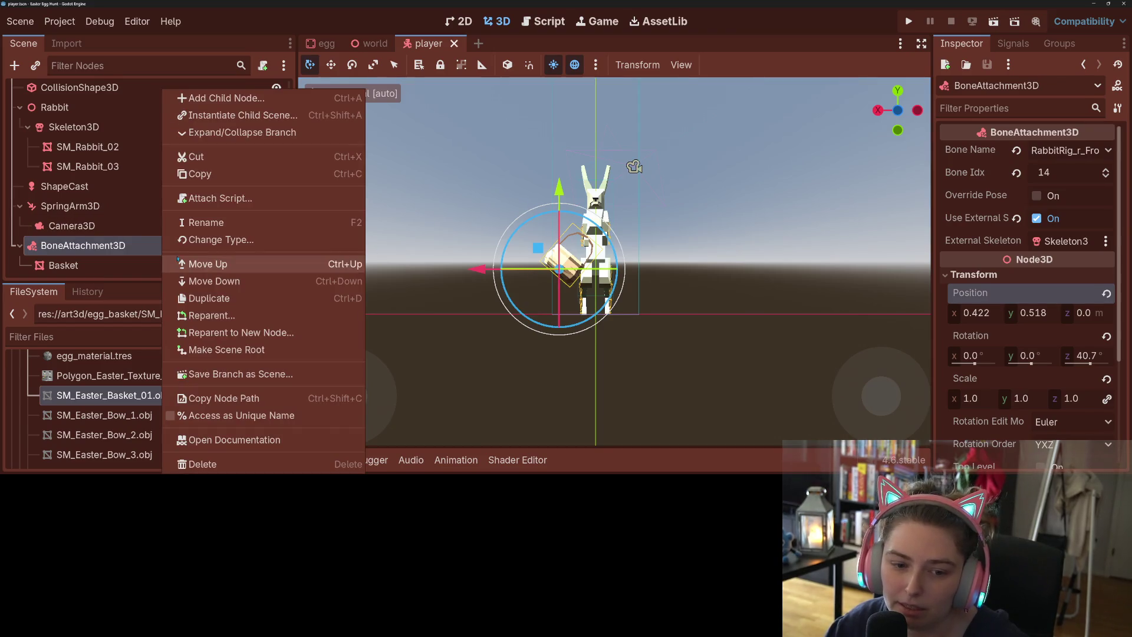
click(98, 248)
right_click(97, 247)
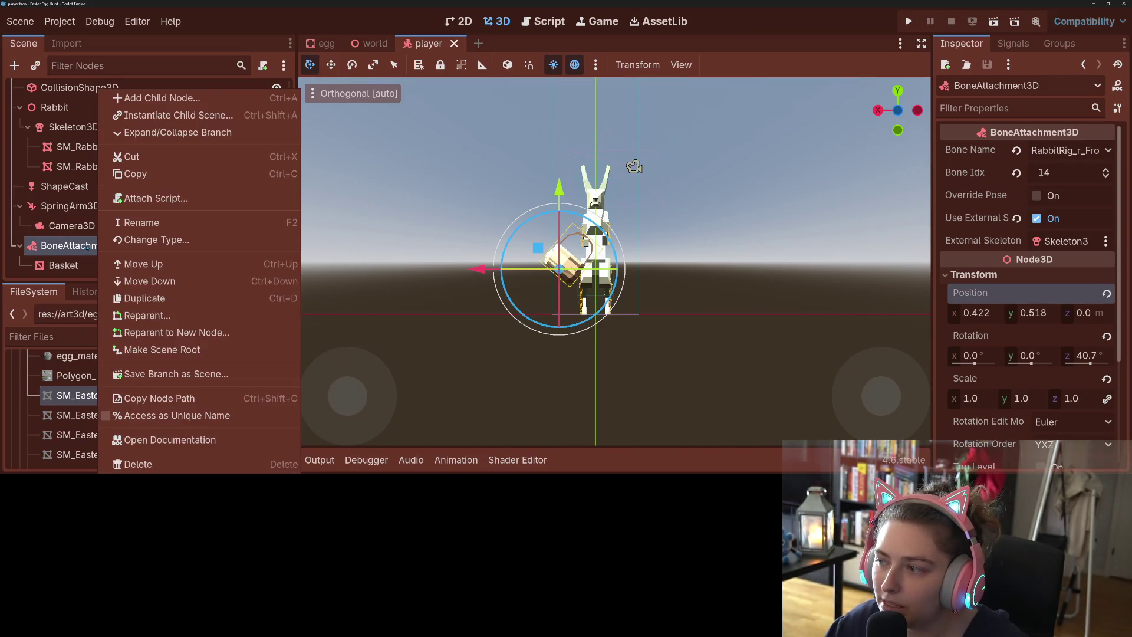
click(82, 247)
click(82, 265)
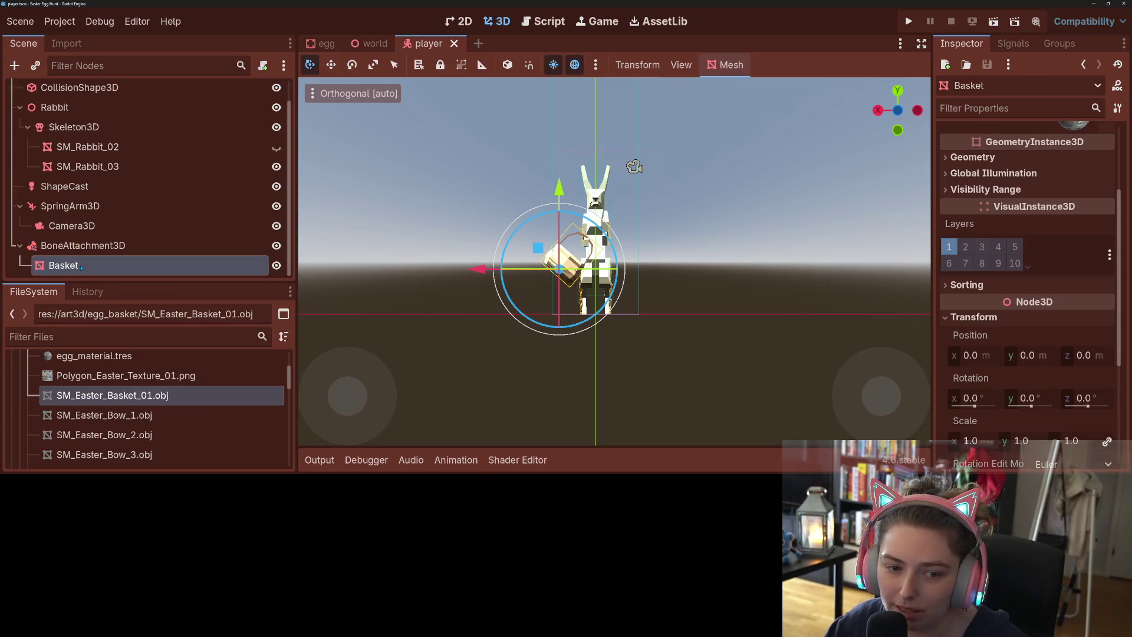
right_click(83, 266)
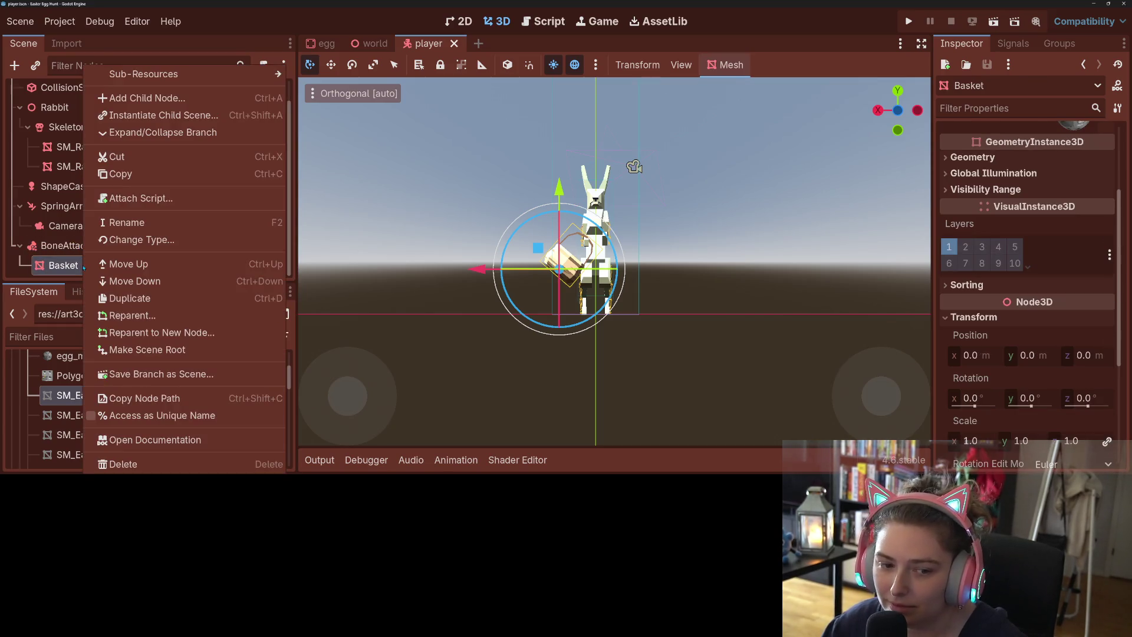
click(156, 415)
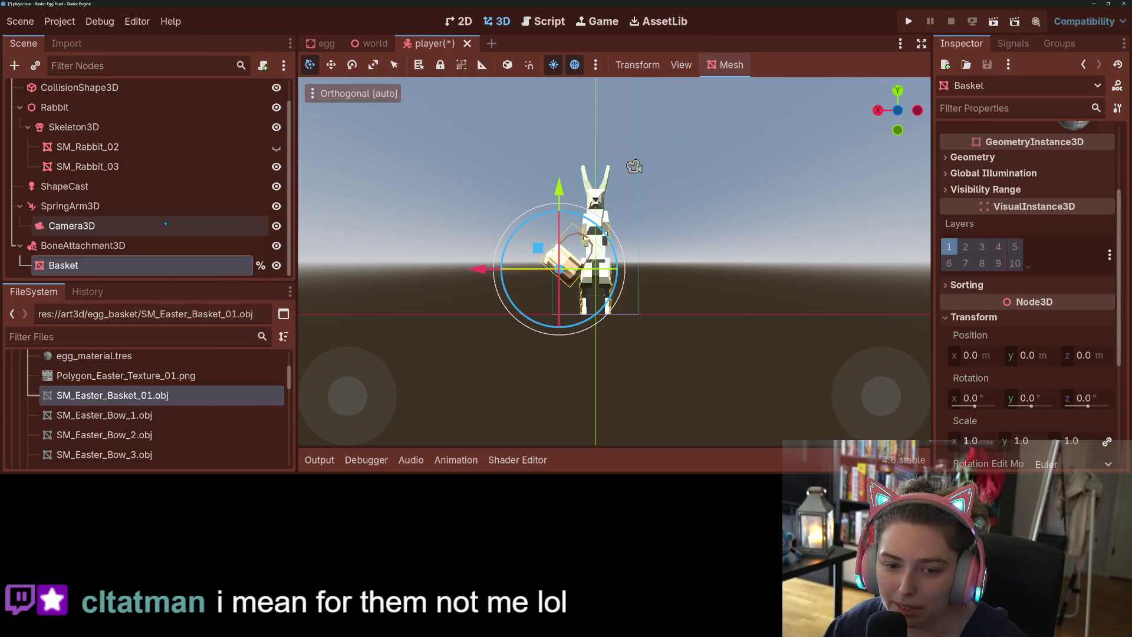
key(ctrl+s)
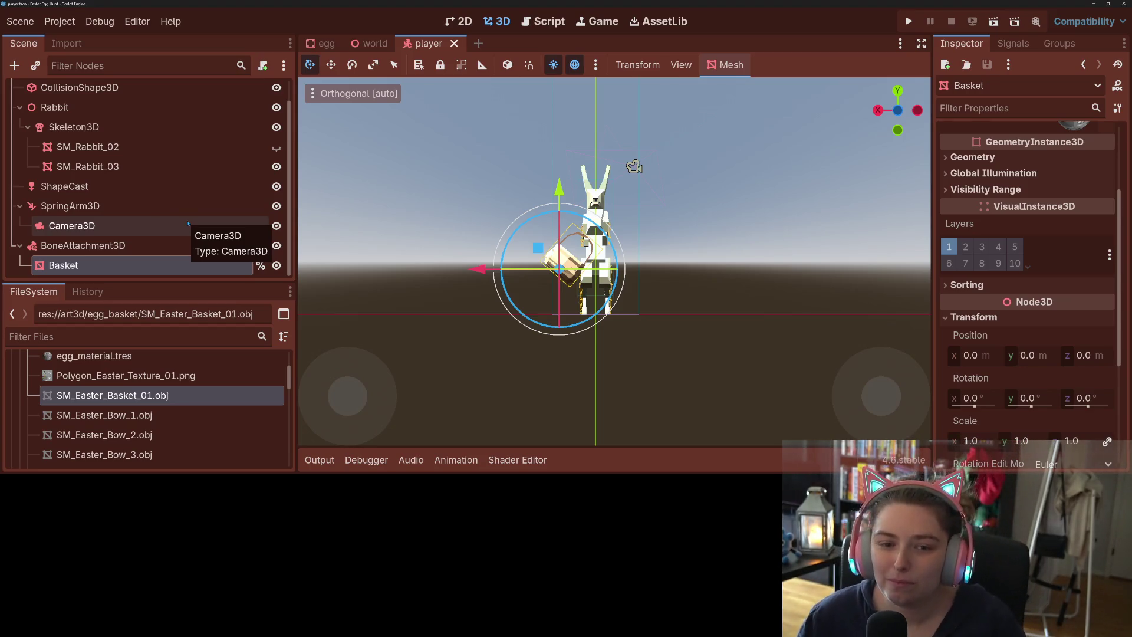
scroll(147, 236, up, 1)
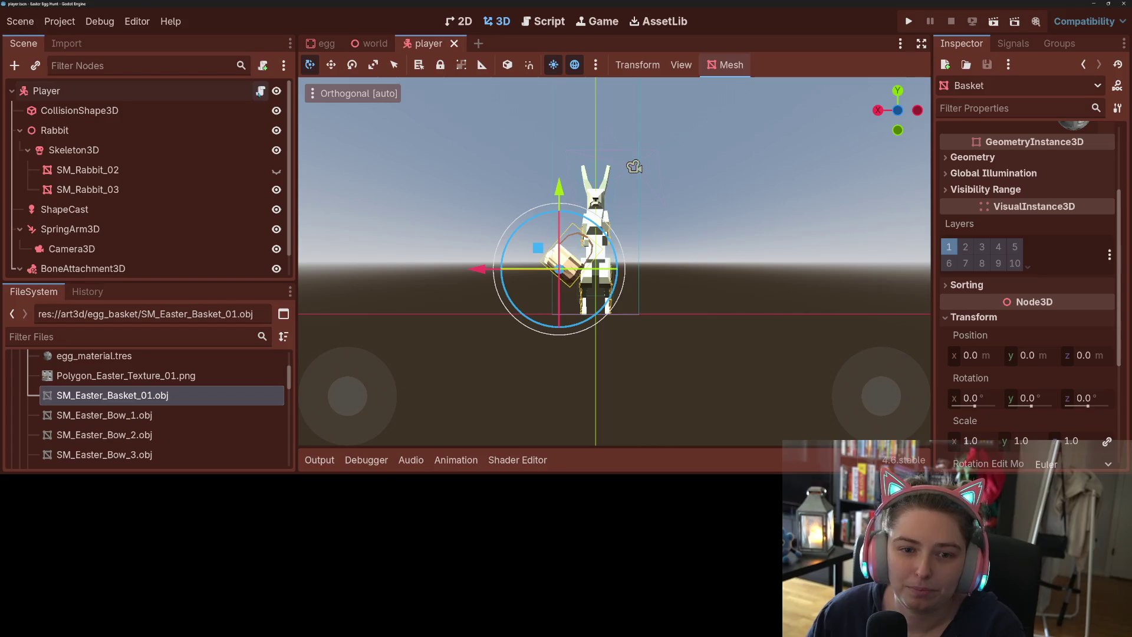
click(260, 91)
- Fold the _physics_process, _handle_collisions, _select_last_col and _input functions in player.gd
double_click(596, 400)
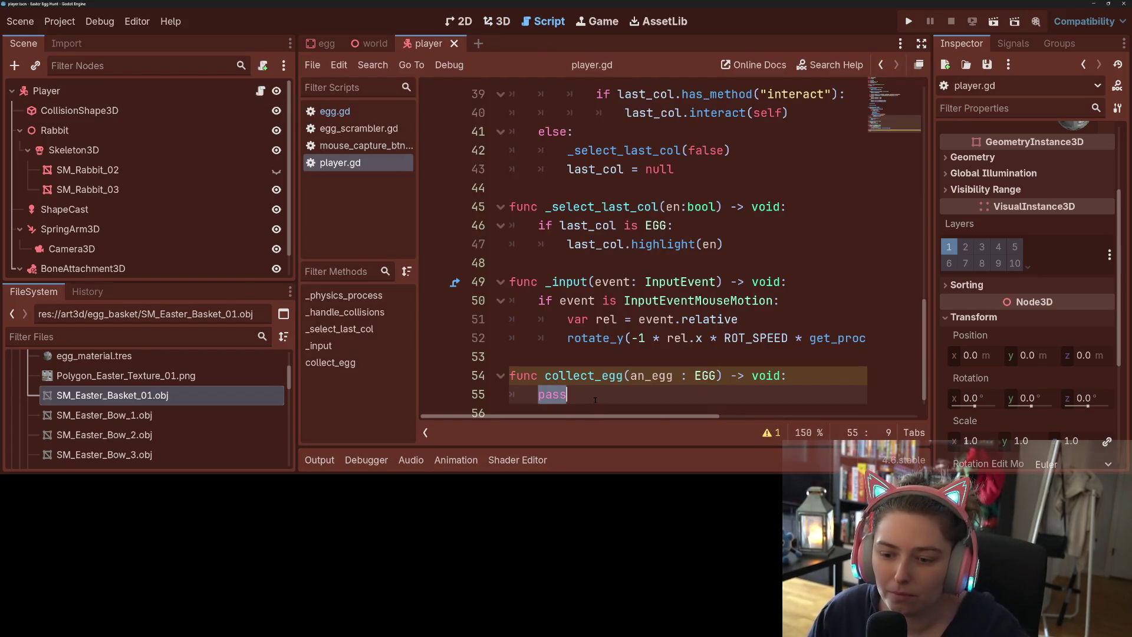
scroll(595, 398, up, 10)
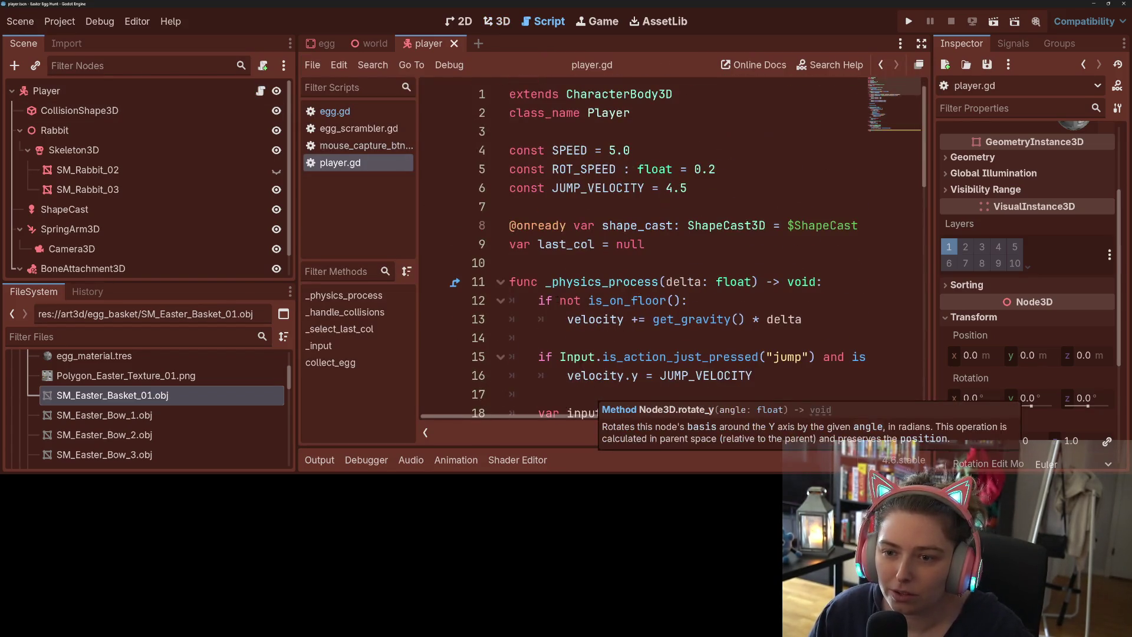
click(501, 282)
click(501, 319)
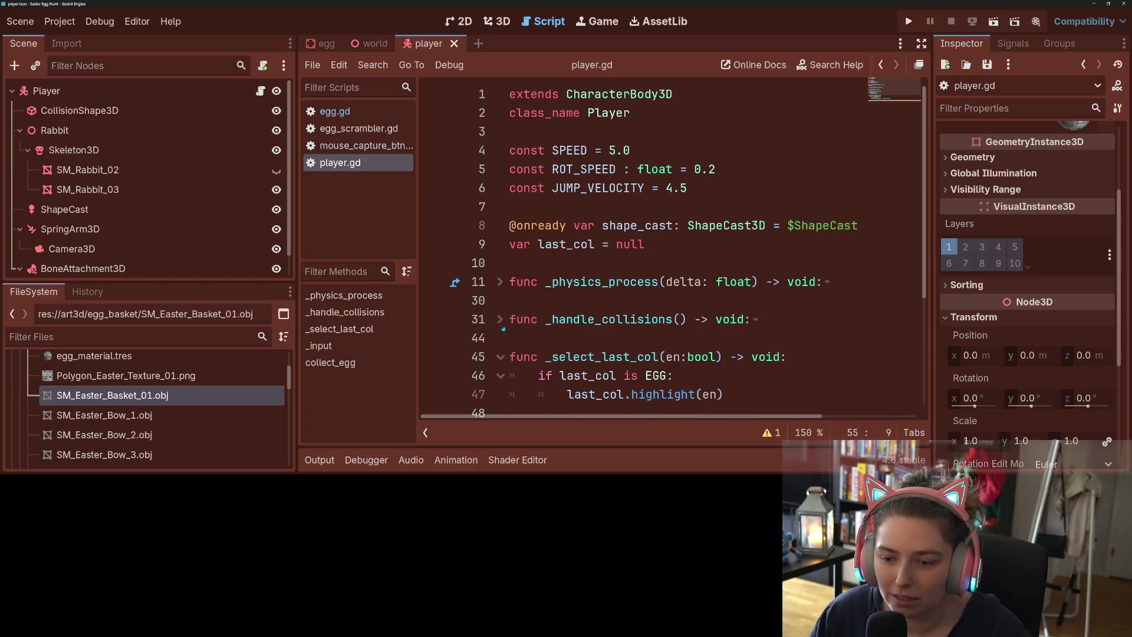
click(500, 356)
scroll(504, 355, down, 2)
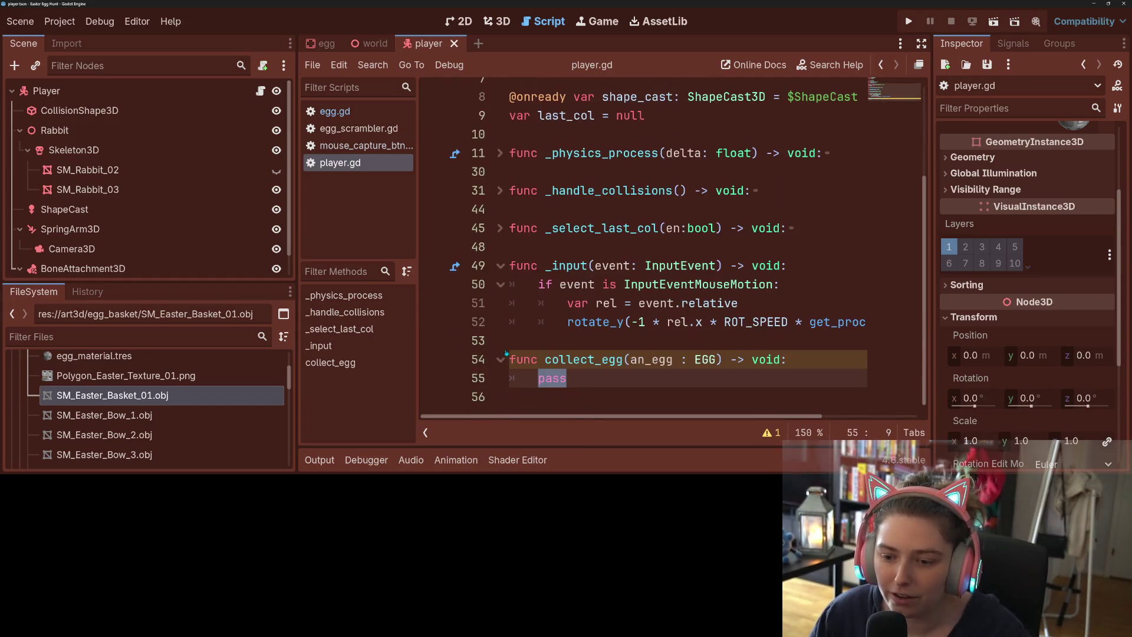
click(500, 266)
scroll(500, 266, up, 3)
click(606, 208)
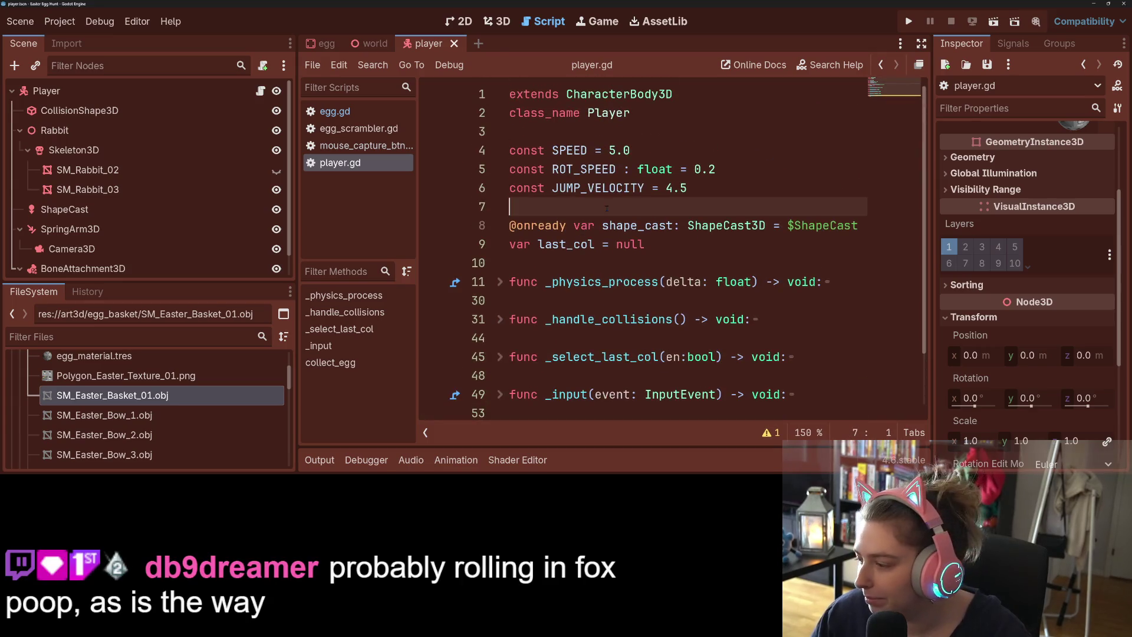
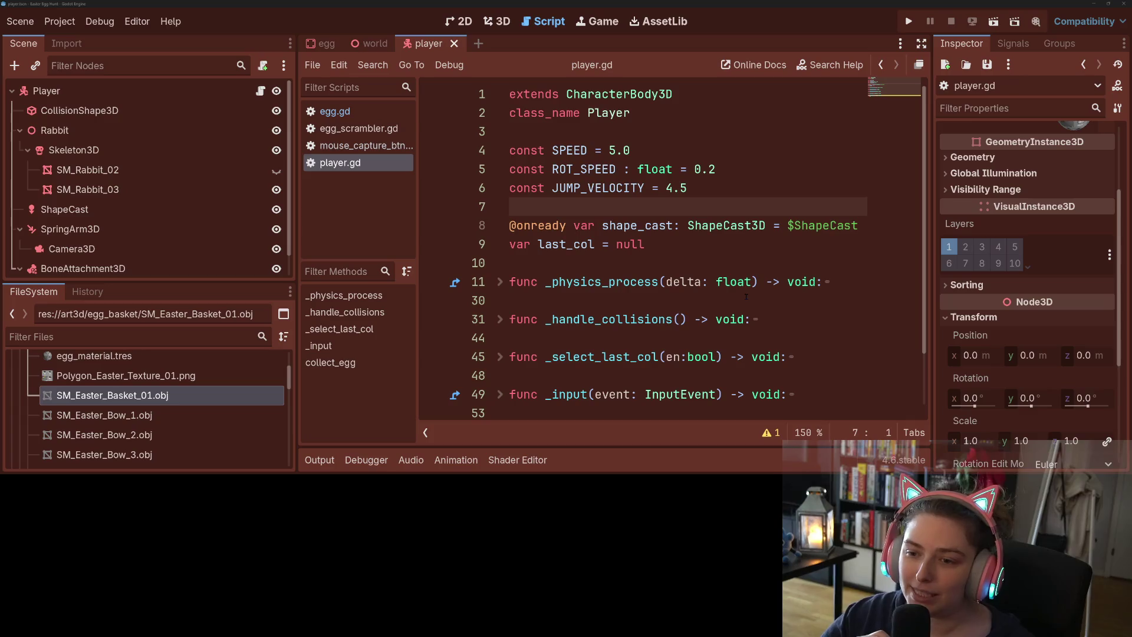
- Declare 'var eggs_collected : int = 0' on a new line after the last_col declaration
click(695, 244)
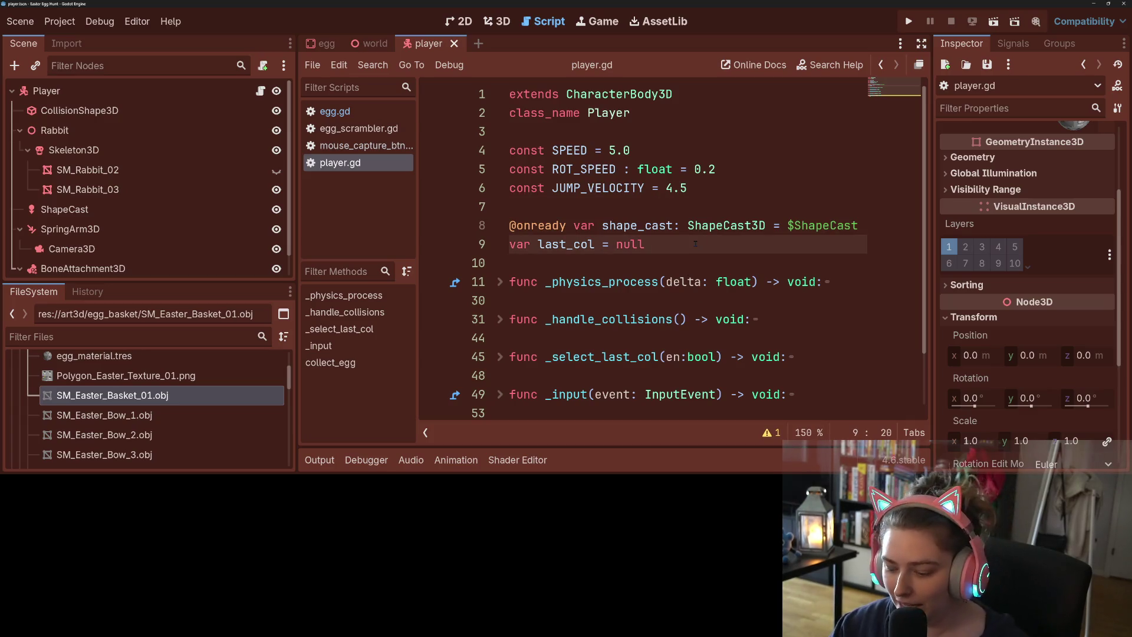
key(Return)
key(Return)
text(va)
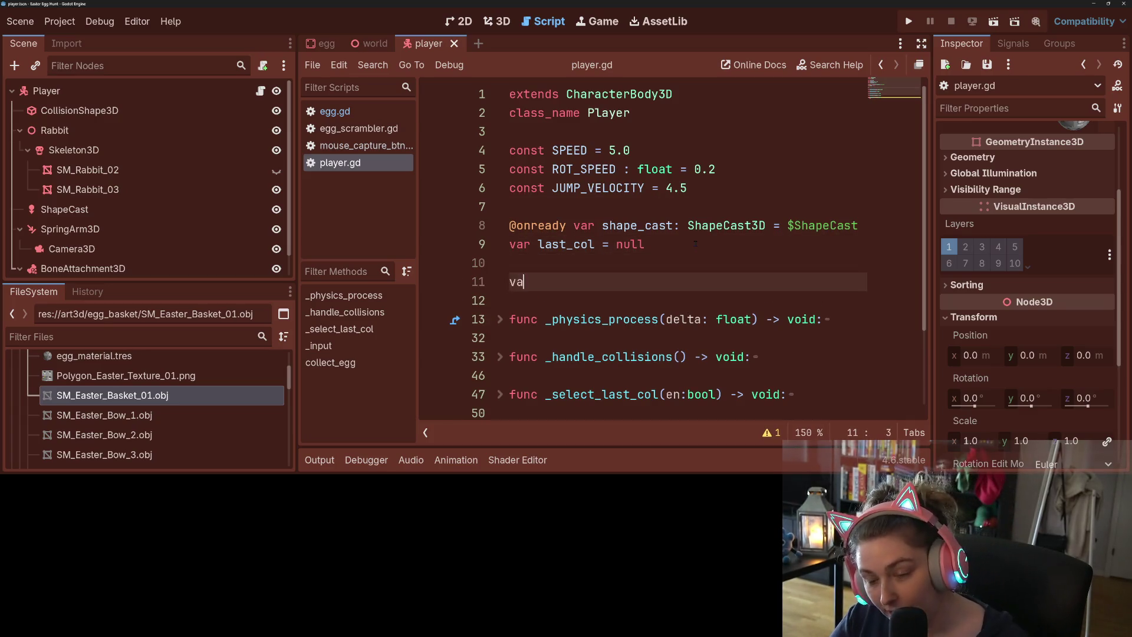
text(r eggs)
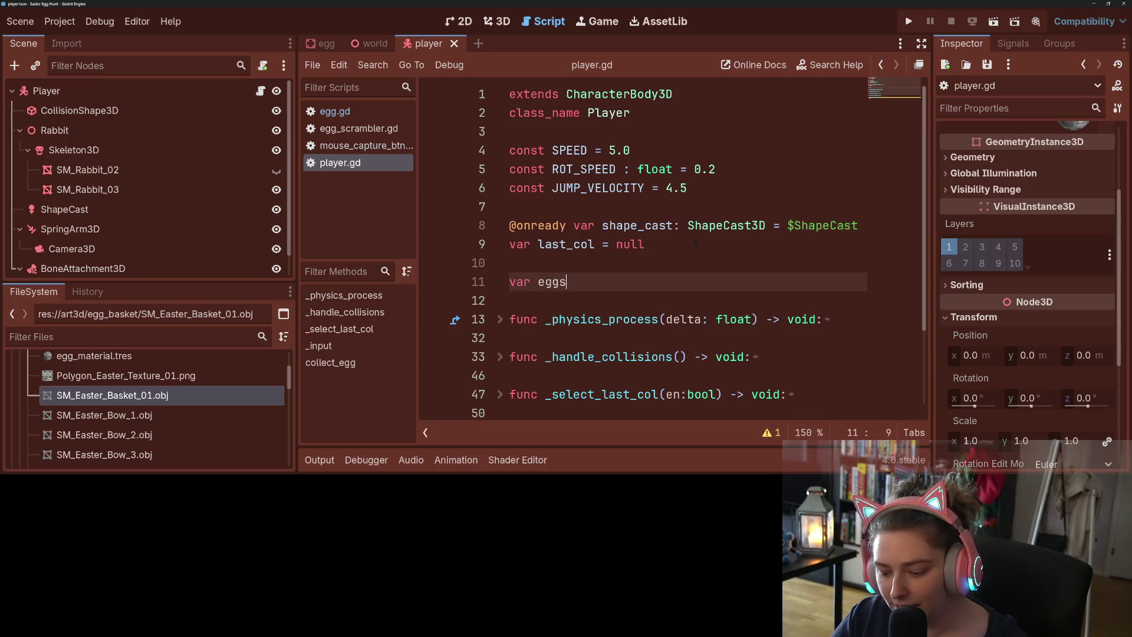
text(_collect)
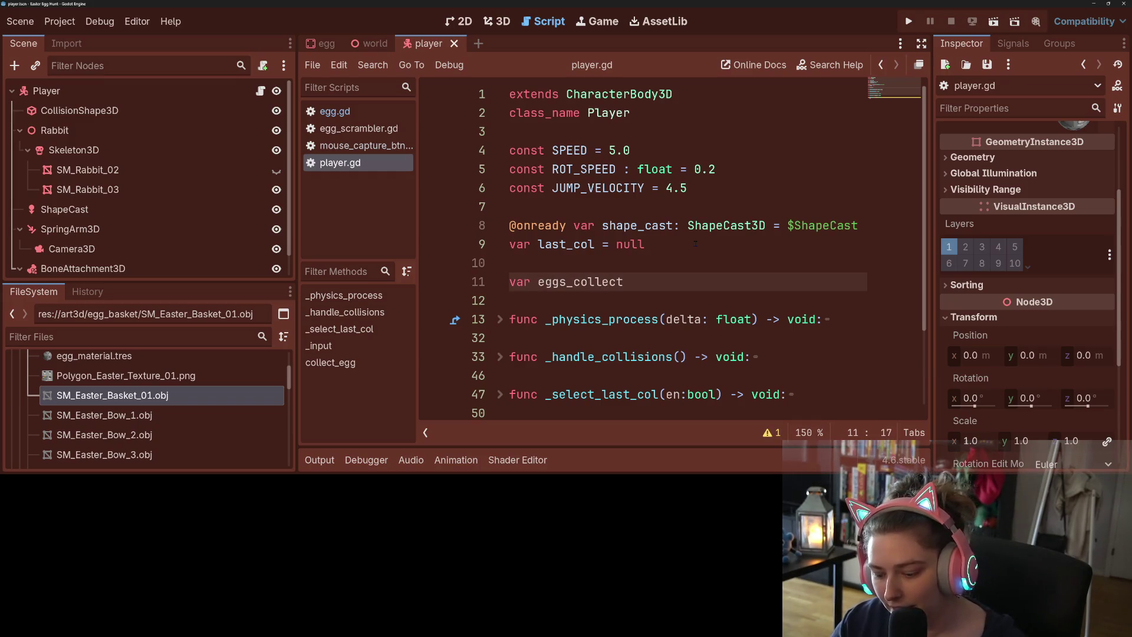
text(ed : int =)
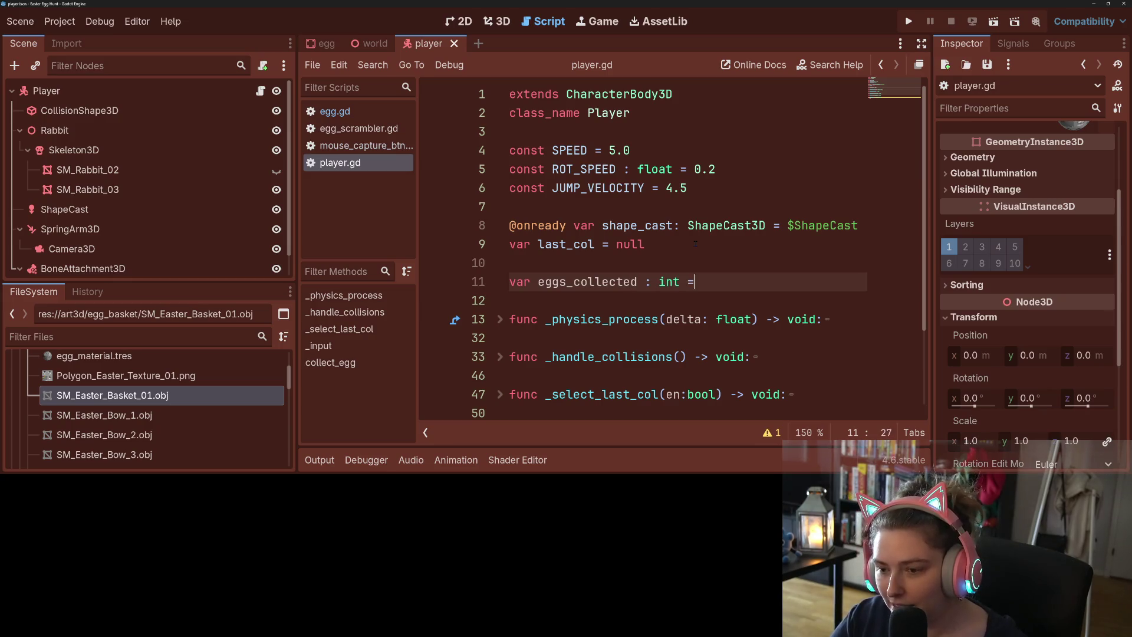
text( 0)
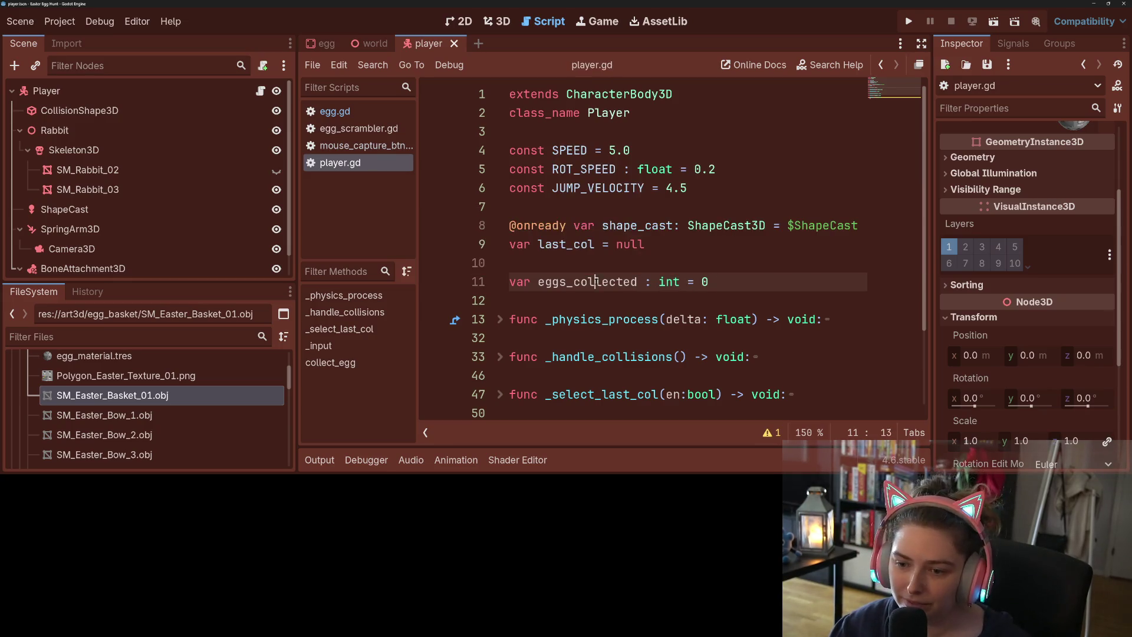
- Replace 'pass' in collect_egg with 'eggs_collected += 1'
double_click(597, 282)
scroll(606, 325, down, 2)
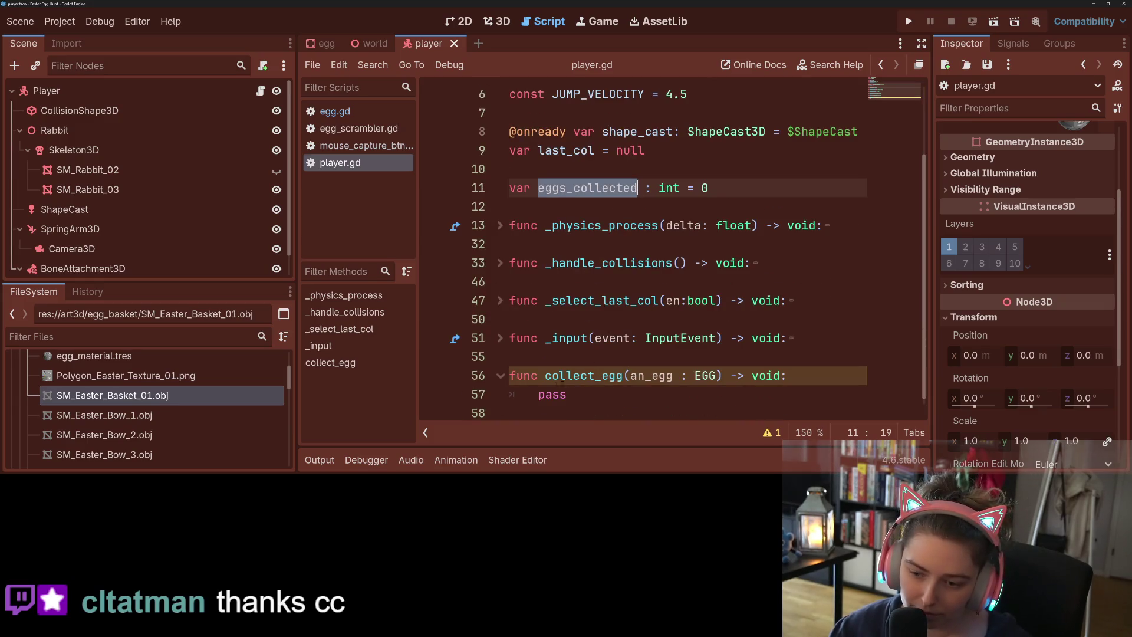
double_click(552, 395)
text(eggs_collected )
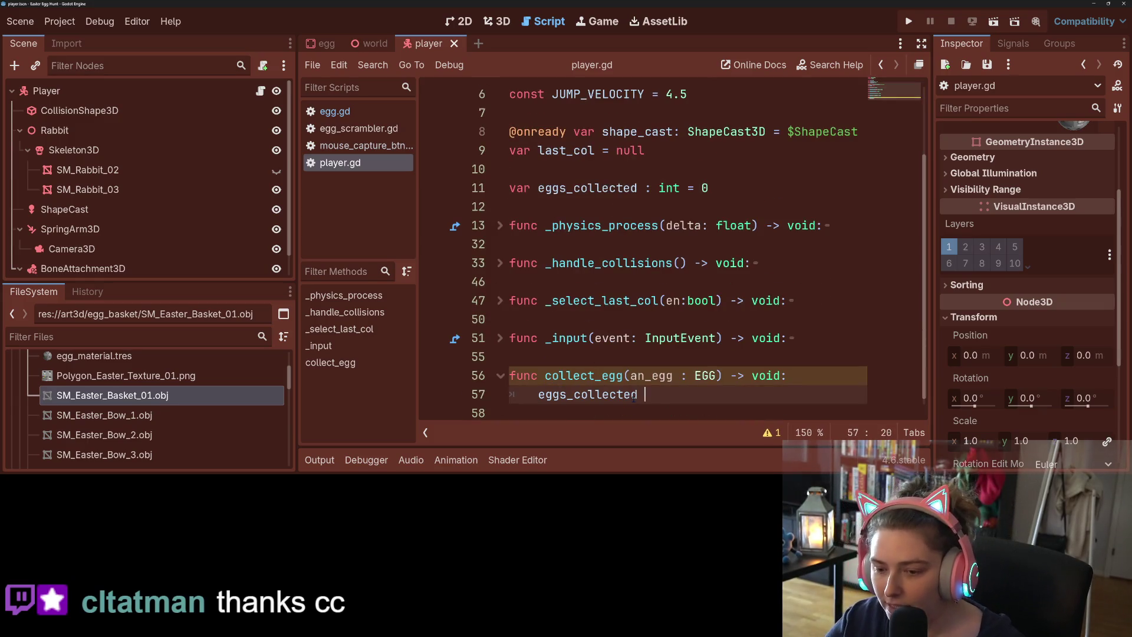
text(+= 1)
key(Return)
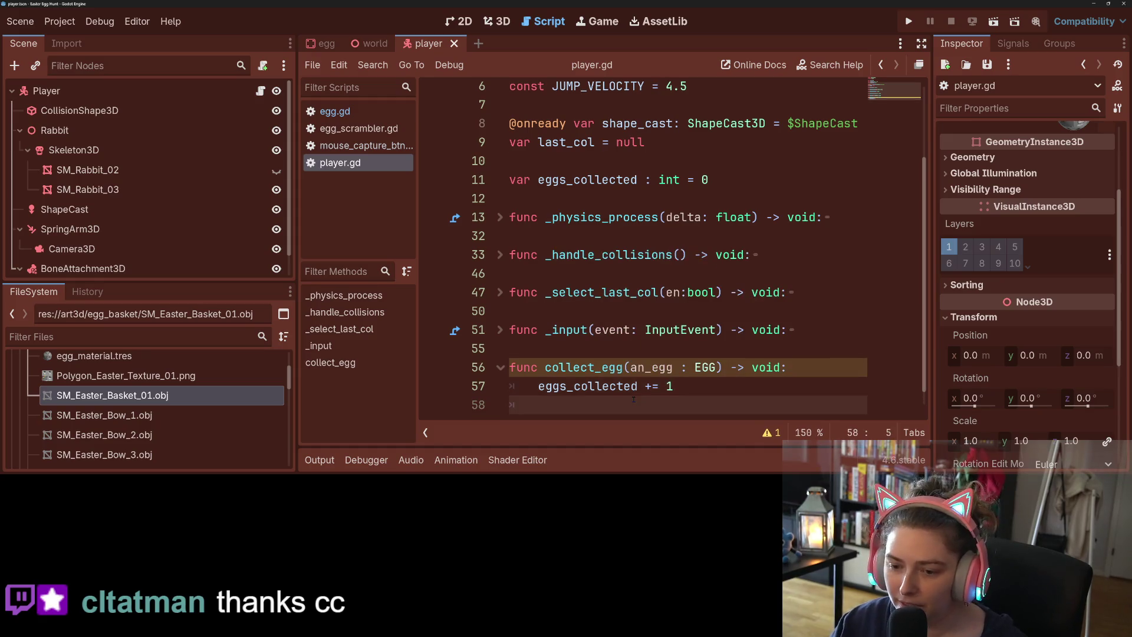
key(BackSpace)
key(BackSpace)
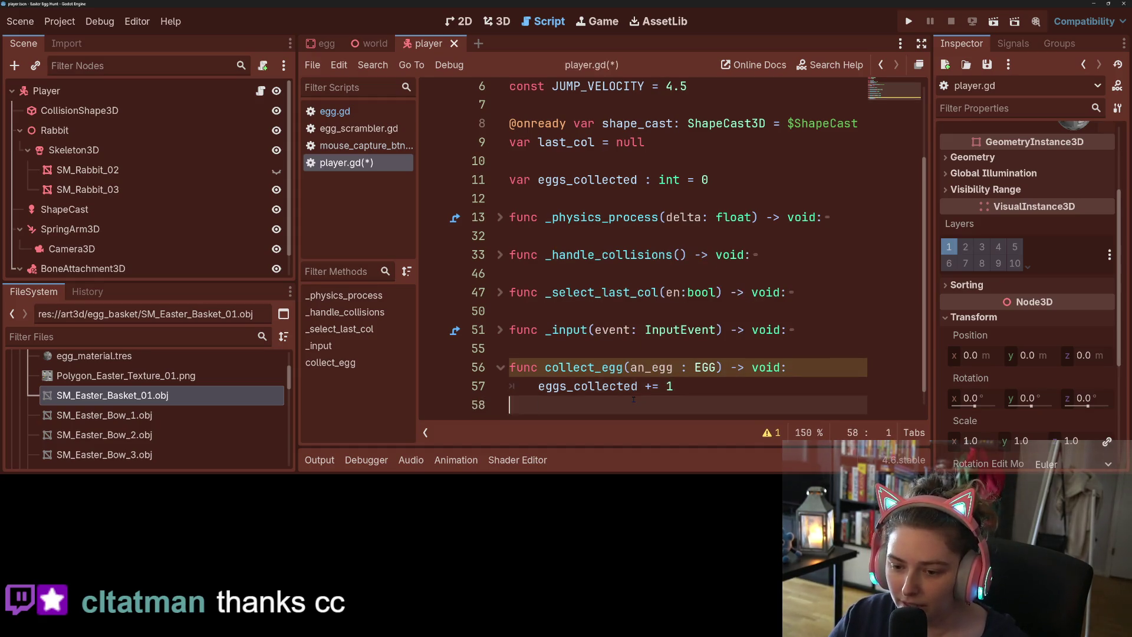
key(Down)
key(Up)
key(Home)
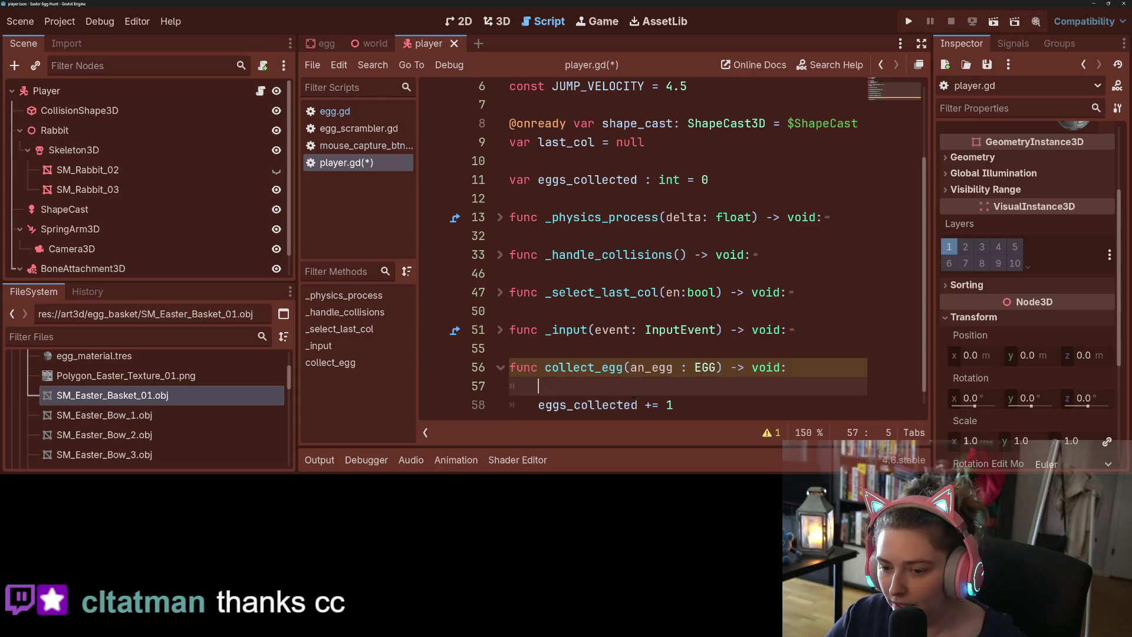
scroll(612, 371, up, 1)
scroll(612, 370, up, 1)
- Save player.gd, then bring up the context menu for the Basket node in the scene tree
key(ctrl+s)
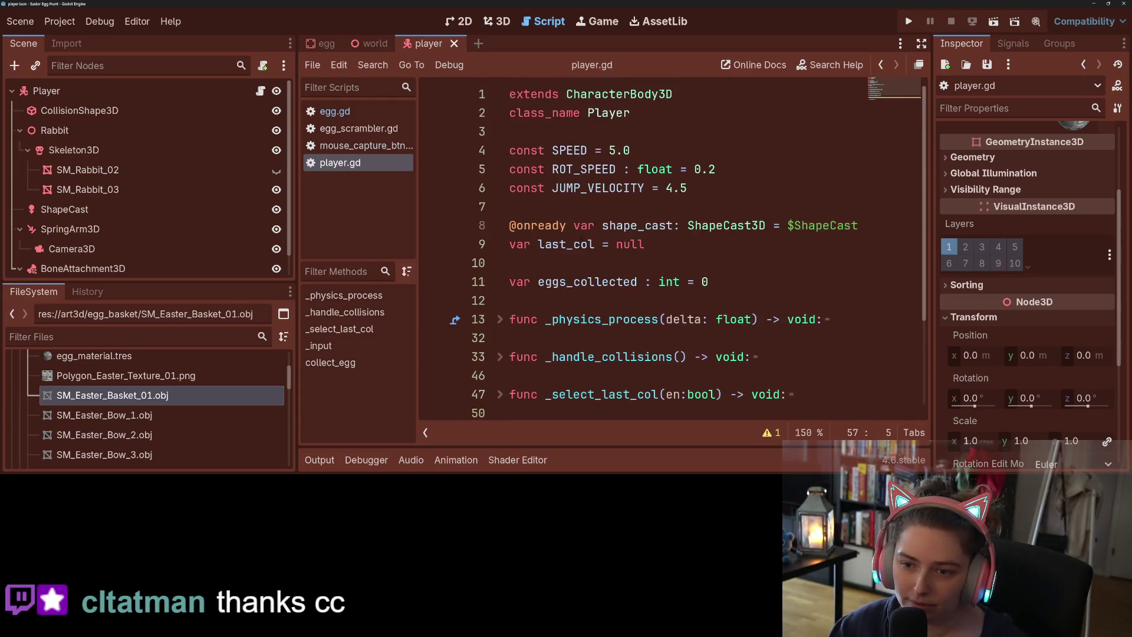
click(705, 190)
scroll(167, 267, down, 1)
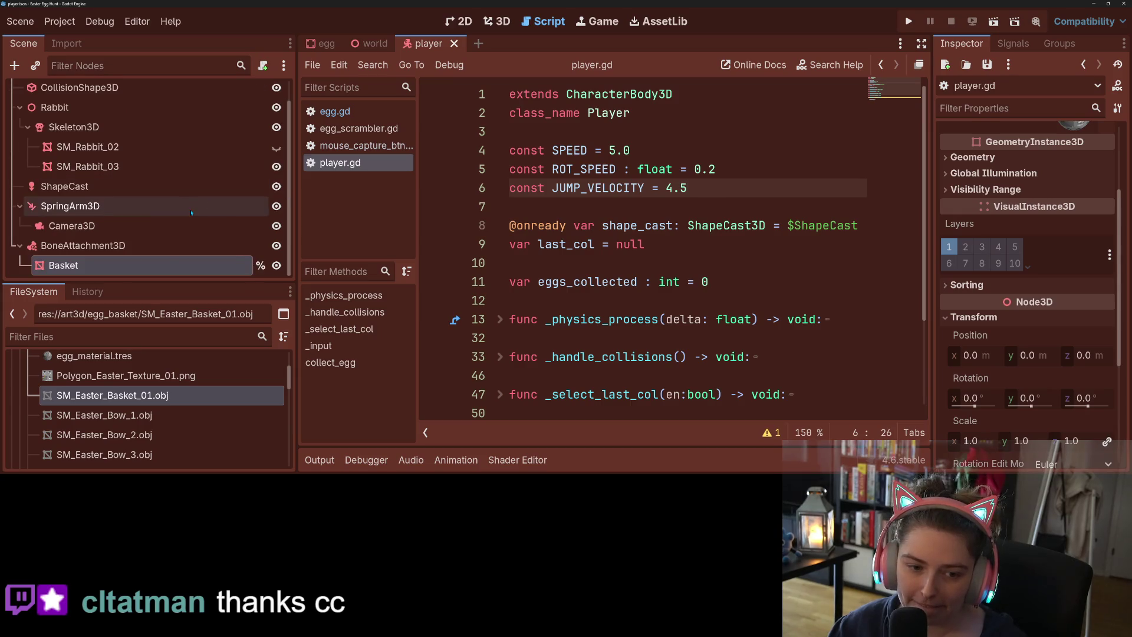
right_click(167, 267)
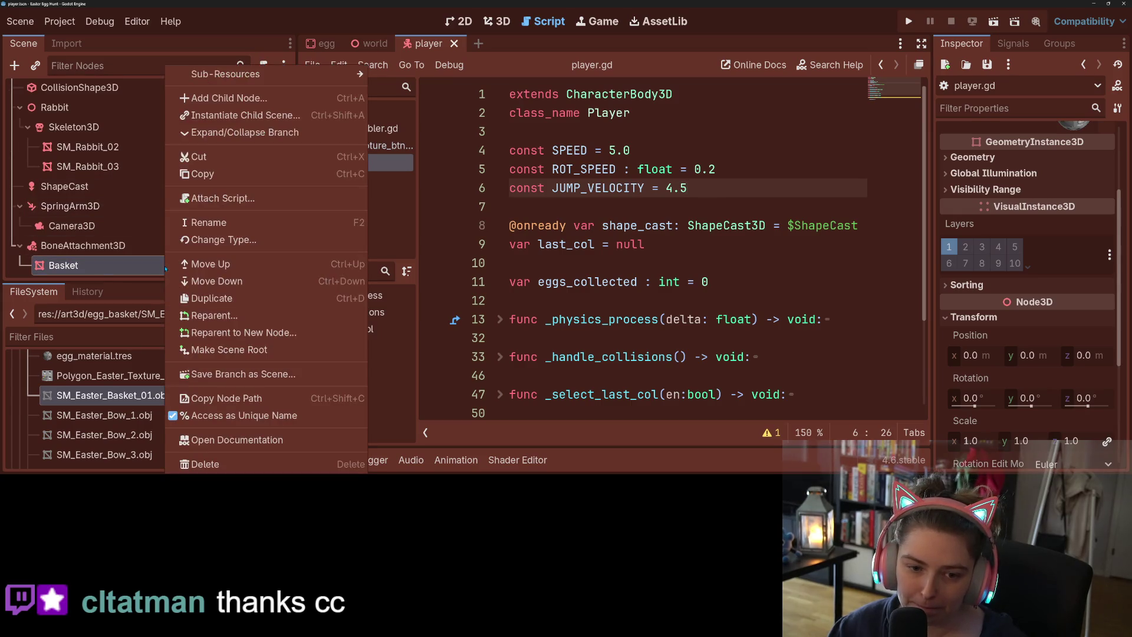
- Add a Node3D child under Basket and view the rabbit and basket from the front in 3D
click(258, 98)
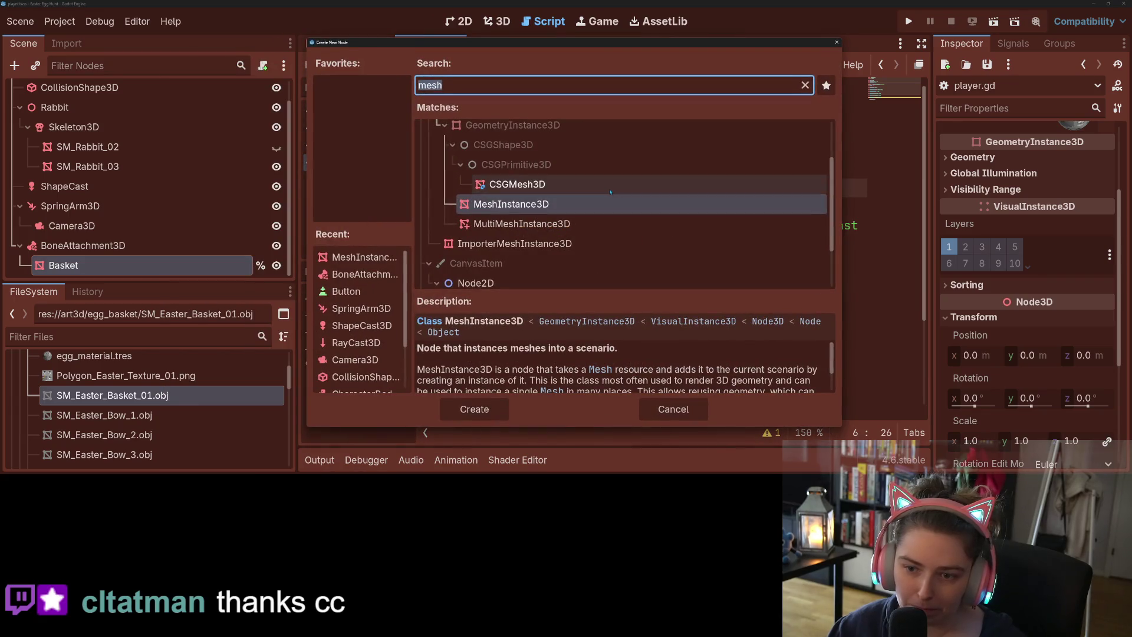
text(node3)
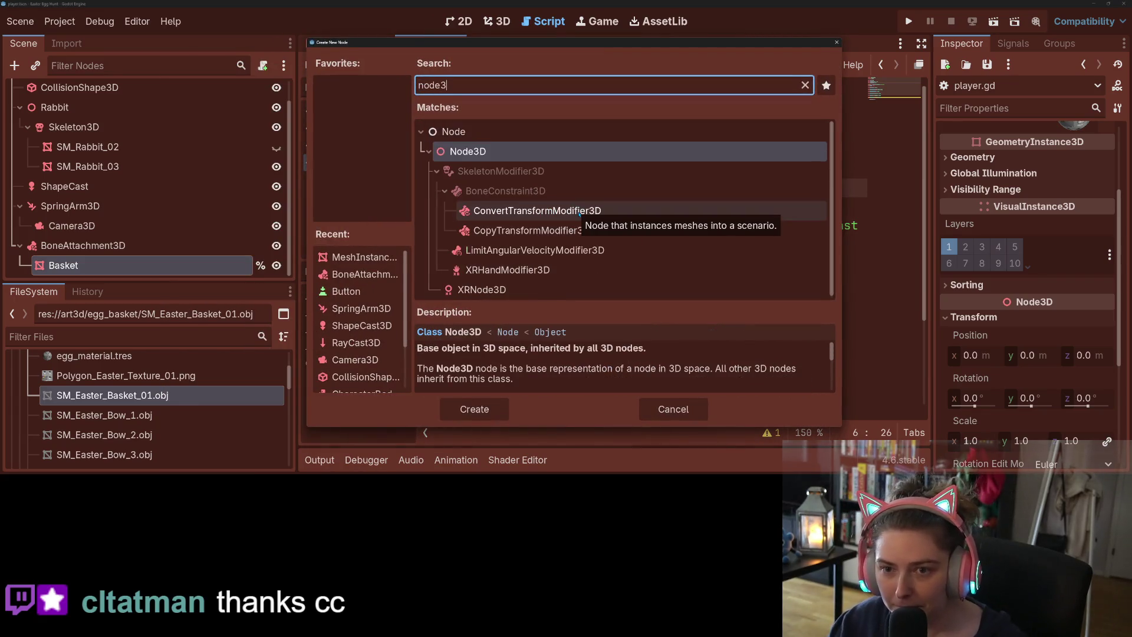
key(Return)
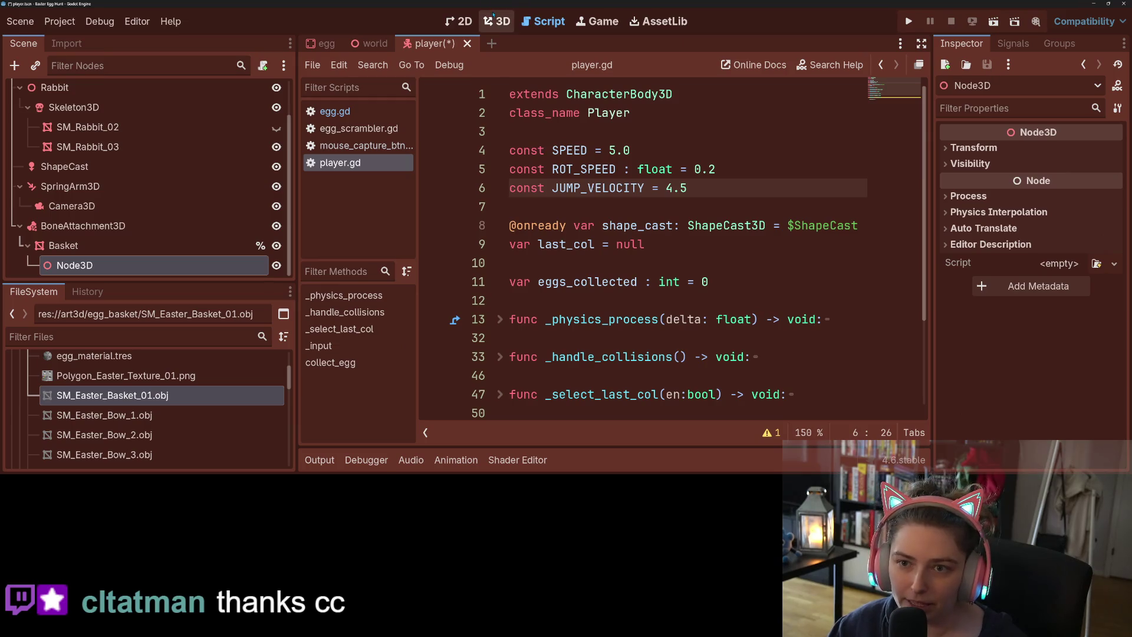
click(497, 21)
drag(454, 339, 401, 306)
scroll(401, 306, up, 3)
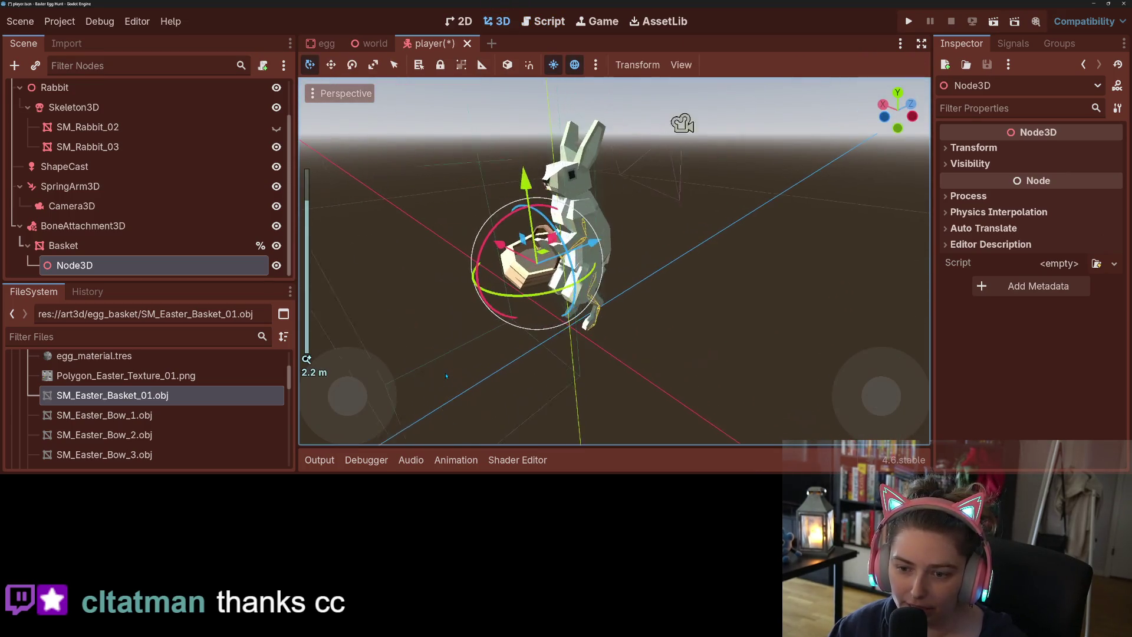
mouse_move(495, 283)
mouse_down()
mouse_move(530, 277)
mouse_move(522, 283)
mouse_move(562, 326)
mouse_move(647, 311)
mouse_move(578, 324)
mouse_up()
- Duplicate the Node3D and nudge the copy, then delete the Node3D2 duplicate
key(ctrl+d)
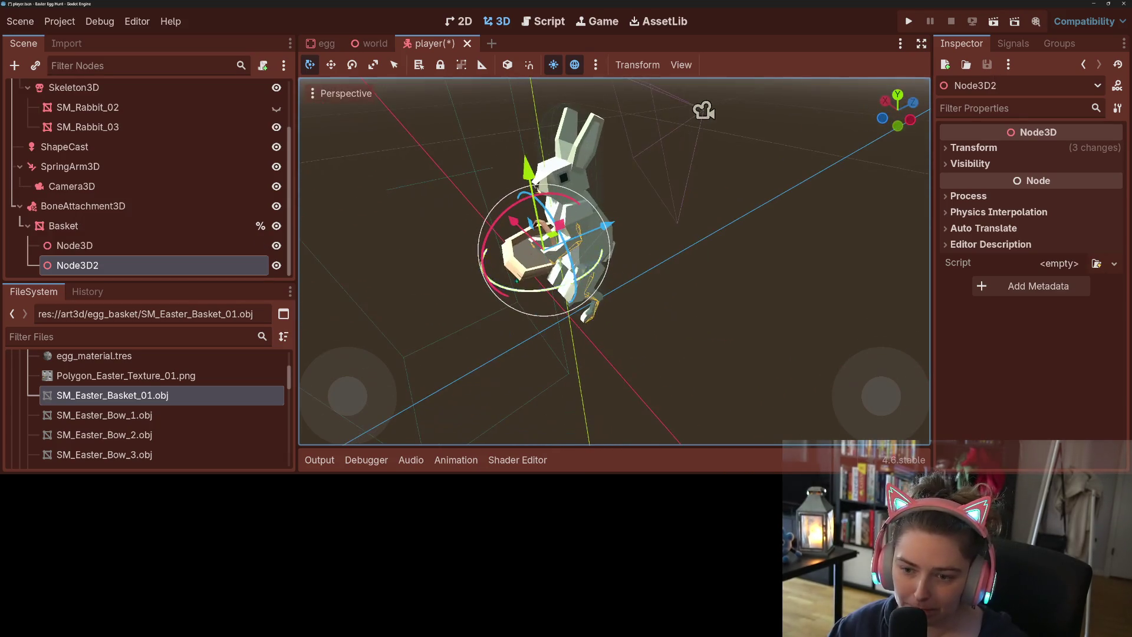
drag(555, 230, 619, 200)
click(221, 245)
click(141, 263)
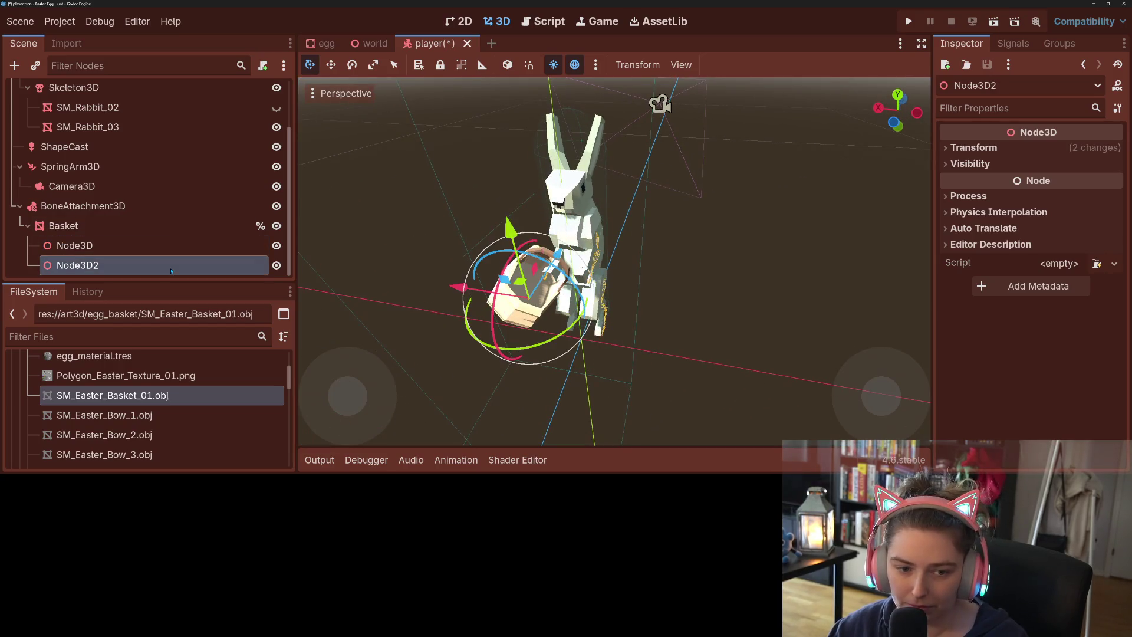
key(Delete)
key(Return)
- Instance the egg.tscn scene as a child of the Node3D under Basket
click(142, 264)
right_click(141, 263)
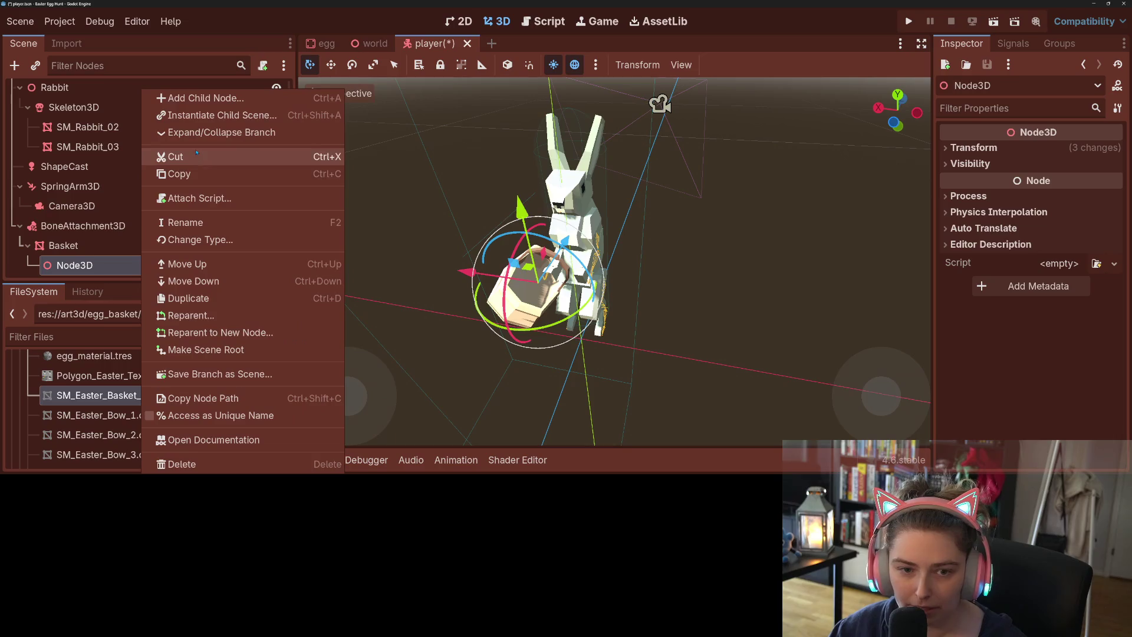
click(208, 100)
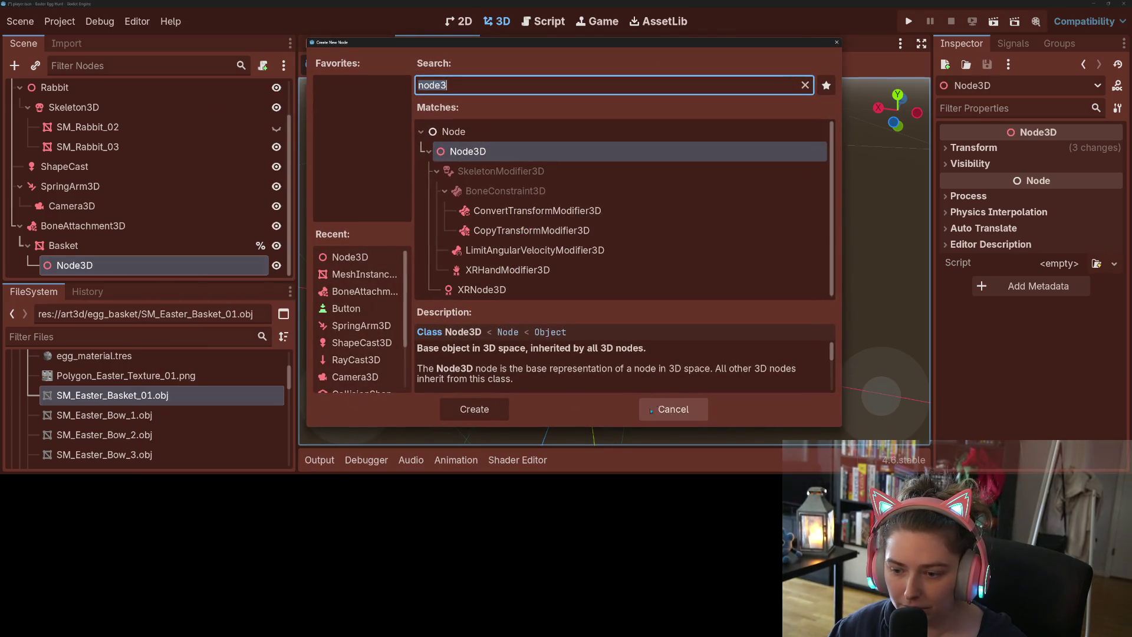
click(672, 409)
right_click(184, 264)
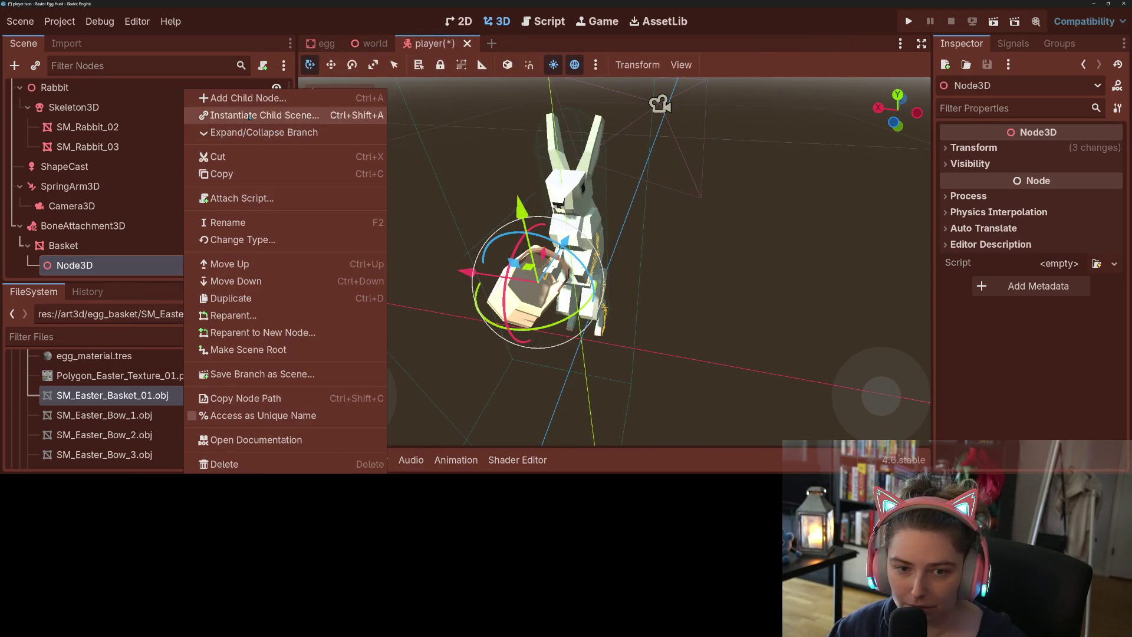
click(249, 118)
text(e)
key(Return)
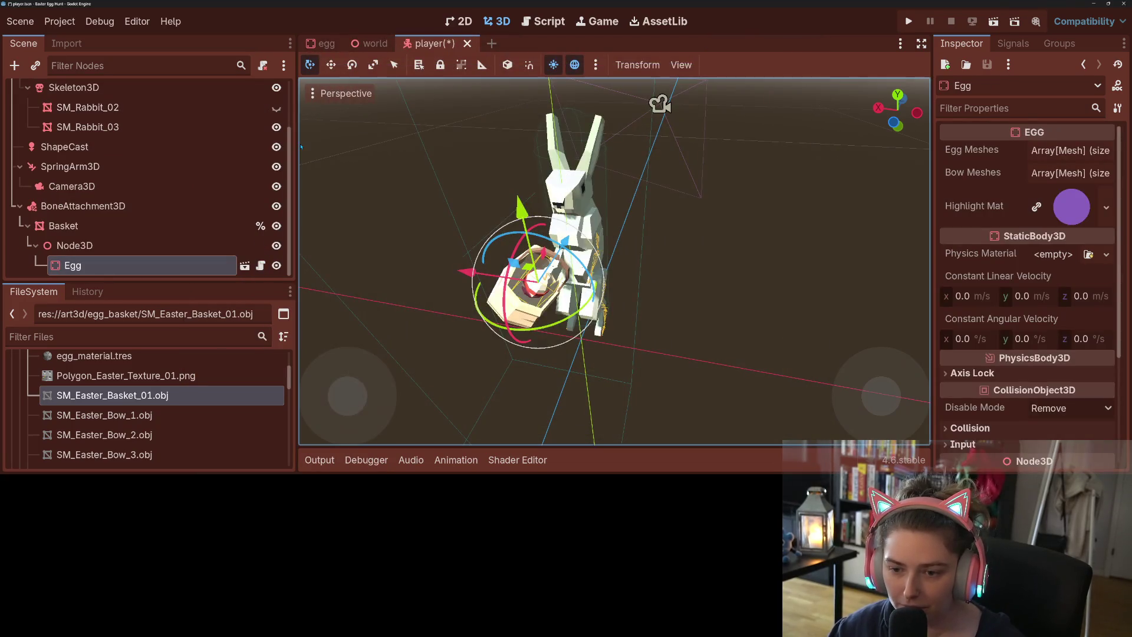
- Slide the egg into the basket along Z and X, checking from side and level views
drag(560, 362, 719, 378)
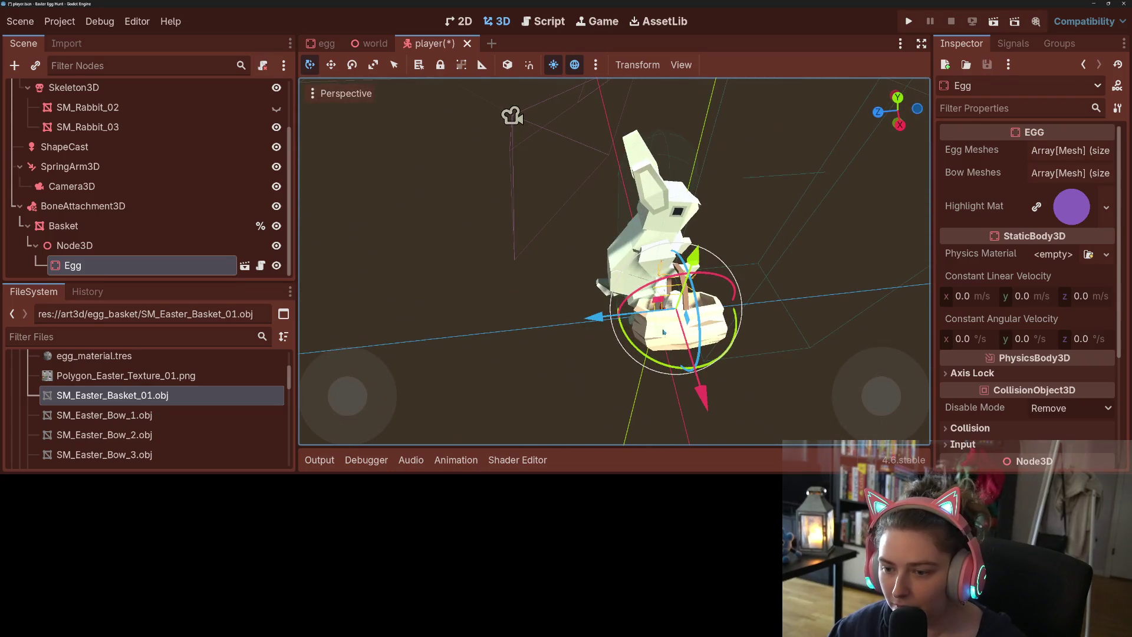
drag(595, 318, 551, 319)
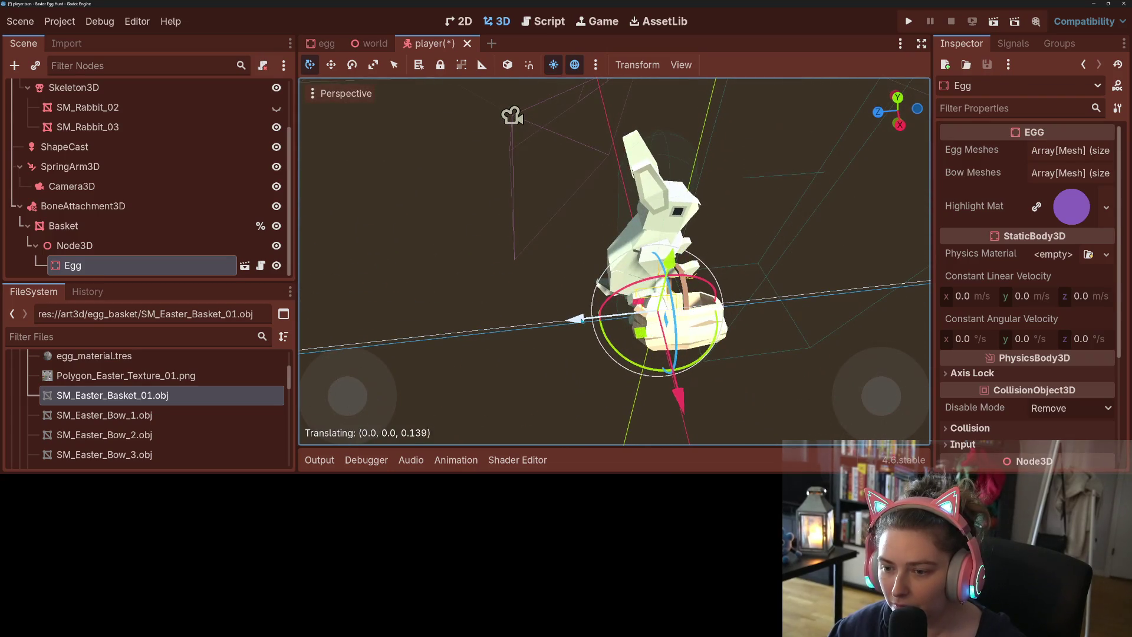
scroll(551, 319, down, 2)
drag(613, 259, 654, 227)
drag(489, 268, 498, 270)
- Duplicate the egg holder Node3D and shift the copy slightly down and along Z
click(74, 246)
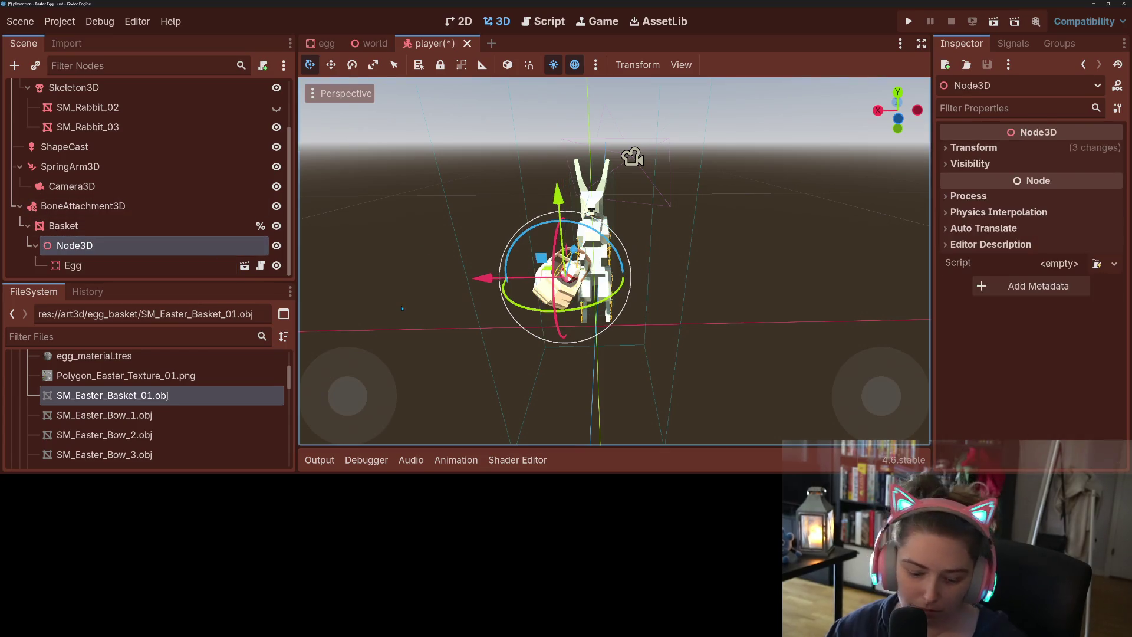
key(ctrl+d)
drag(558, 200, 555, 209)
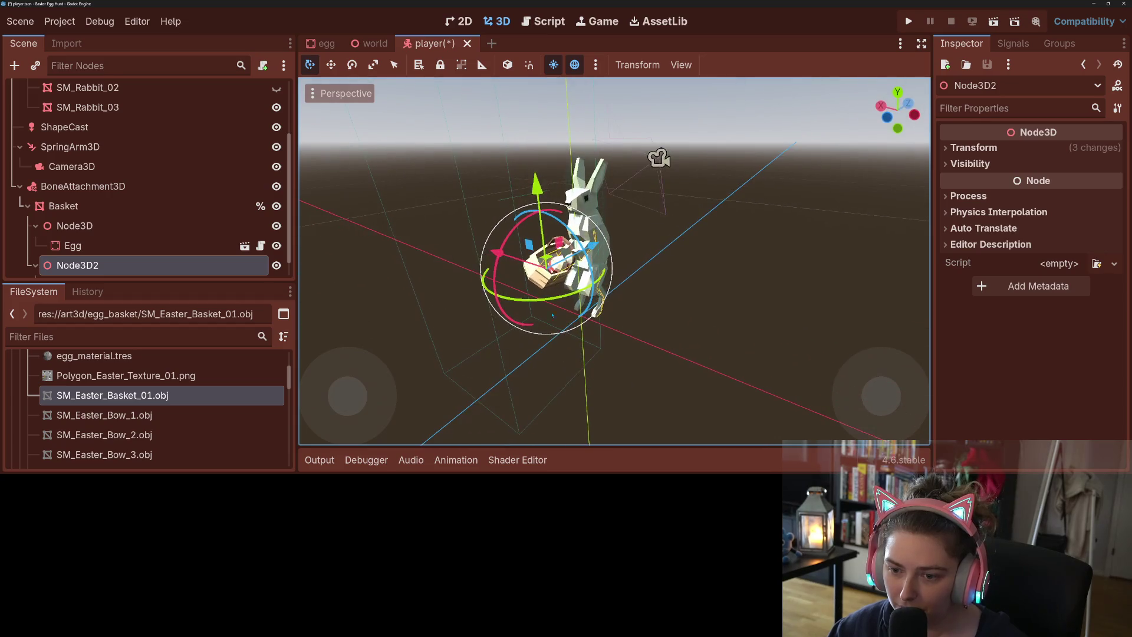
drag(523, 246, 522, 248)
- Duplicate the holder again and move this third slot marker into the basket, raising it slightly
key(ctrl+d)
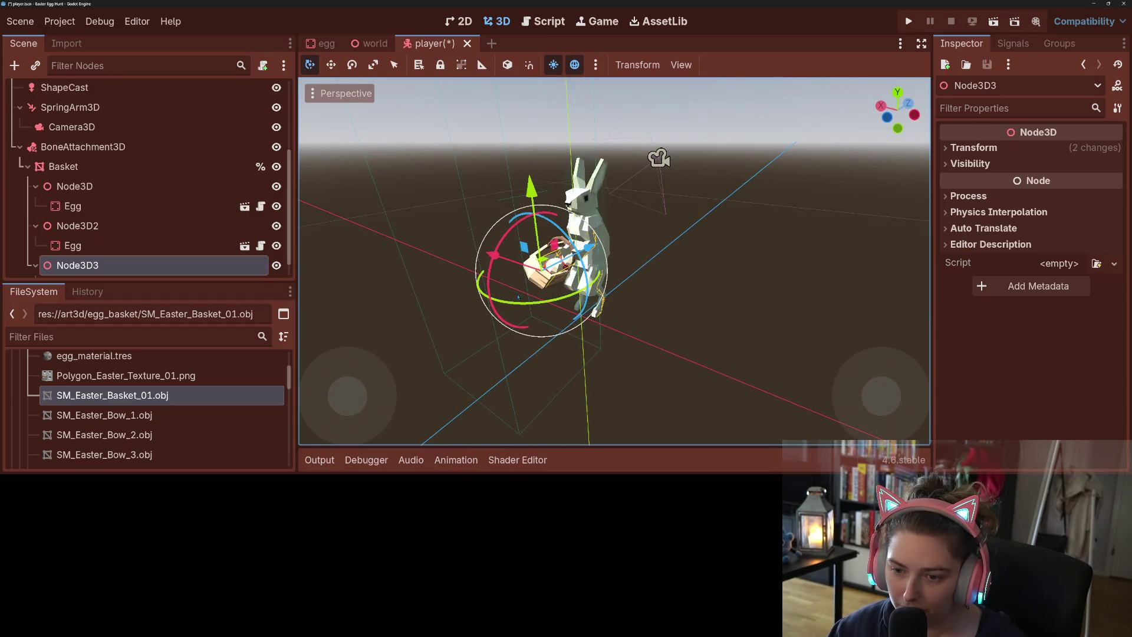
key(g)
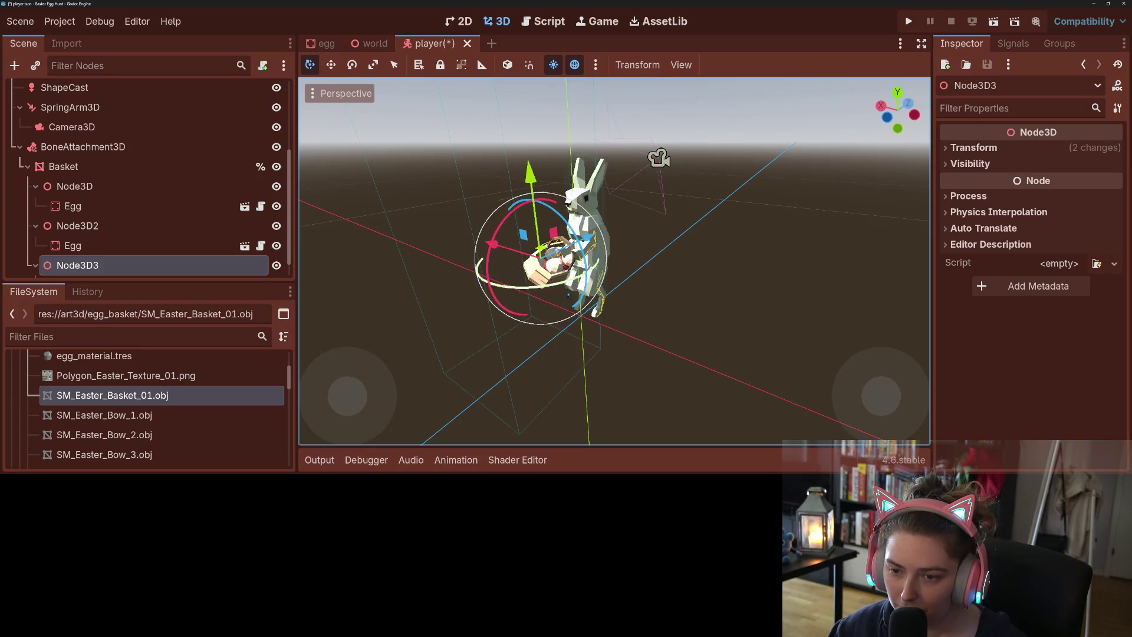
key(Return)
drag(649, 295, 530, 295)
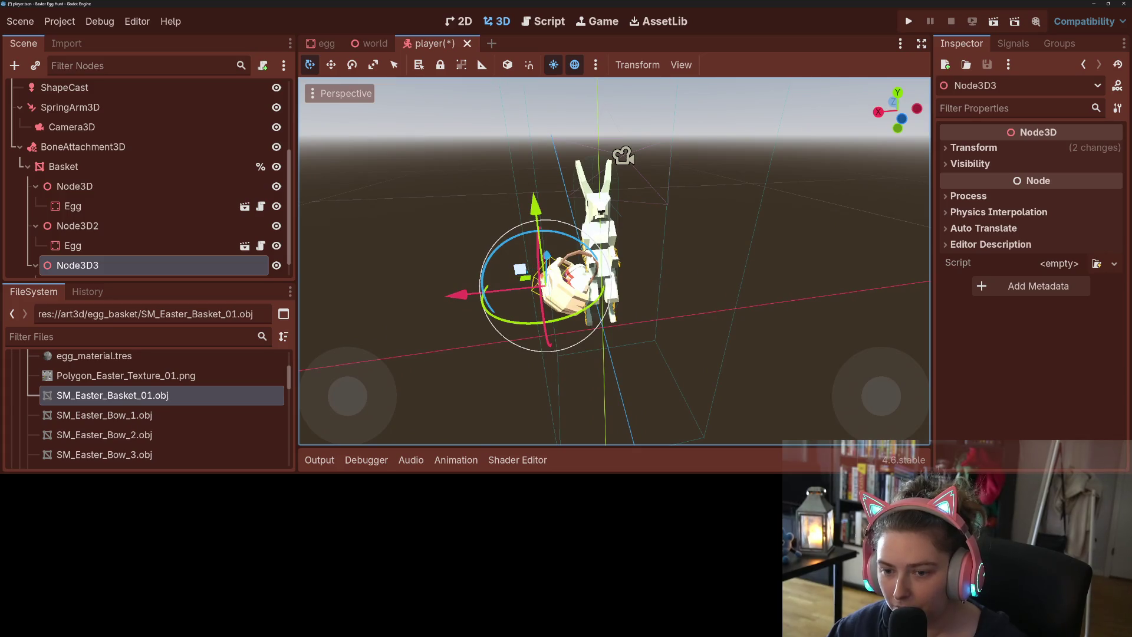
key(g)
key(Return)
mouse_move(613, 266)
mouse_down()
mouse_move(613, 195)
mouse_move(590, 224)
mouse_up()
key(g)
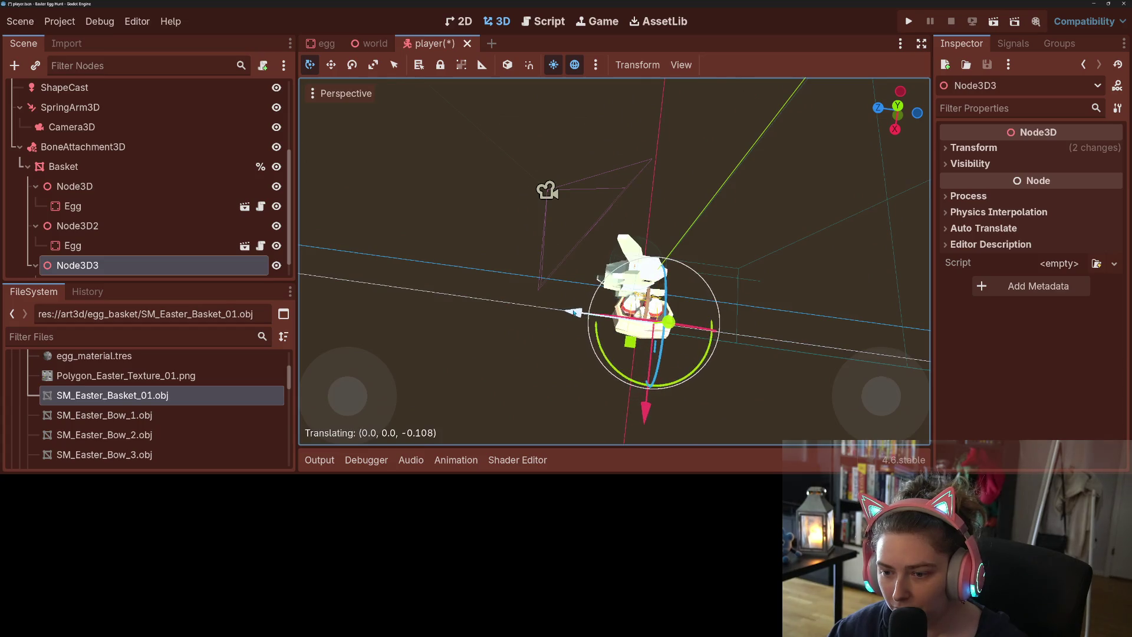
key(Return)
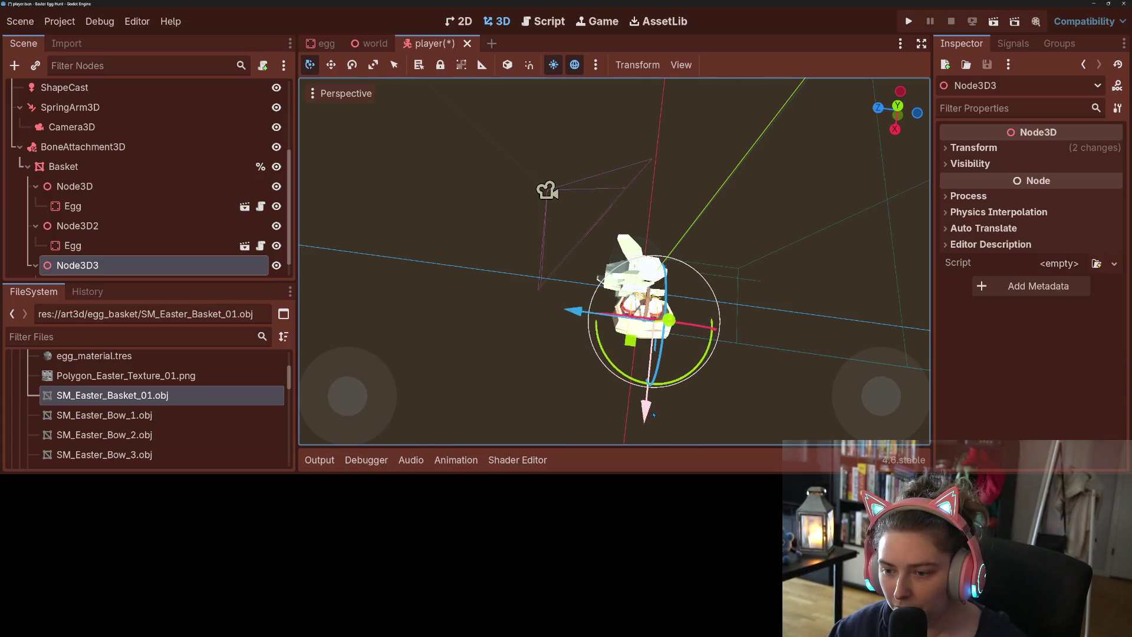
mouse_move(613, 236)
mouse_down()
mouse_move(607, 348)
mouse_move(649, 313)
mouse_move(717, 320)
mouse_move(684, 317)
mouse_up()
key(g)
key(Return)
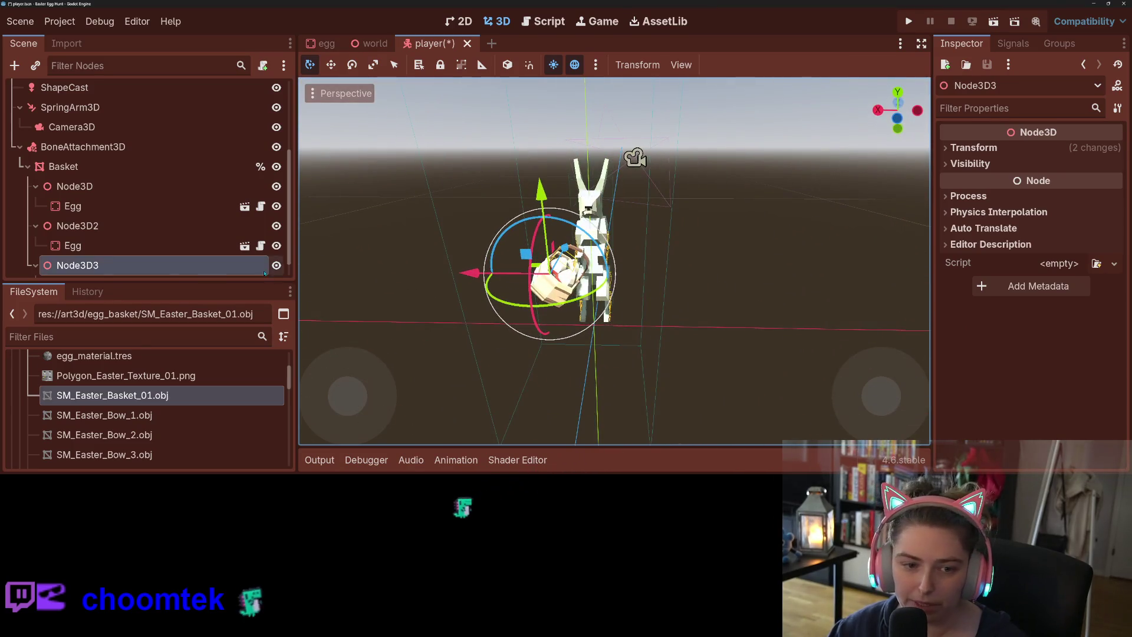
- Paste an egg under the third slot, then delete all three Egg nodes, leaving empty slots
key(ctrl+v)
click(99, 270)
ctrl+click(82, 227)
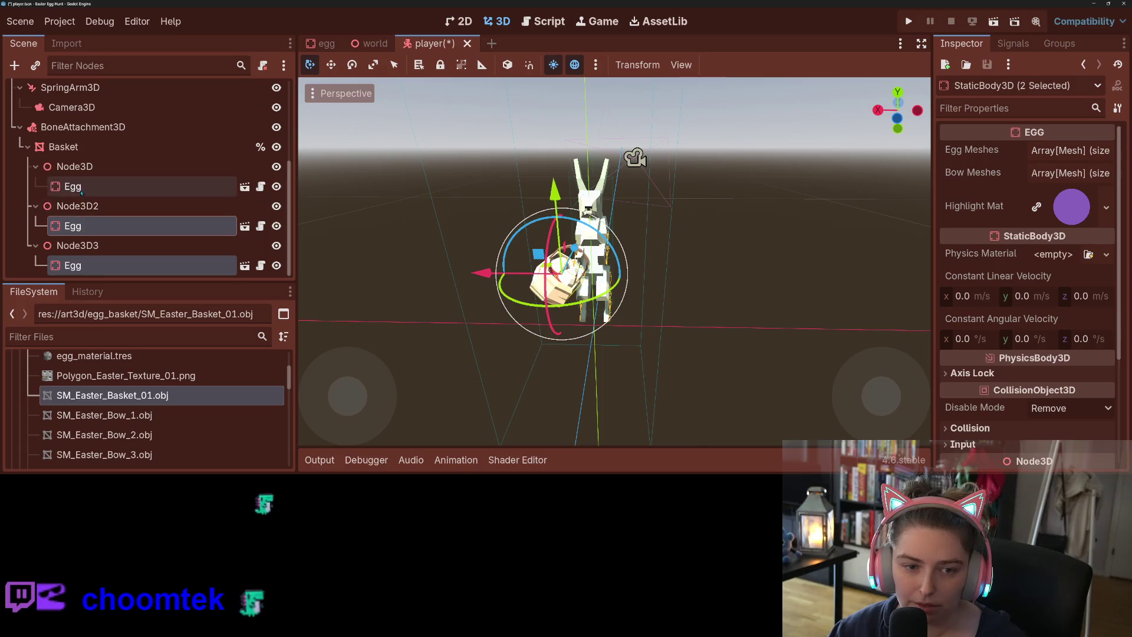
ctrl+click(82, 188)
key(Delete)
key(Return)
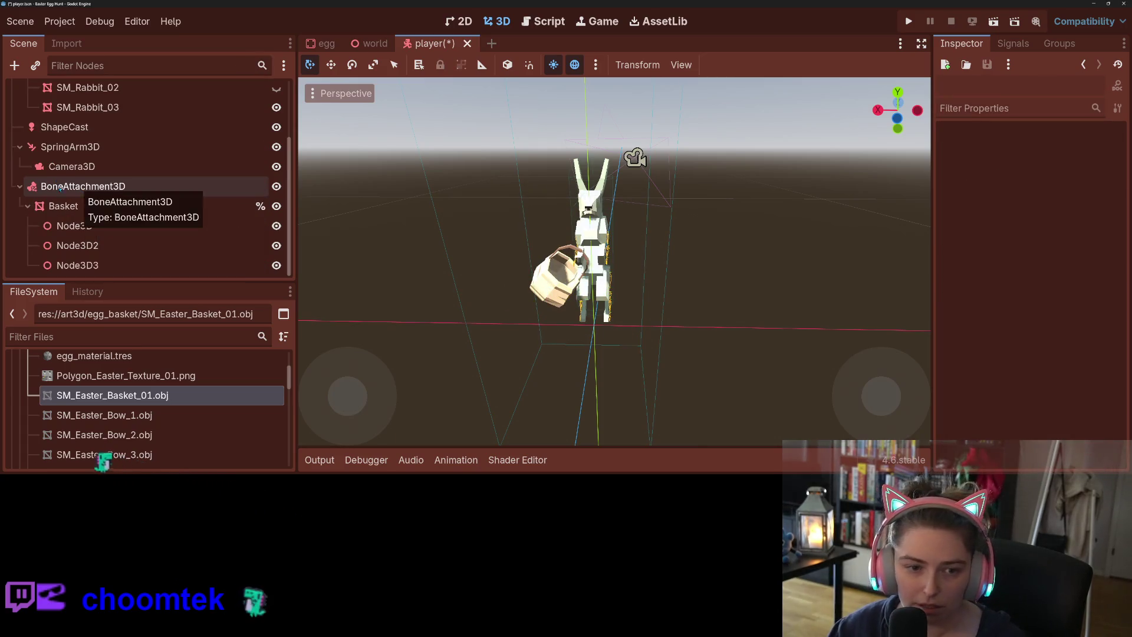
scroll(259, 144, up, 2)
- Save the scene and start collect_egg with 'if eggs_collected < %Basket.get_child_count():'
key(ctrl+F3)
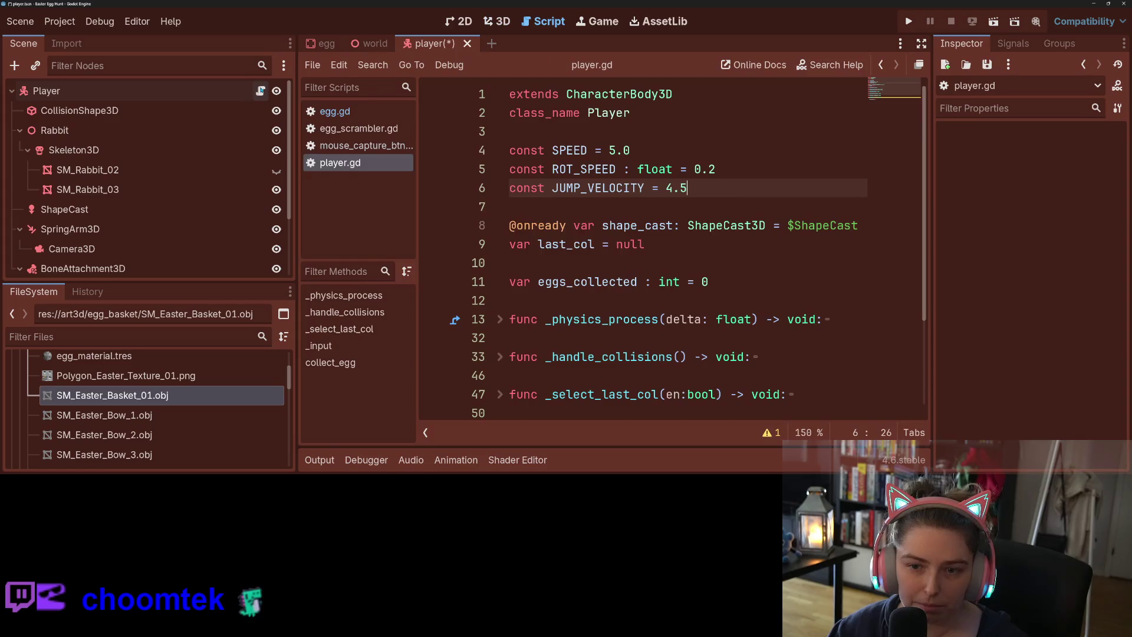
key(ctrl+s)
scroll(572, 327, down, 2)
click(603, 378)
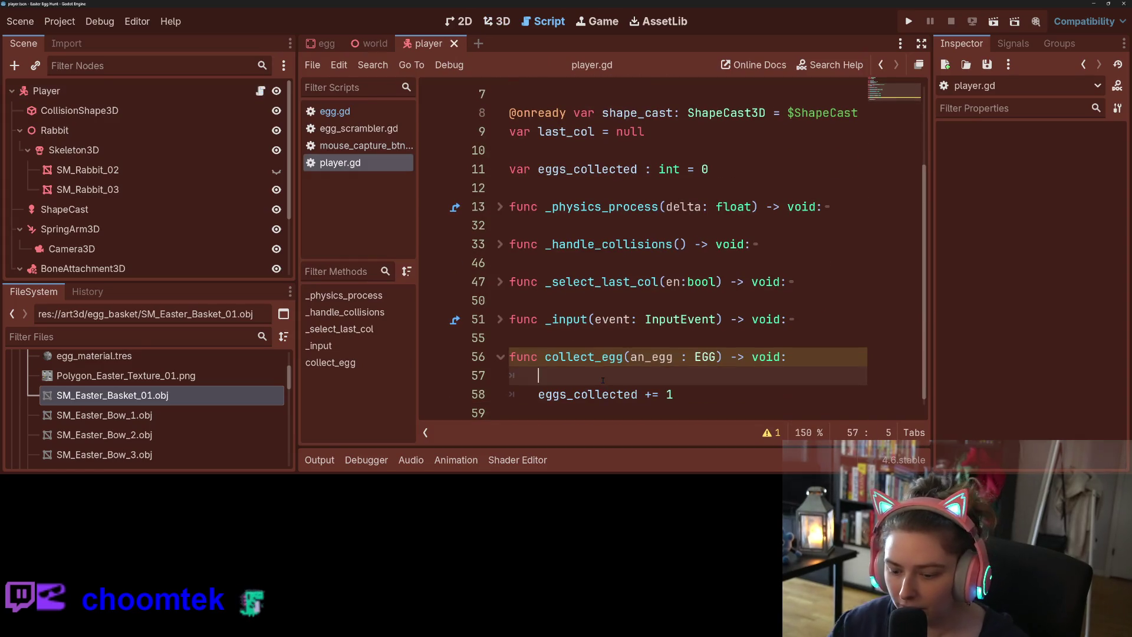
text(if )
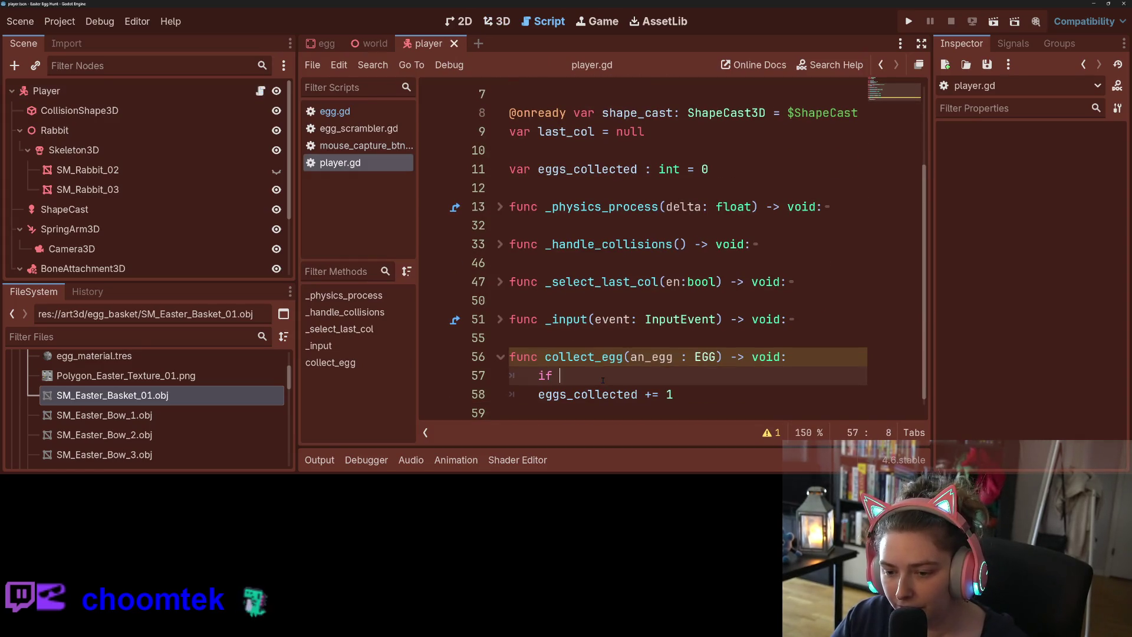
text(e)
key(Return)
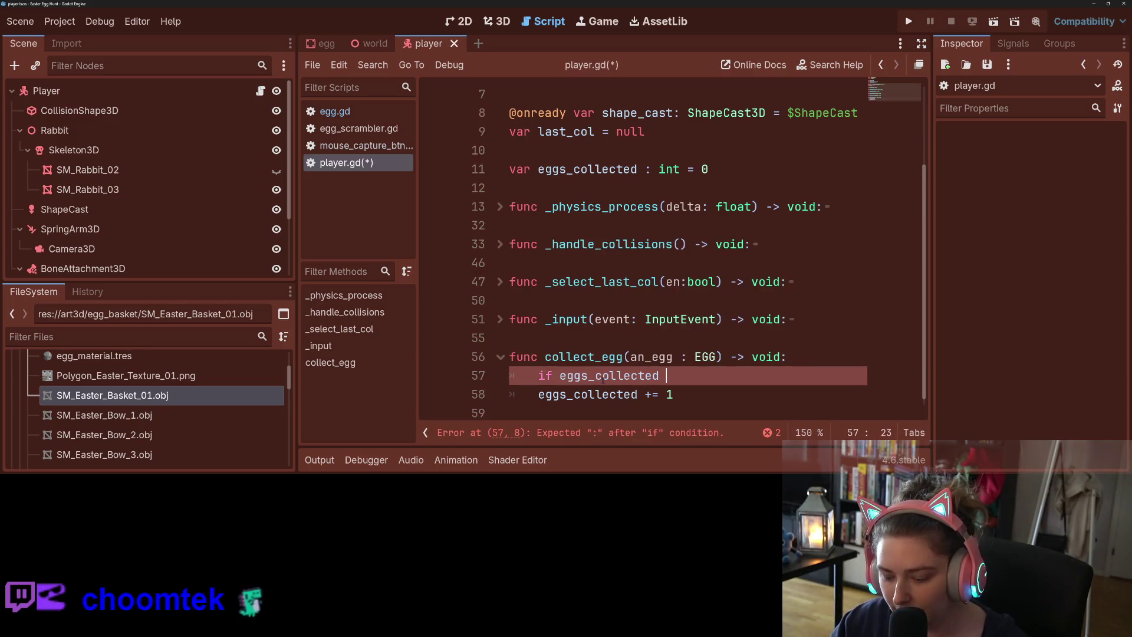
text(< )
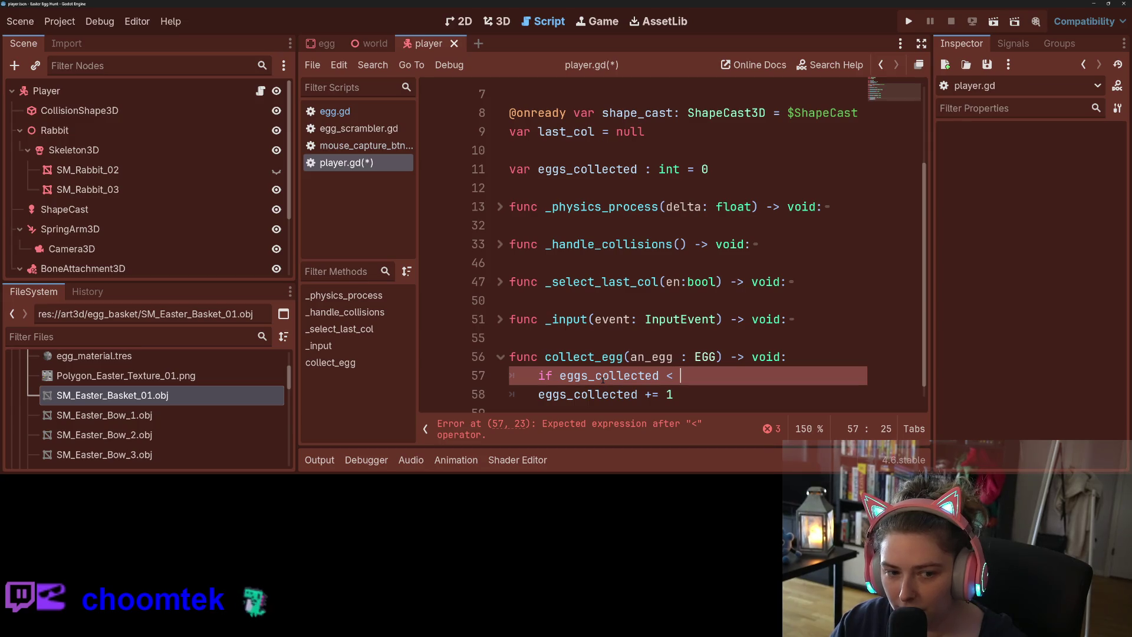
text( %B)
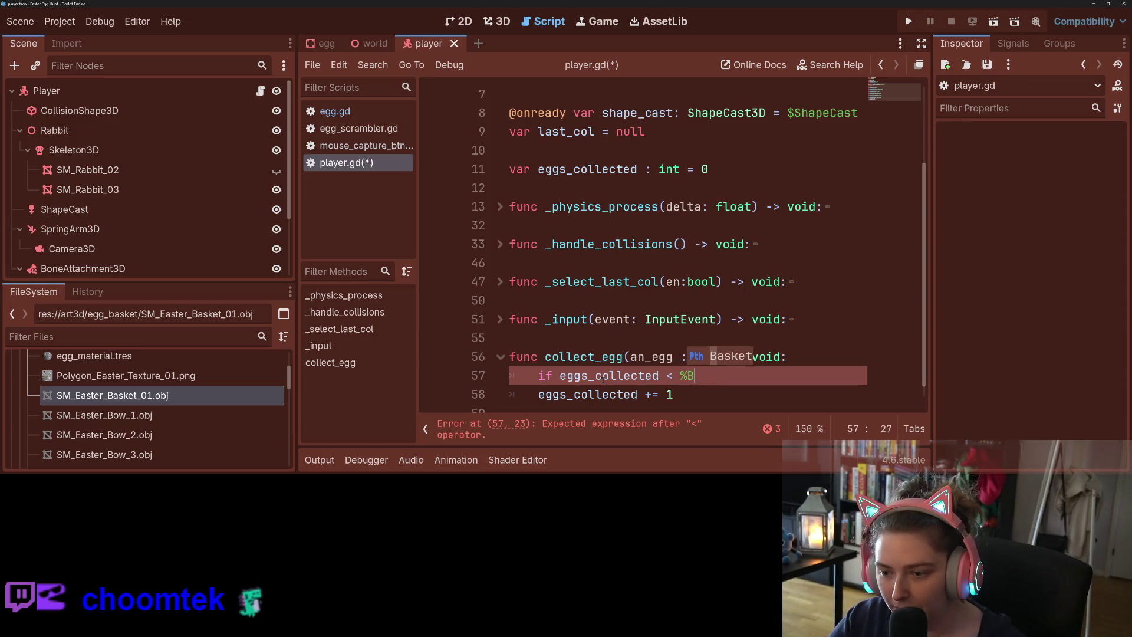
text(asket.get_chil)
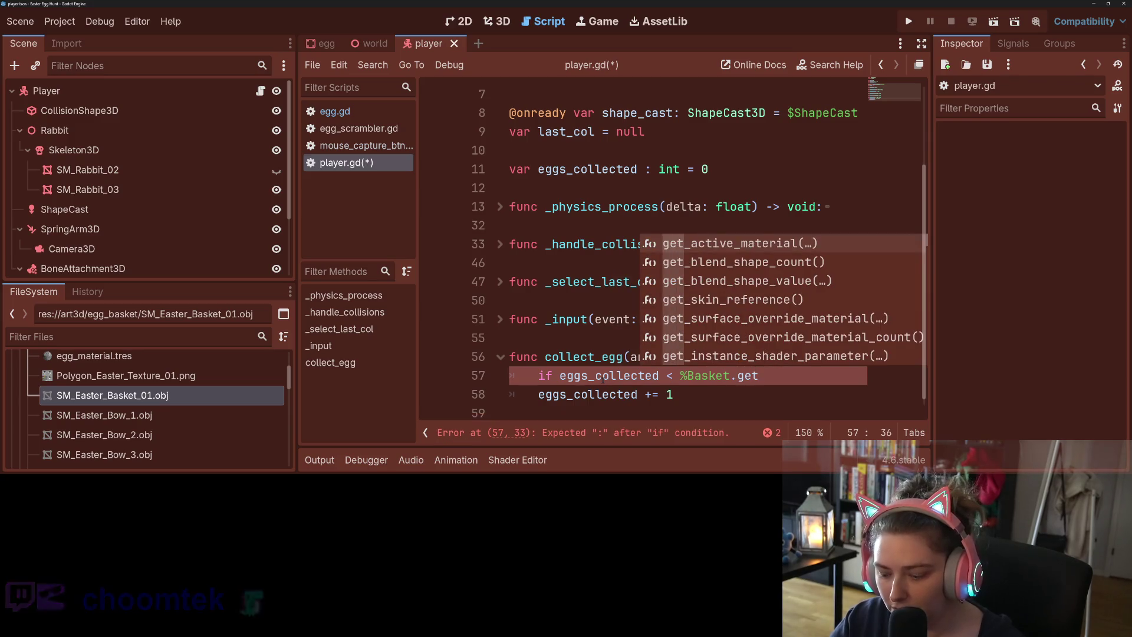
key(Down)
key(Down)
key(Return)
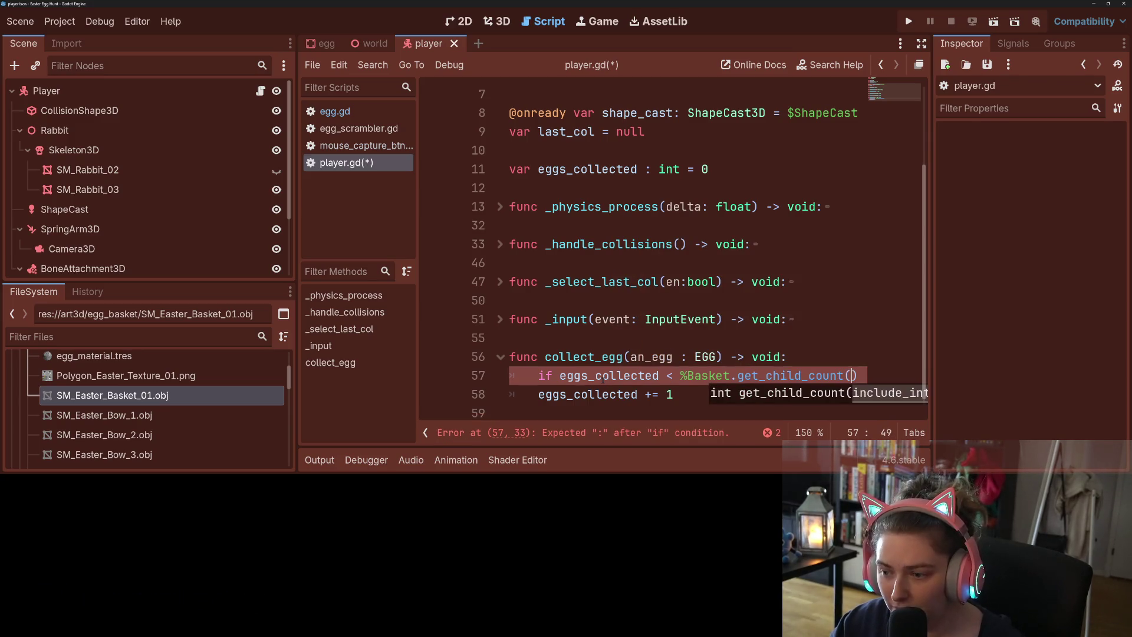
text(:)
key(Return)
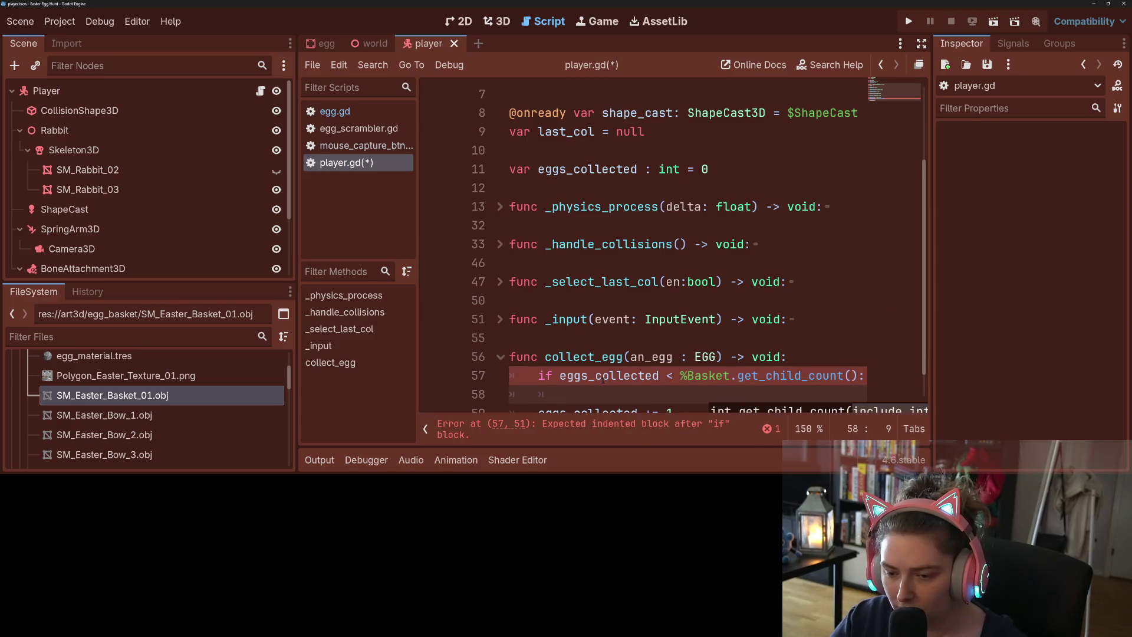
- Under the if, add '%Basket.get_child(eggs_collected).add_child(an_egg)'
scroll(603, 378, down, 1)
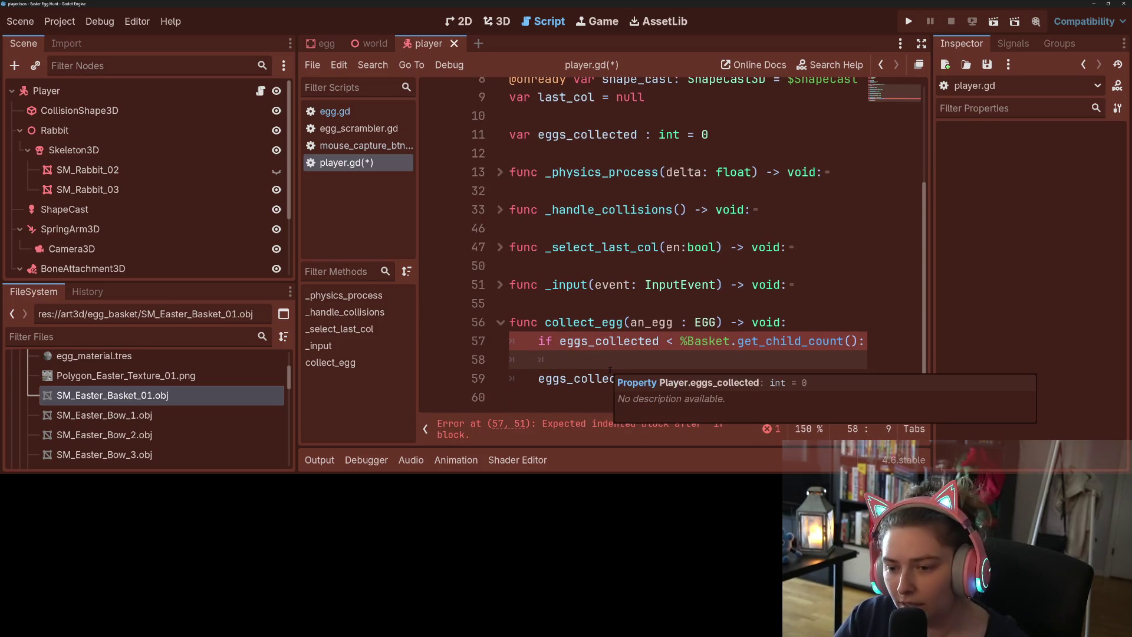
text(%Basket.)
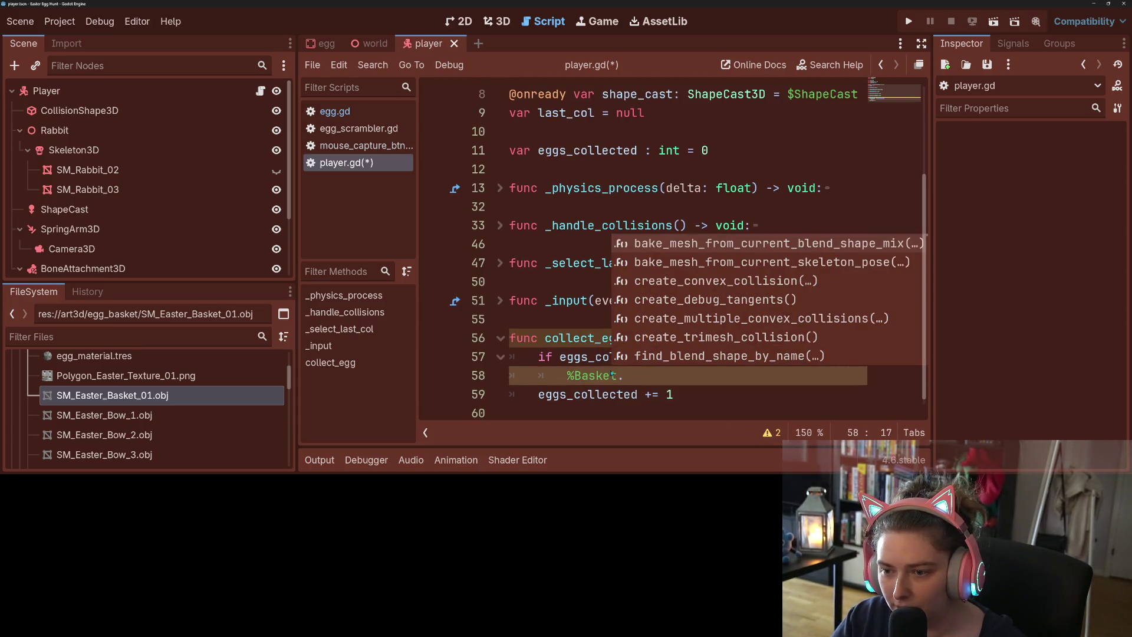
text(get_child)
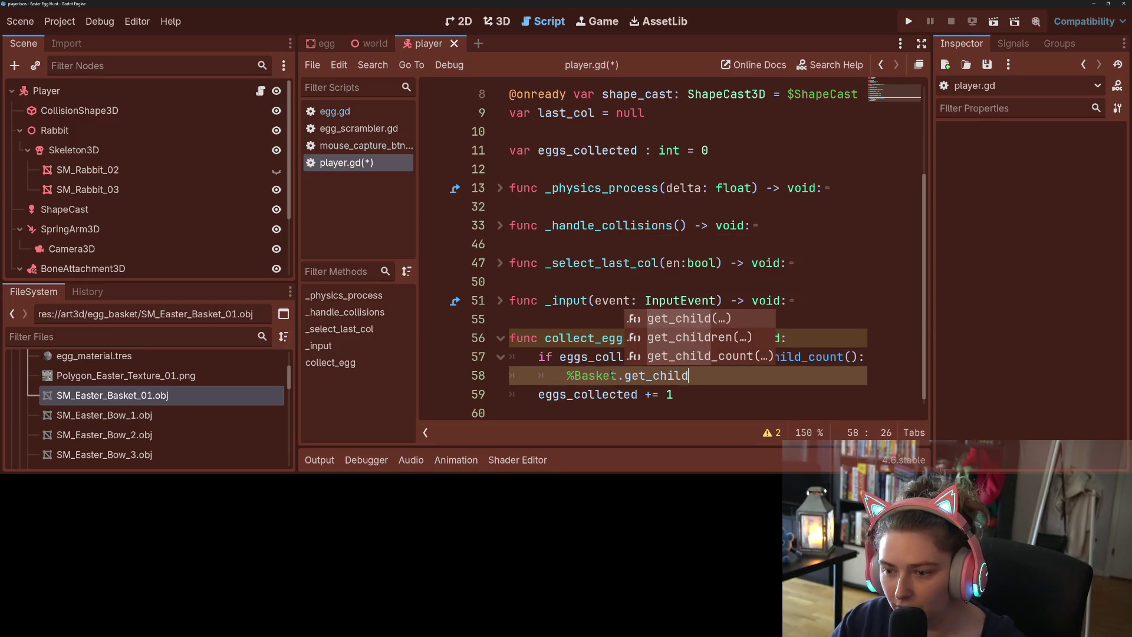
key(Return)
text(eggs_collected).add_child(an)
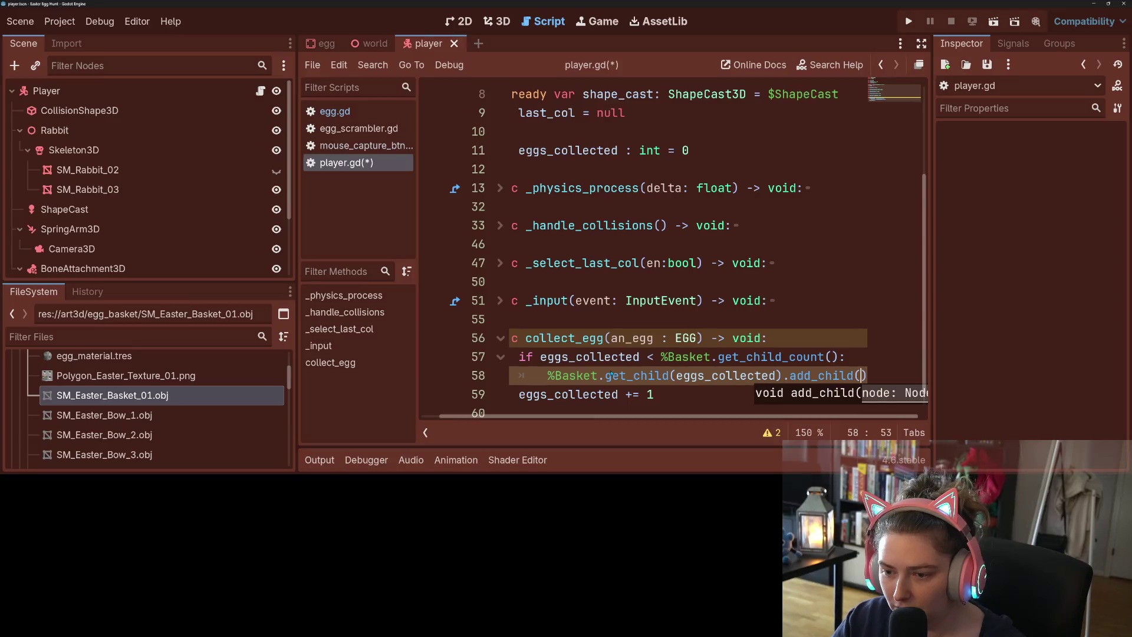
text(_)
key(Return)
key(End)
key(Return)
- Add an else branch calling an_egg.queue_free() and save player.gd
text(else:)
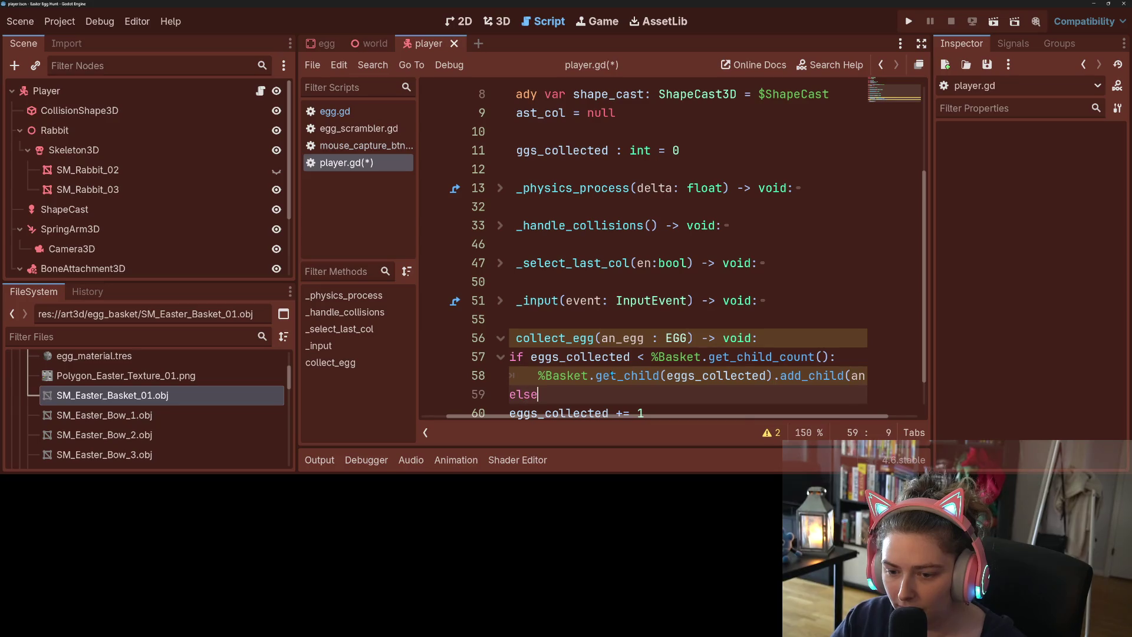
key(Return)
text(an_)
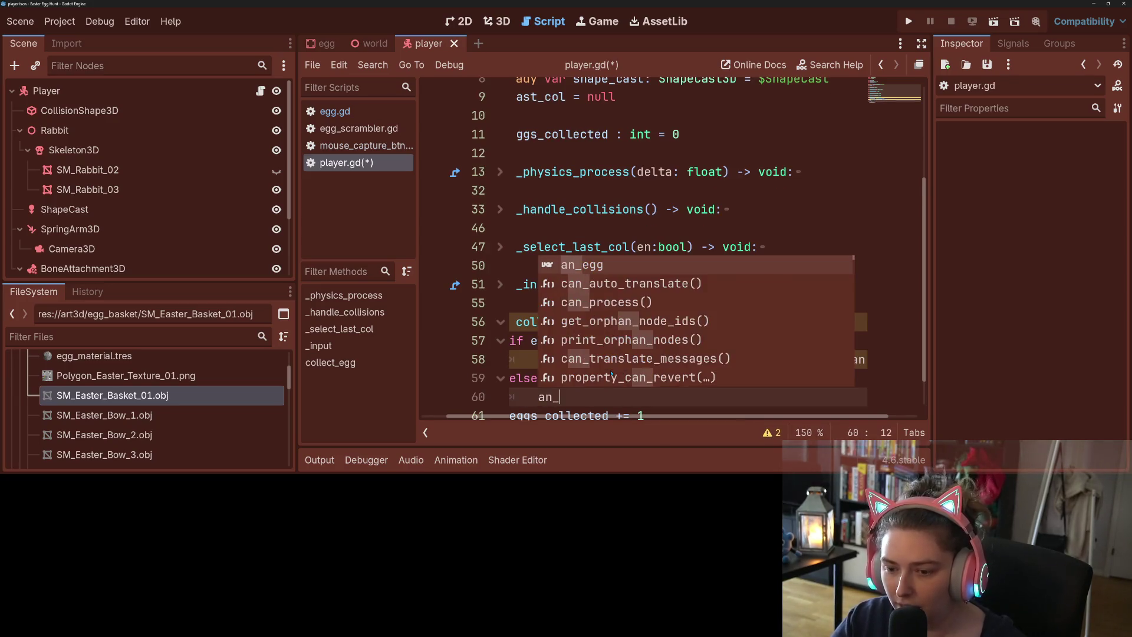
text(egg.qu)
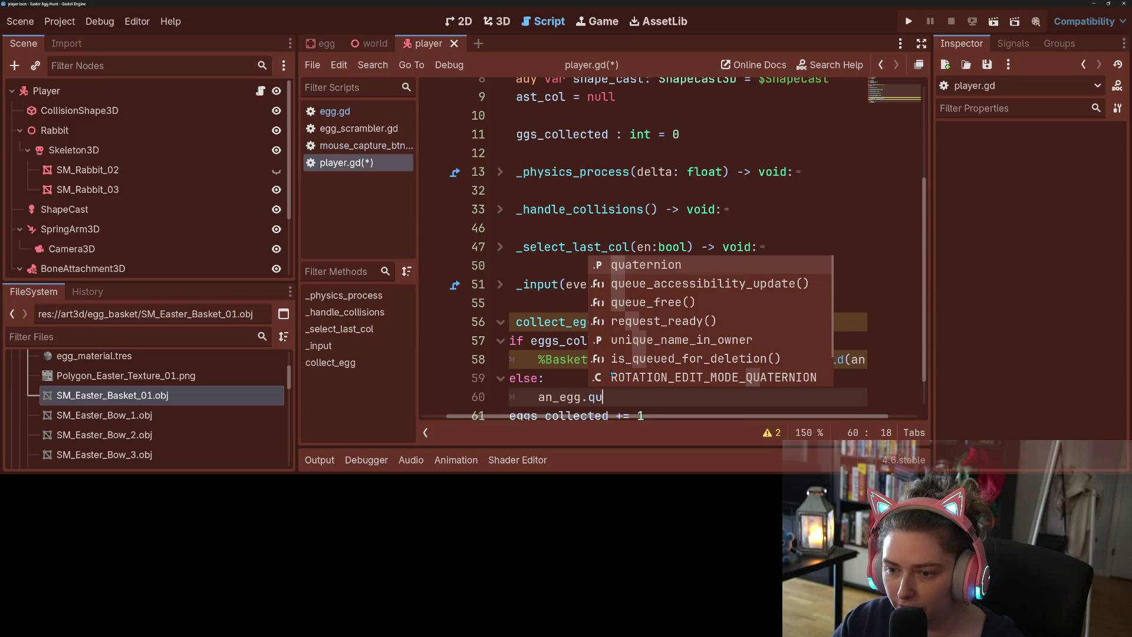
key(Down)
key(Down)
key(Return)
key(ctrl+s)
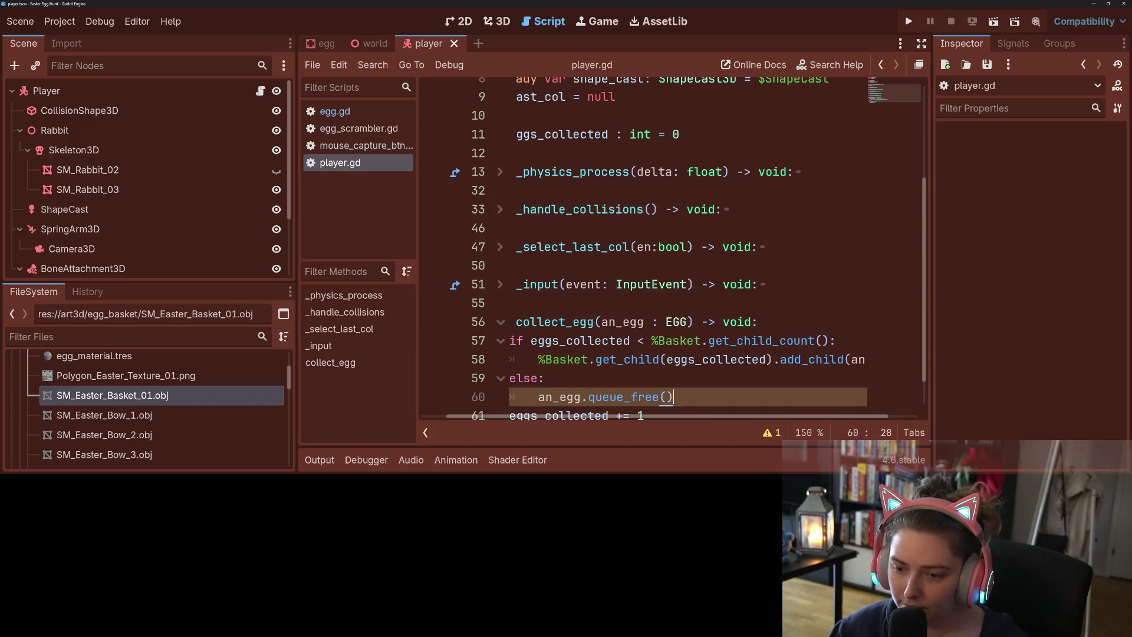
drag(691, 418, 665, 418)
- Insert a blank line above the get_child line in collect_egg
scroll(637, 353, down, 1)
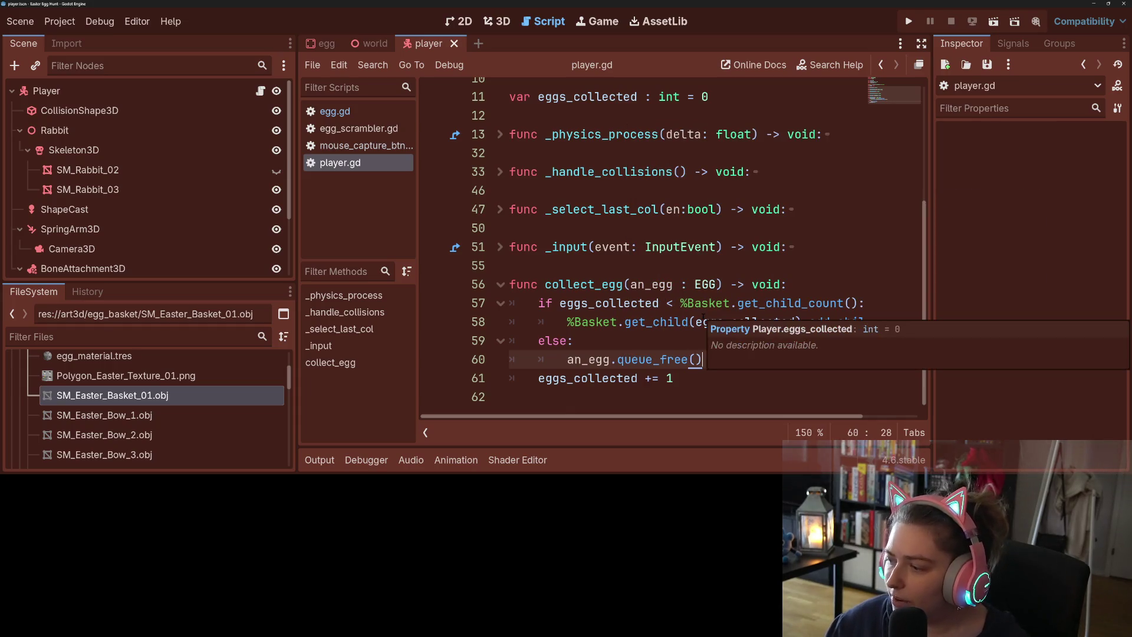
click(660, 378)
scroll(148, 224, down, 3)
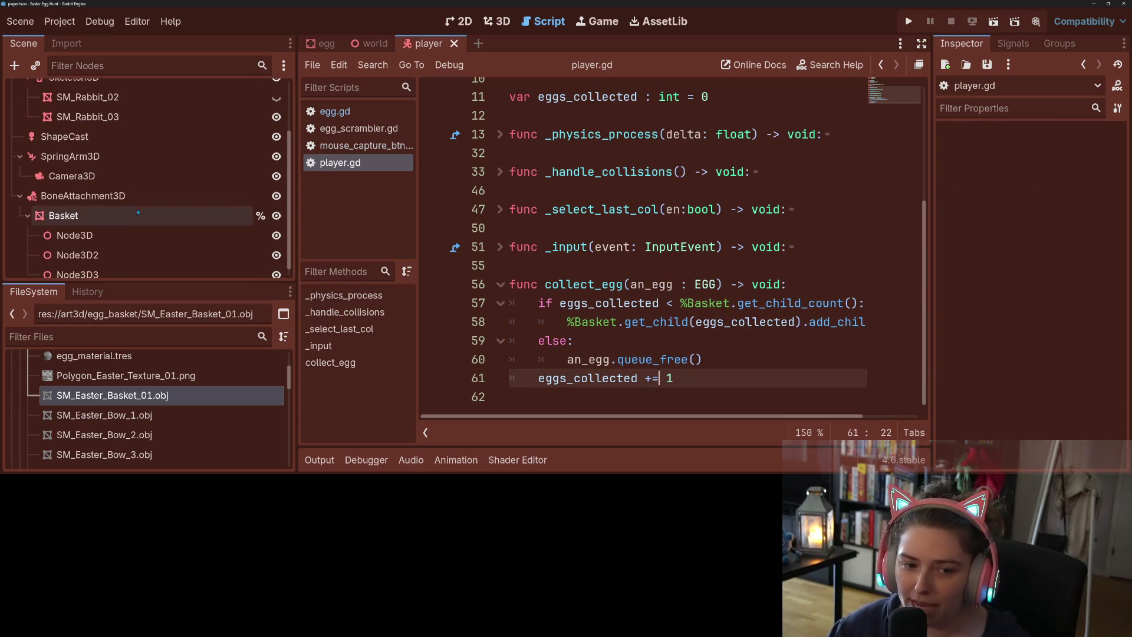
scroll(147, 224, up, 2)
click(720, 376)
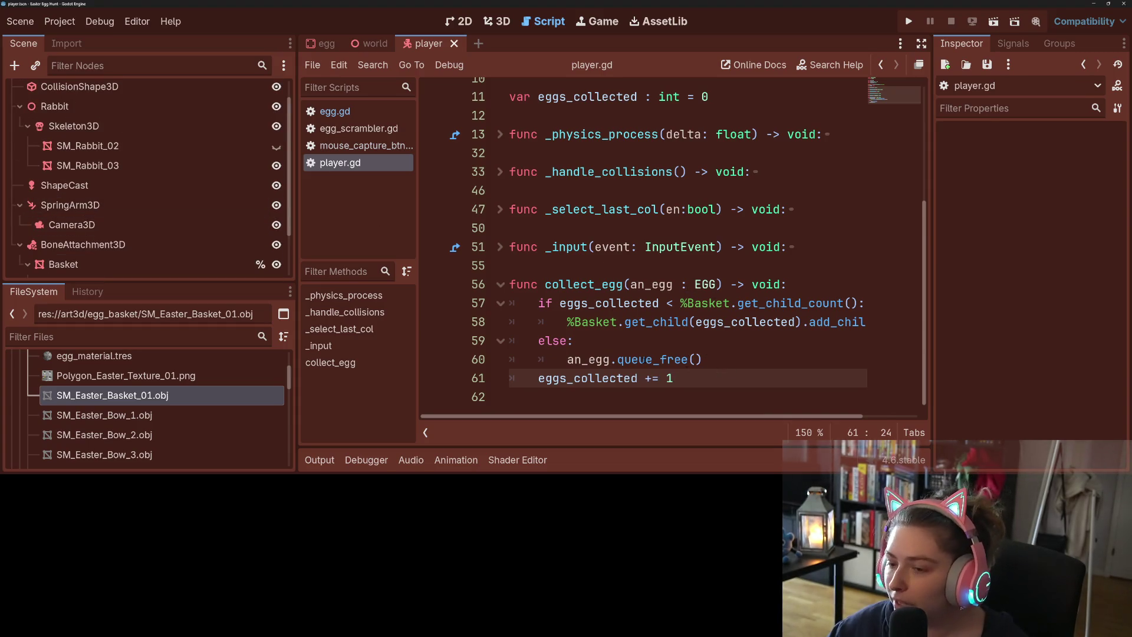
click(687, 360)
click(624, 322)
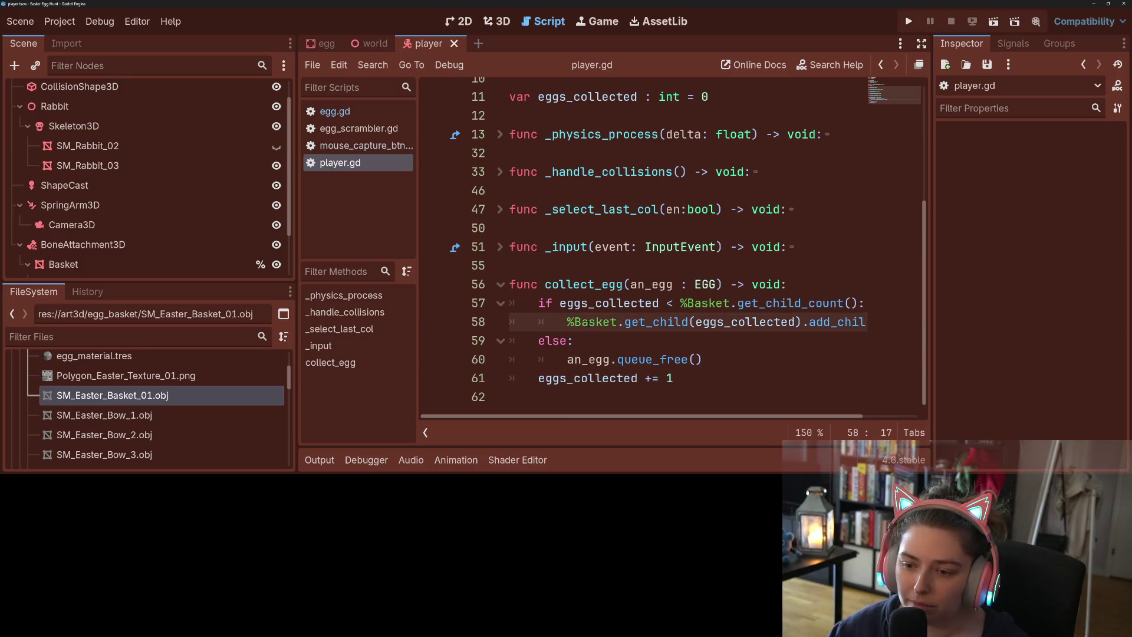
key(Home)
key(ctrl+shift+Return)
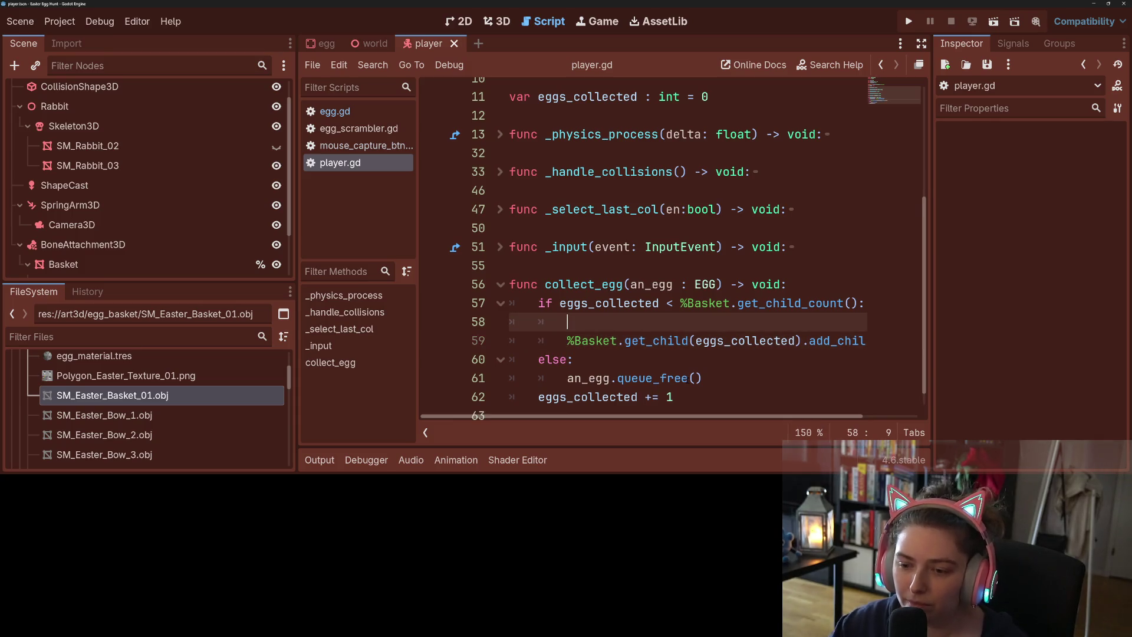
- Write 'an_egg.get_parent().remove_child(an_egg)' on that line and save player.gd
text(an)
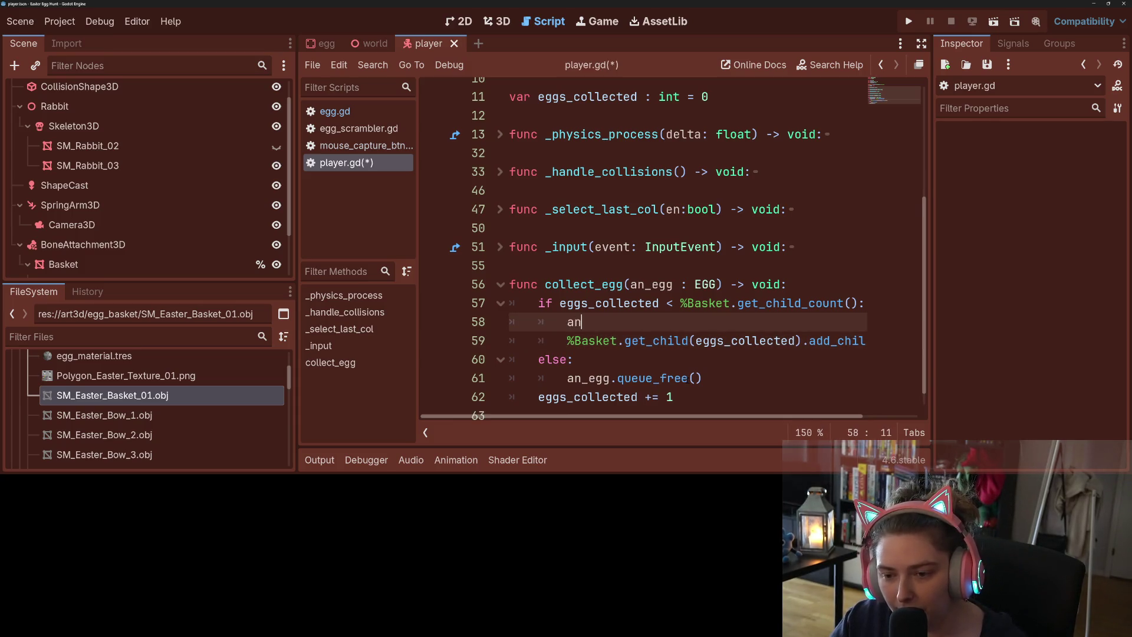
text(_egg.get_pa)
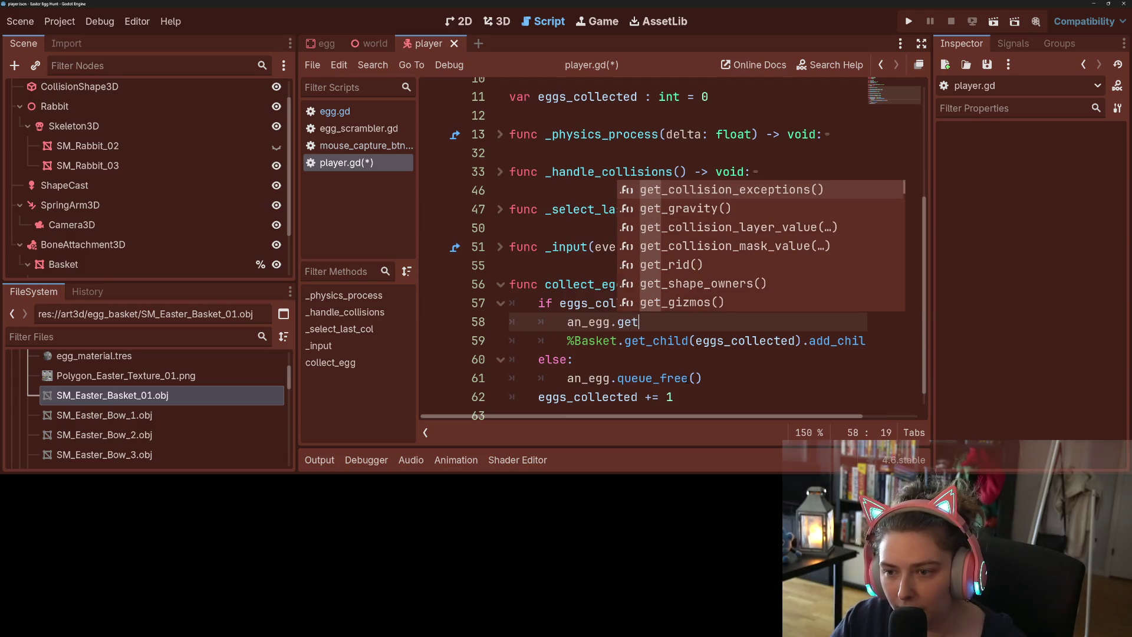
key(Down)
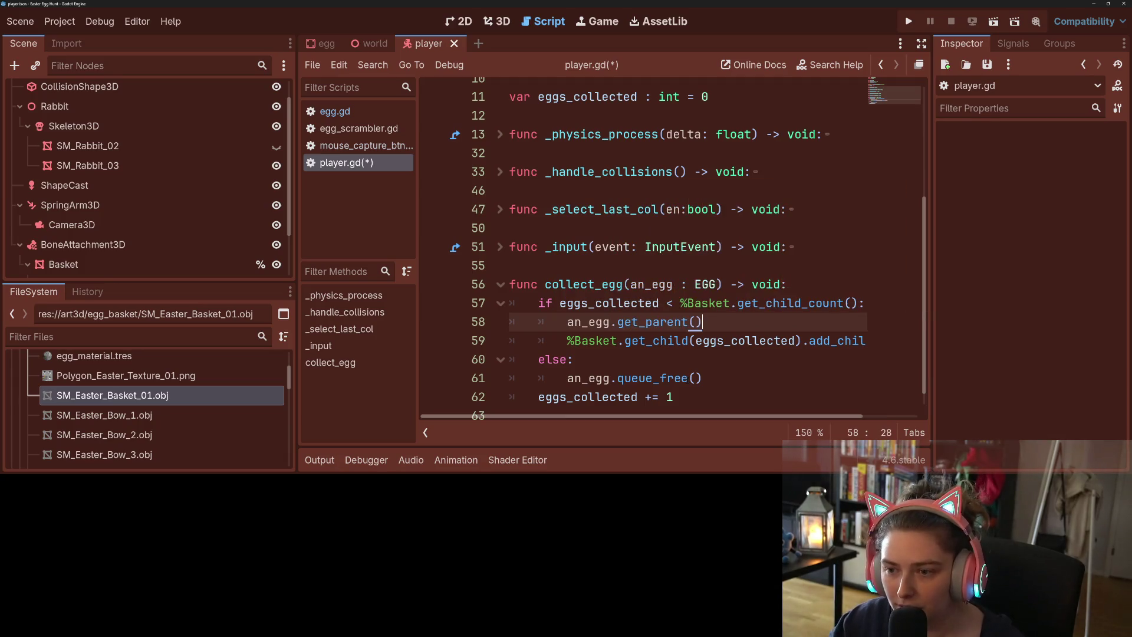
key(Return)
text(.)
text(rem)
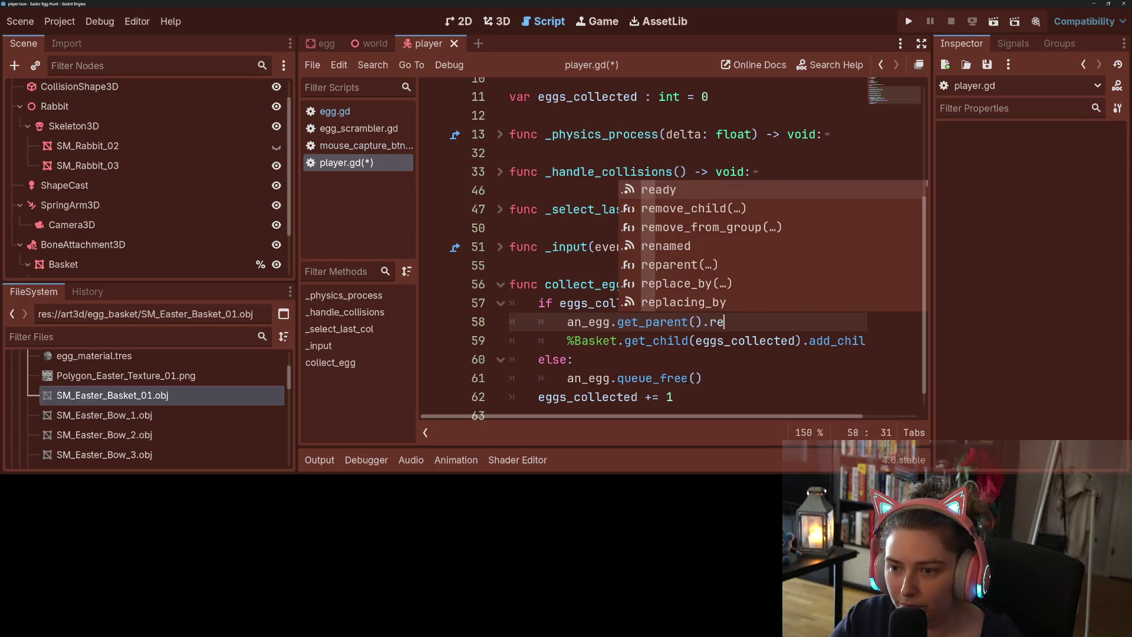
key(Return)
text(an)
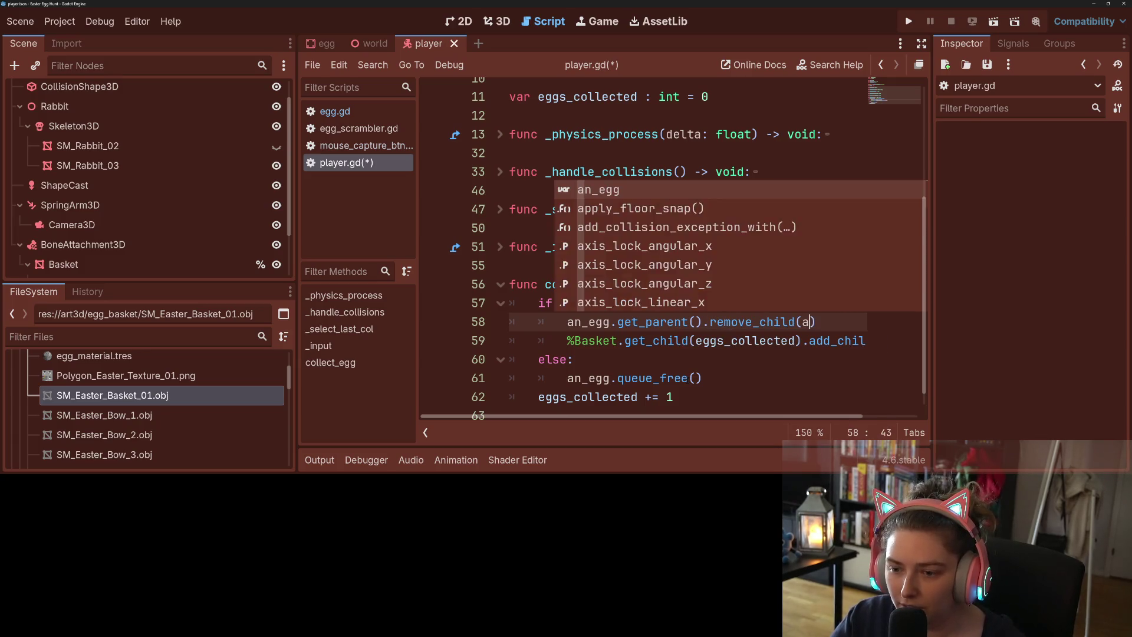
key(Return)
key(ctrl+s)
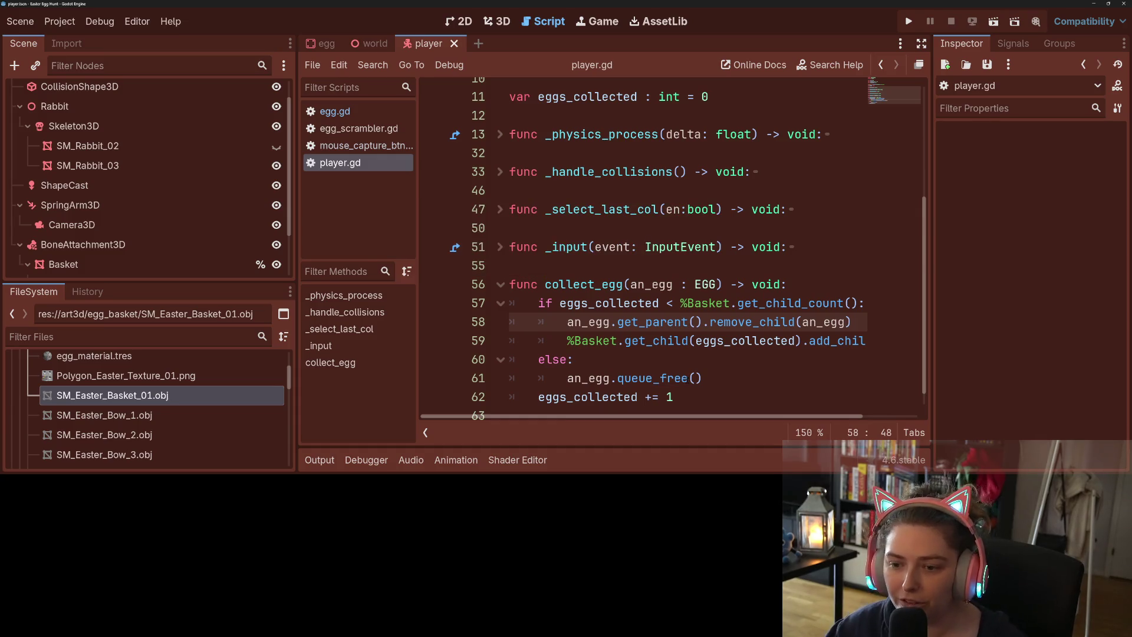
- Scroll through the script and place the cursor on line 59 to add more code after it
scroll(744, 416, right, 3)
scroll(744, 416, left, 3)
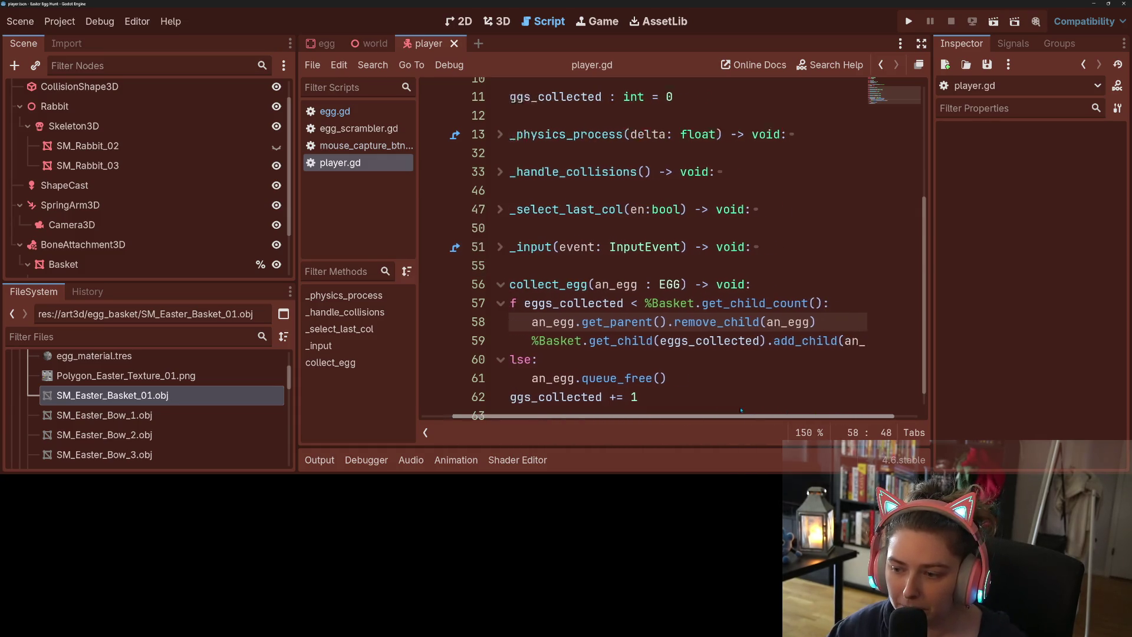
scroll(707, 380, down, 1)
click(707, 379)
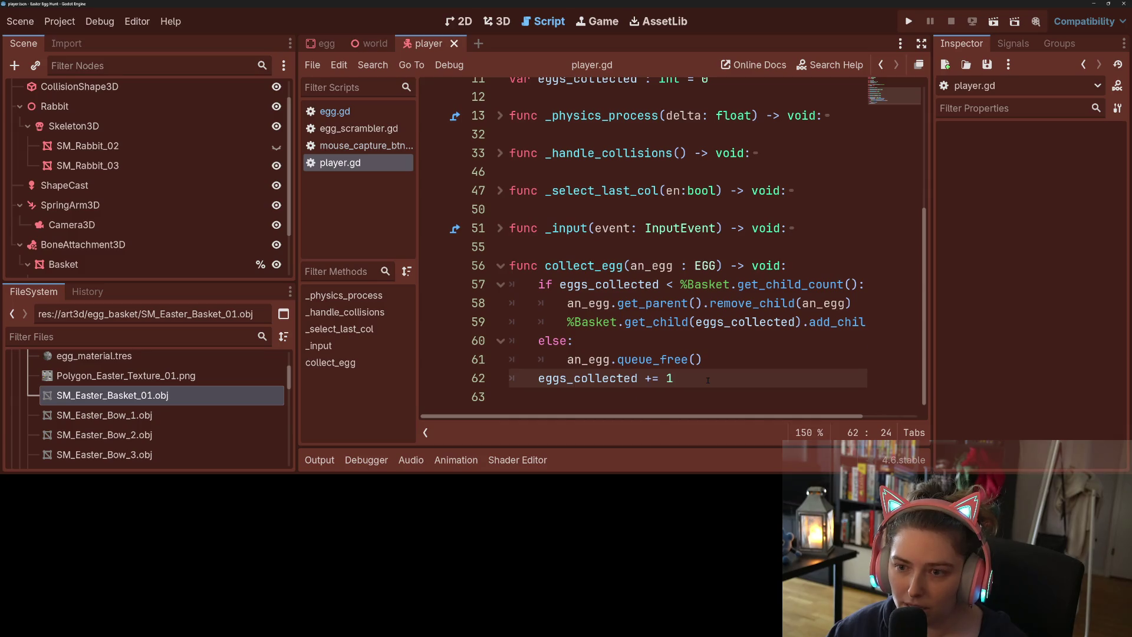
click(629, 321)
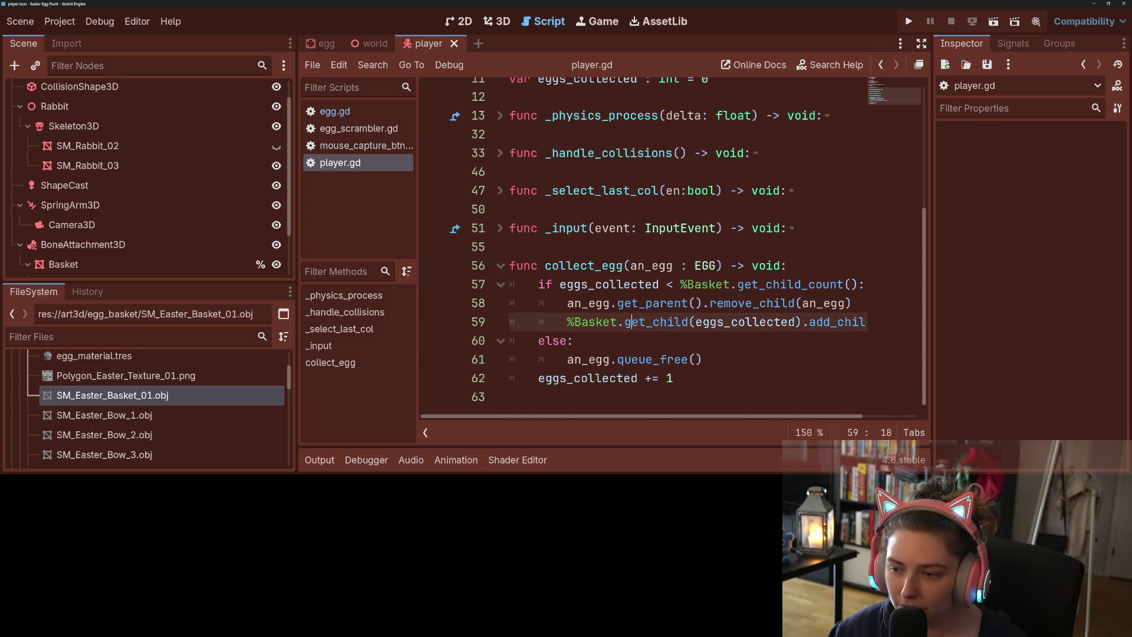
- After line 59 in collect_egg, add the line an_egg.position = Vector3.ZERO
key(End)
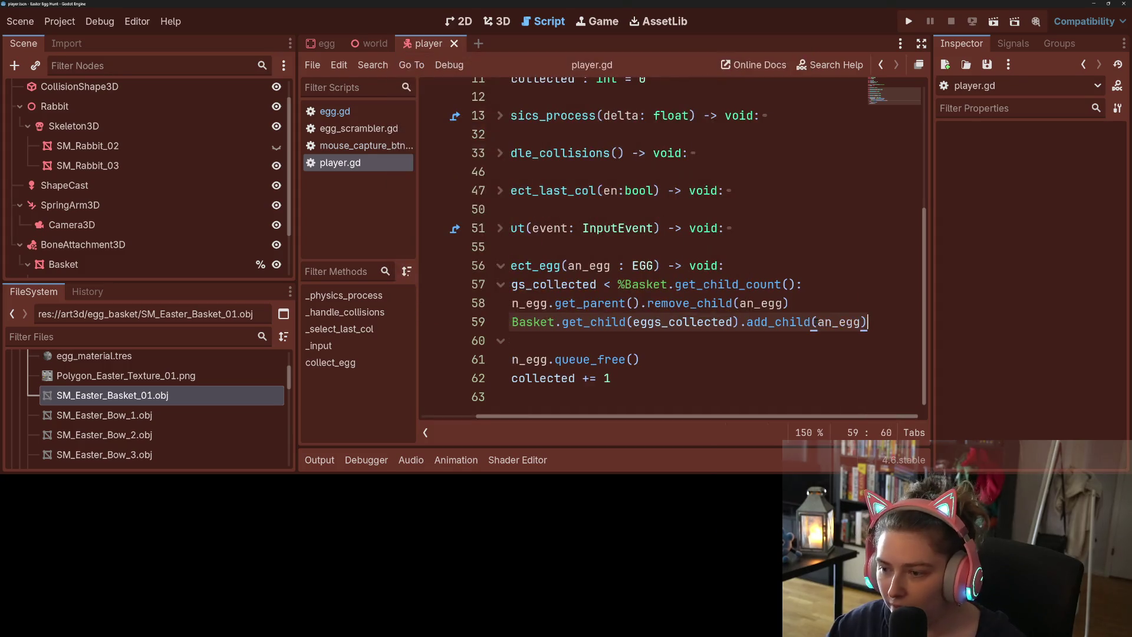
key(Return)
text(an)
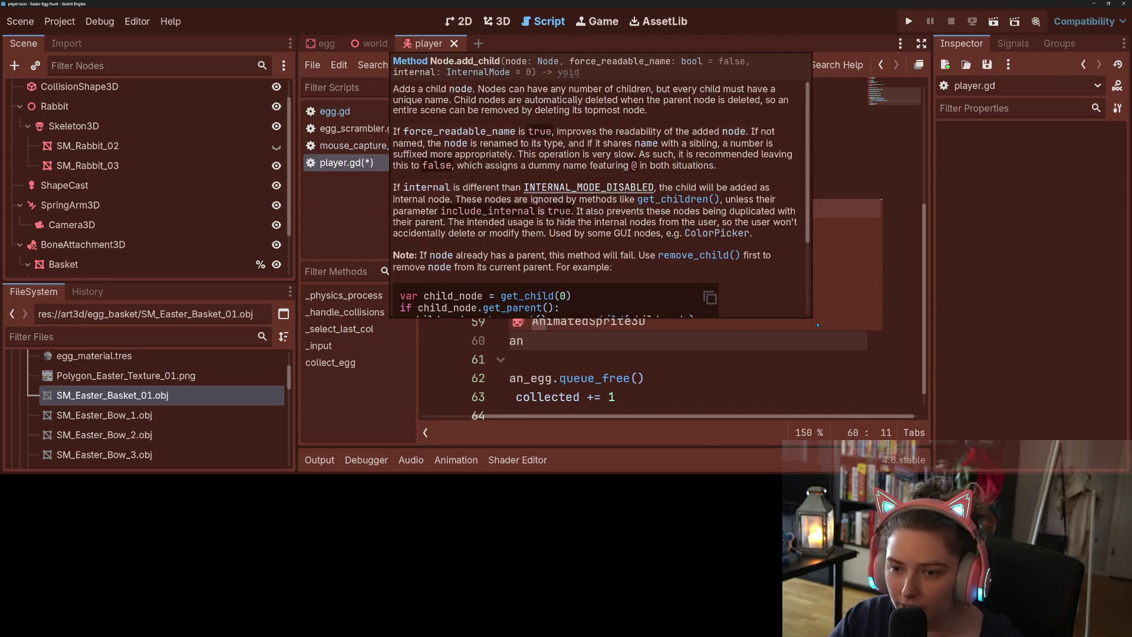
text(_egg.po)
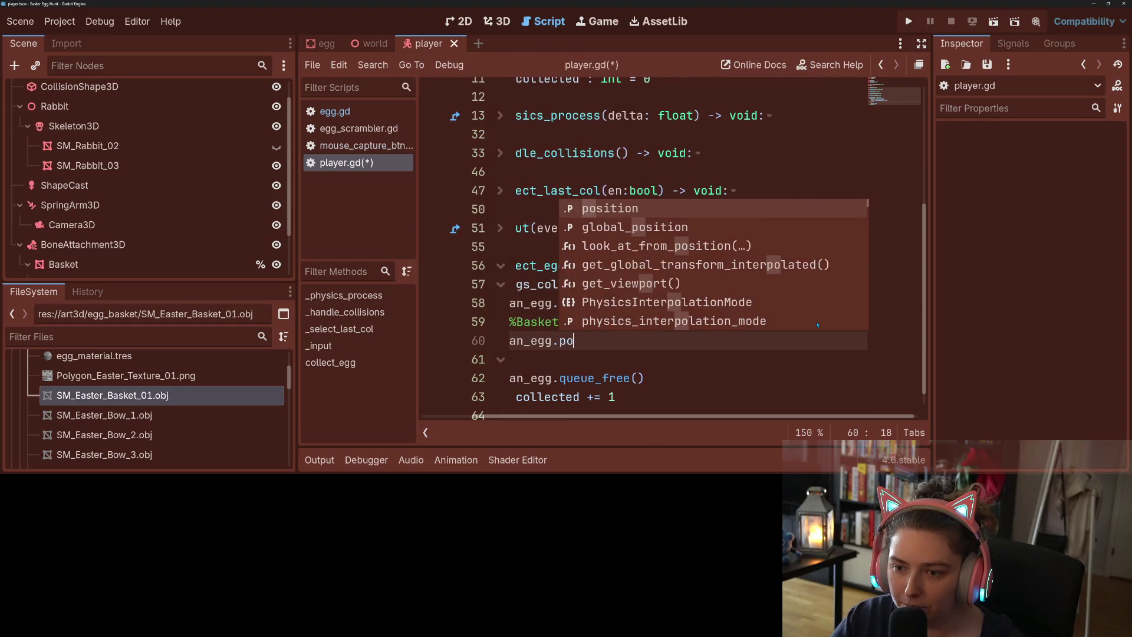
text(sition =)
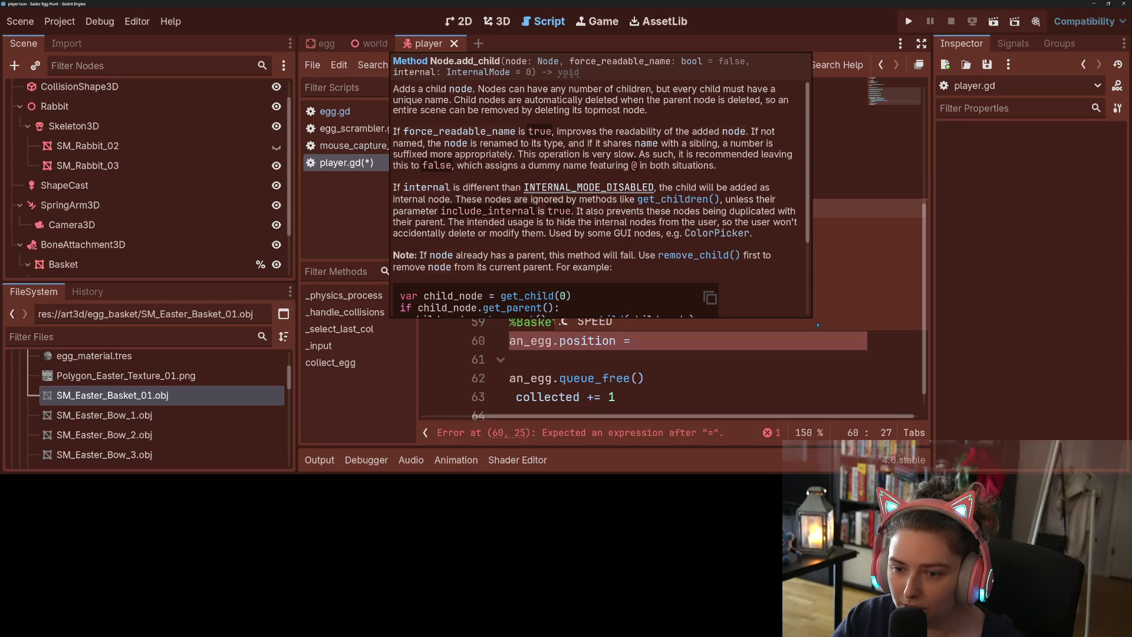
key(Escape)
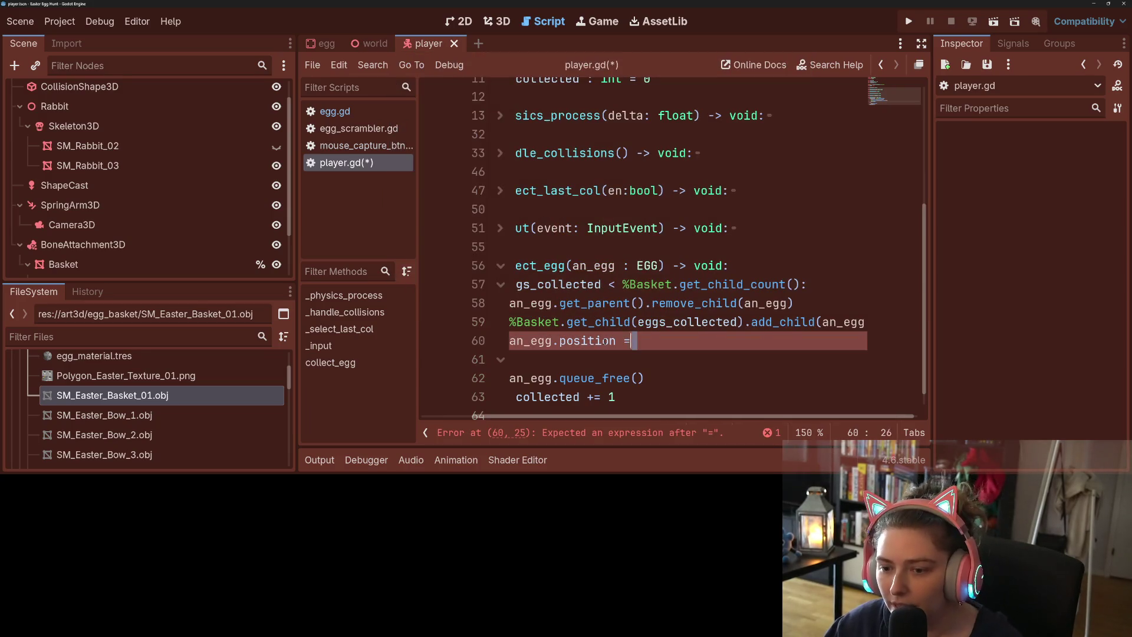
key(ctrl+shift+Left)
key(ctrl+shift+Left)
text(rese)
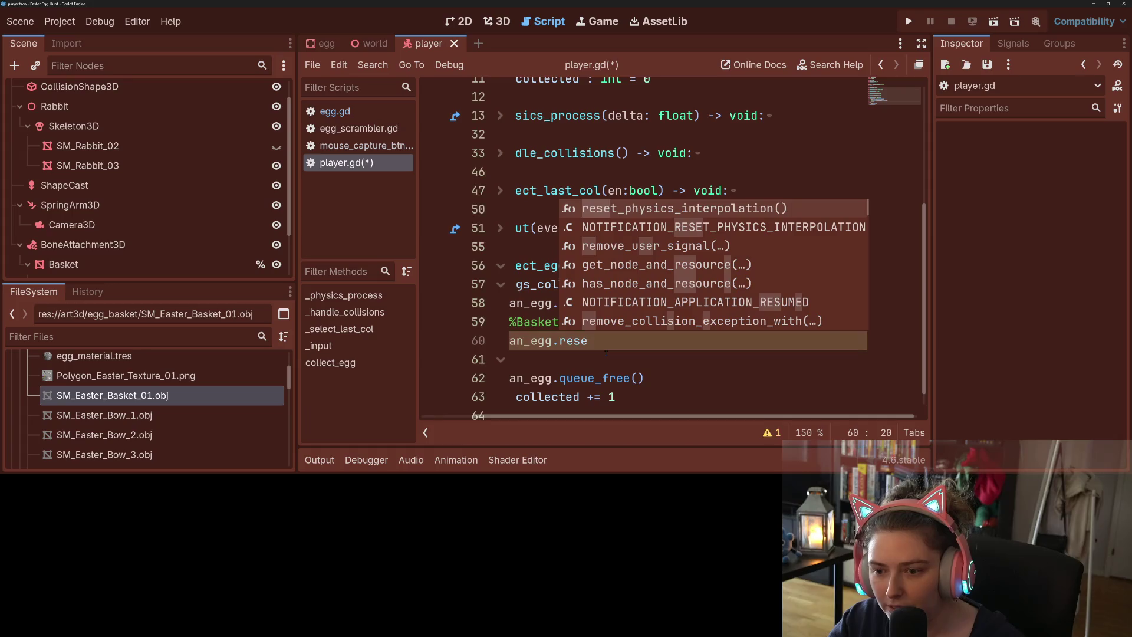
text(t)
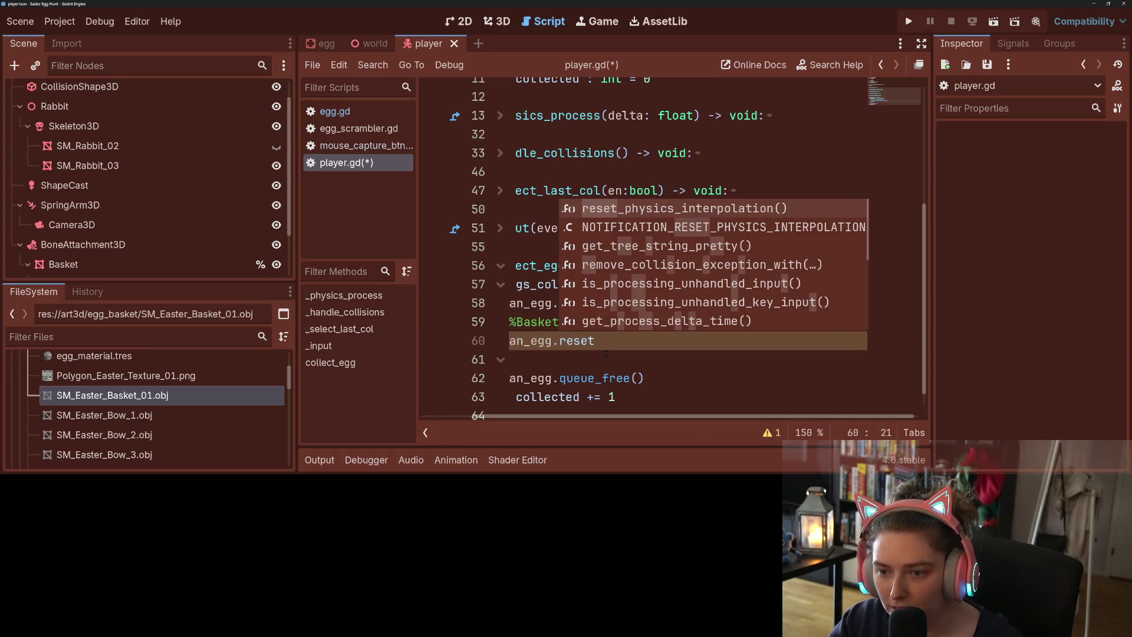
text(_)
key(BackSpace)
key(BackSpace)
key(BackSpace)
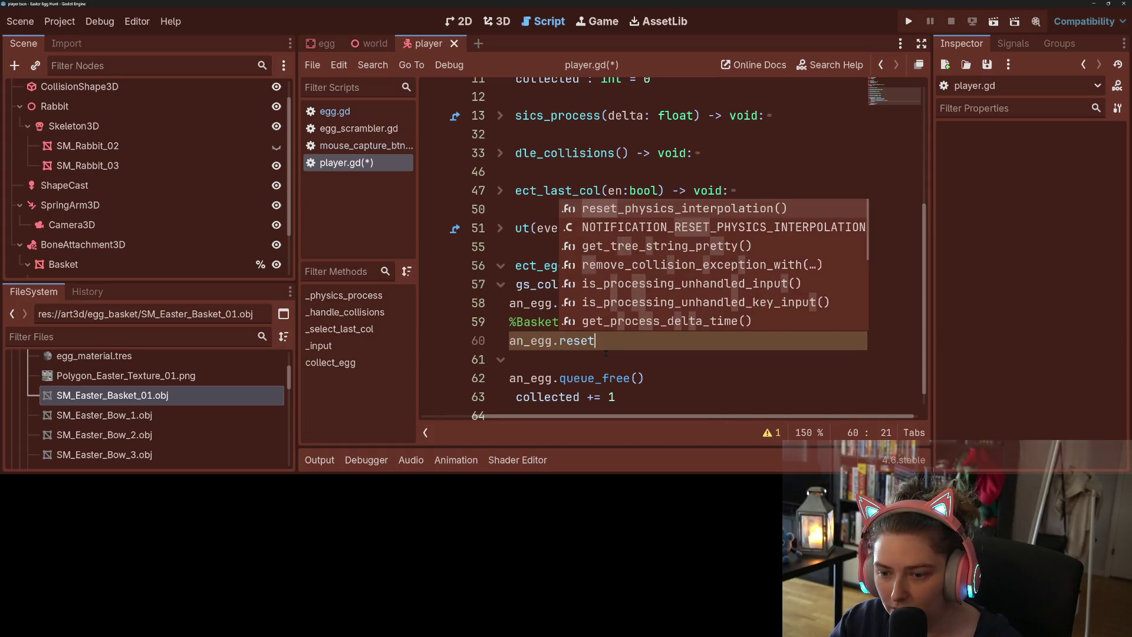
text(po)
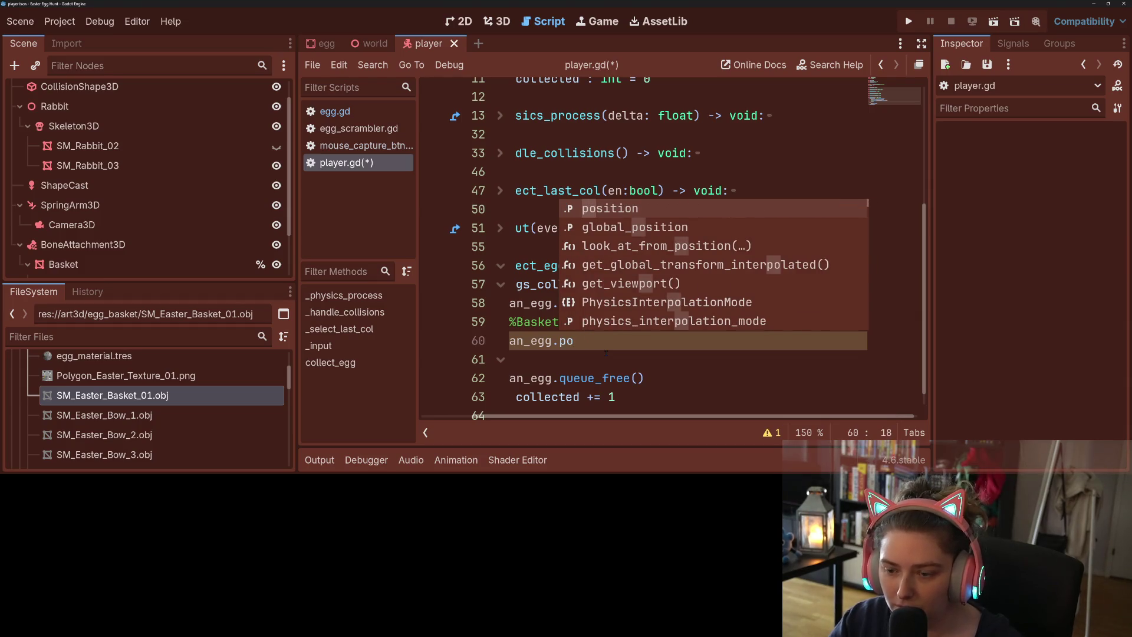
key(Return)
text(= V)
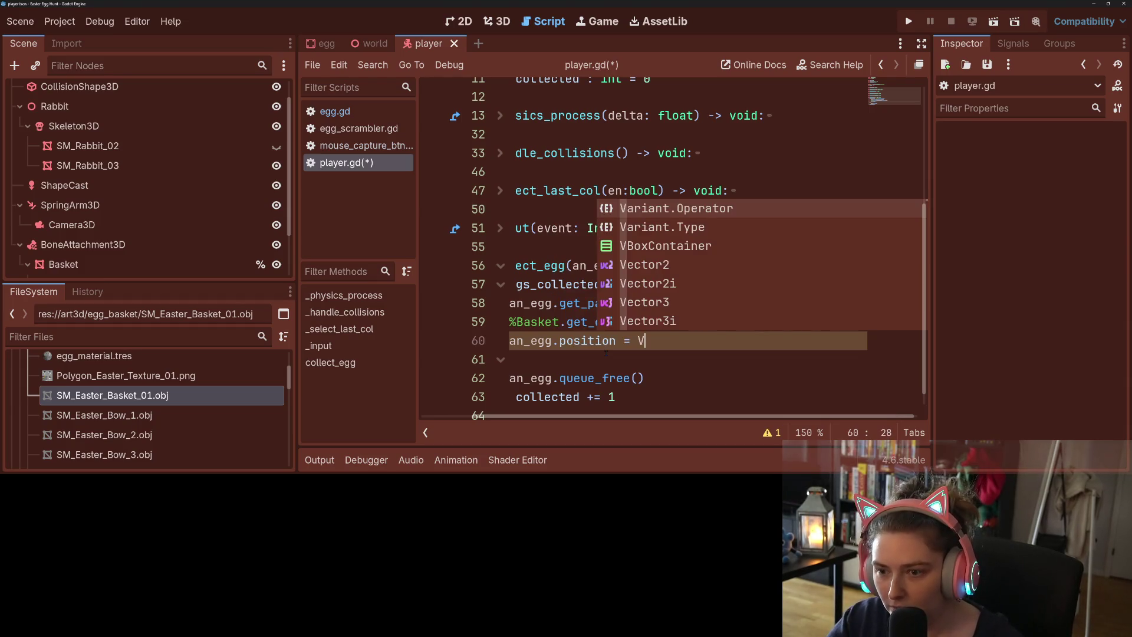
text(ec)
key(Down)
key(Down)
key(Return)
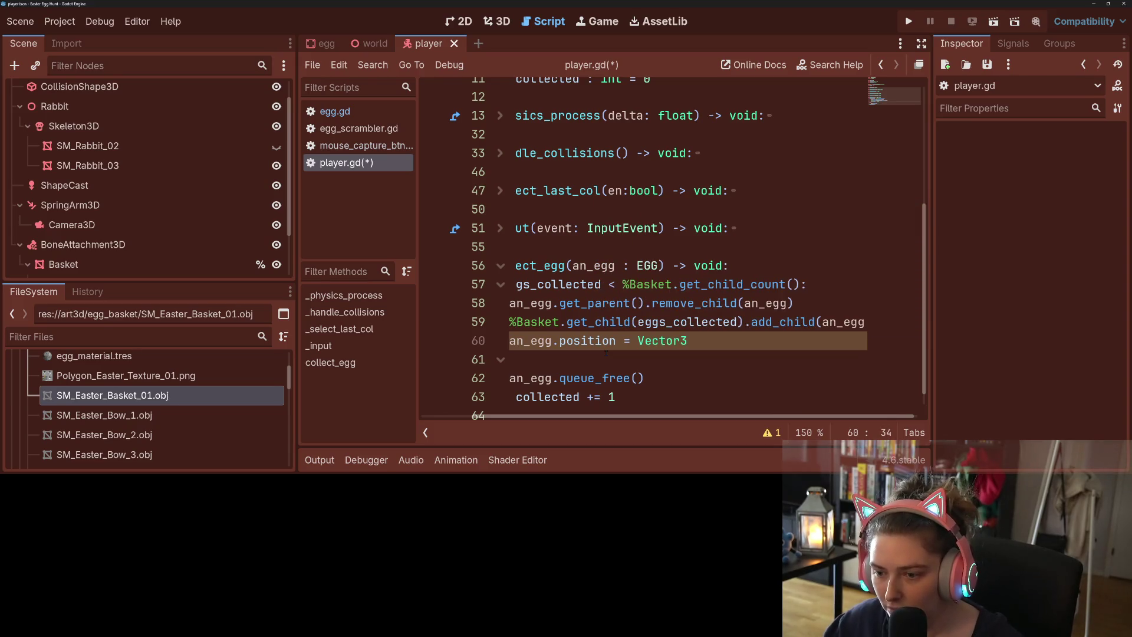
text(.Z)
key(Return)
- Duplicate that line as an_egg.rotation = Vector3.ZERO and save the player script
key(ctrl+shift+d)
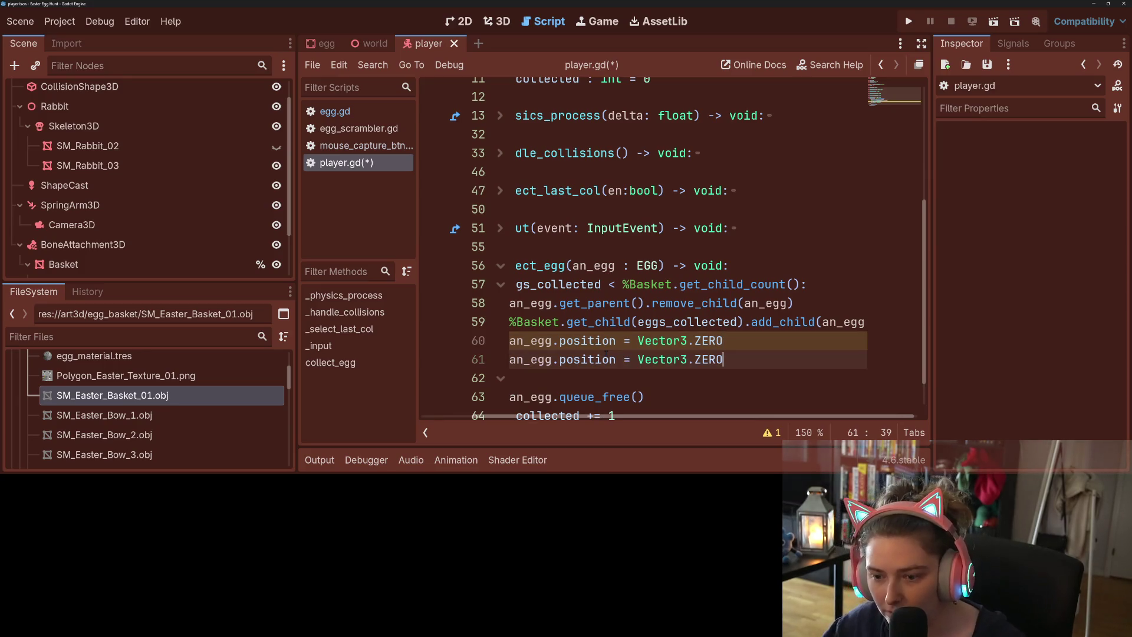
double_click(607, 359)
text(rot)
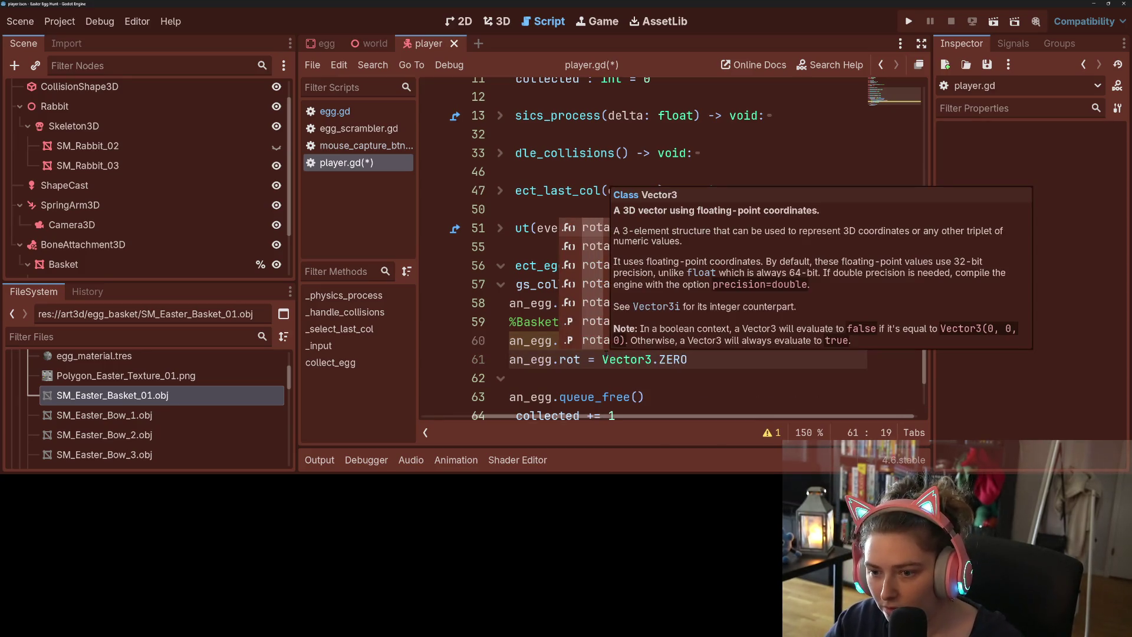
text(ation)
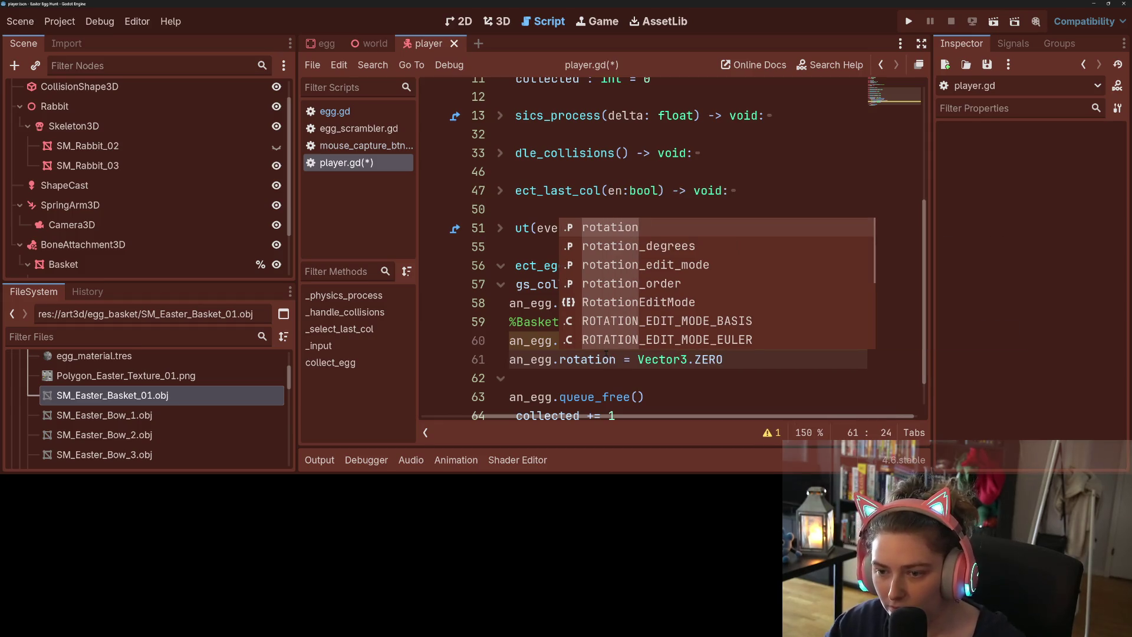
click(731, 365)
key(ctrl+s)
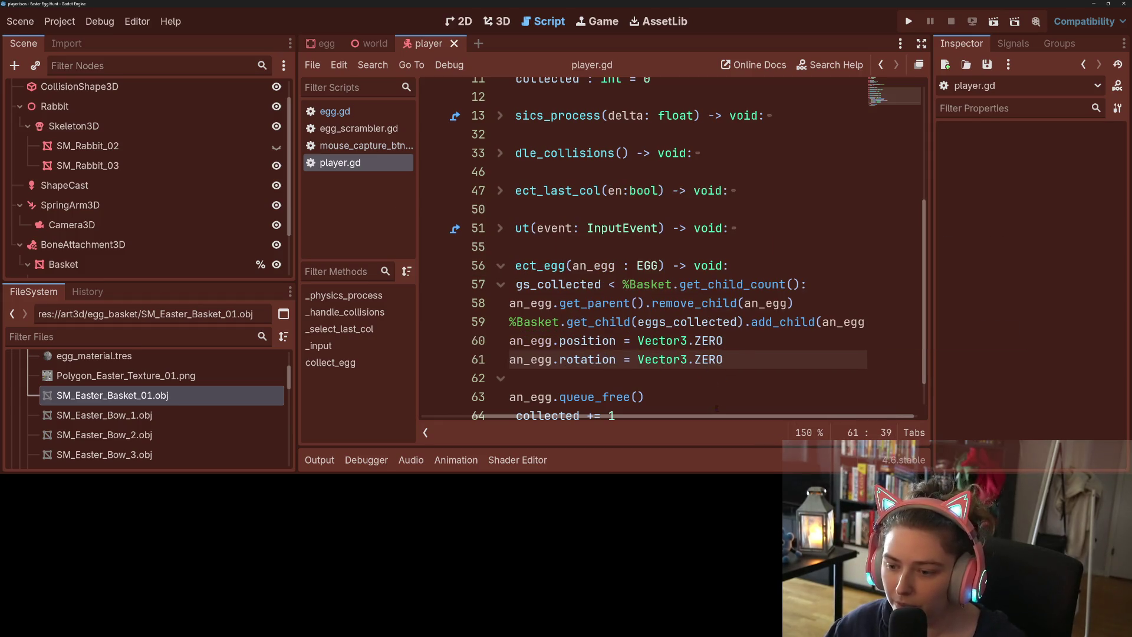
- Review the new reset lines alongside the add_child, else and queue_free lines
scroll(716, 407, left, 3)
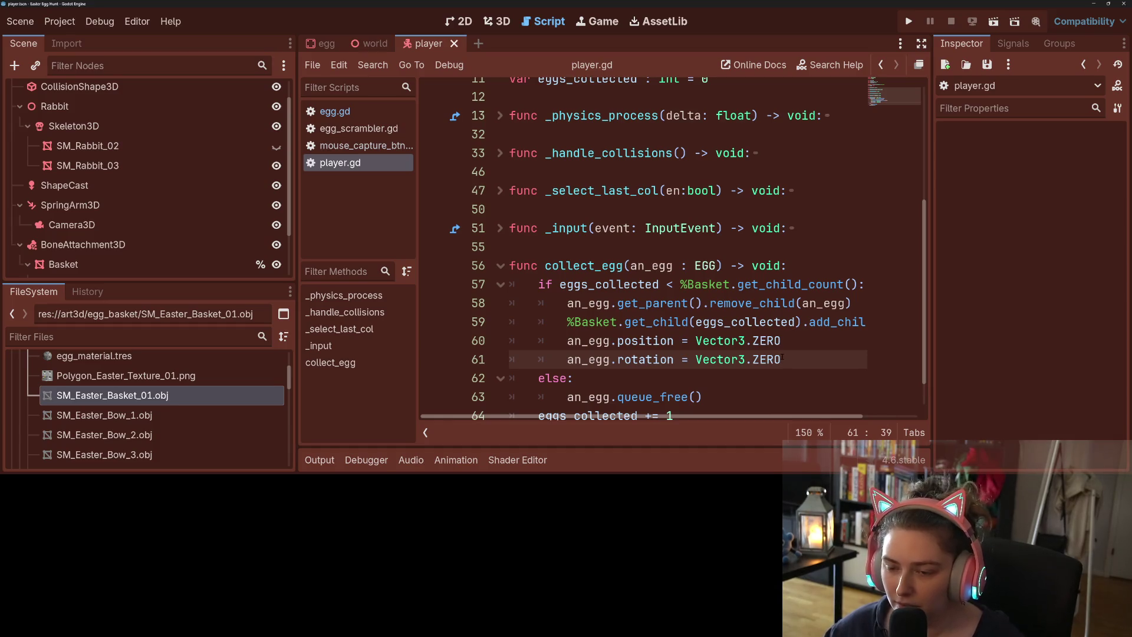
mouse_move(783, 359)
mouse_down()
mouse_move(707, 341)
mouse_move(564, 343)
mouse_up()
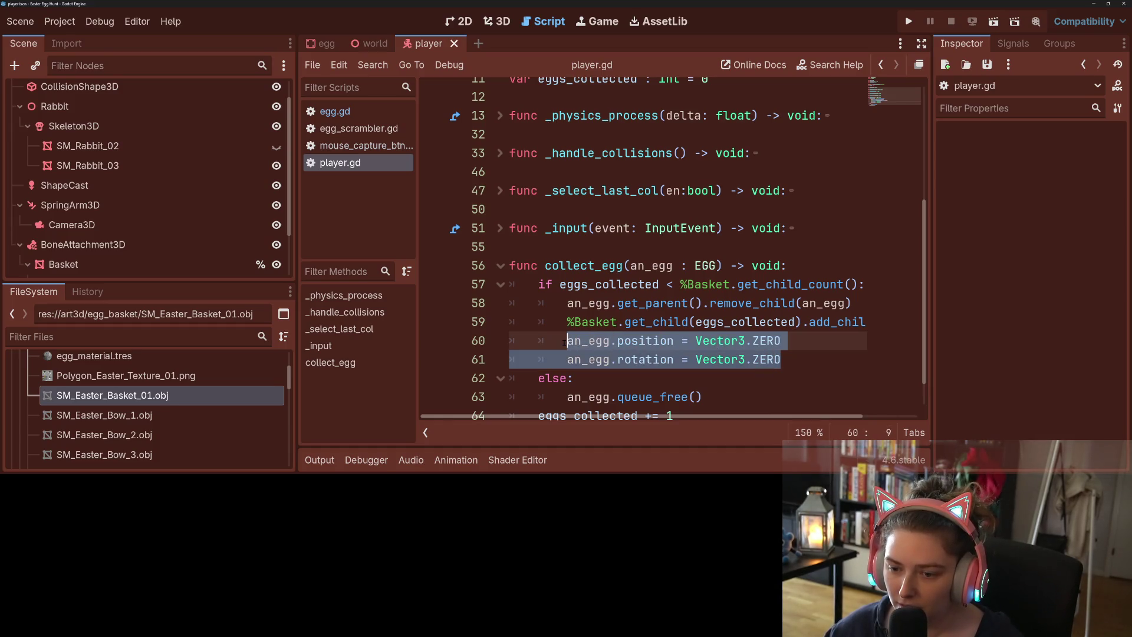
click(620, 342)
scroll(708, 378, down, 1)
scroll(817, 416, right, 2)
scroll(817, 416, left, 2)
click(713, 384)
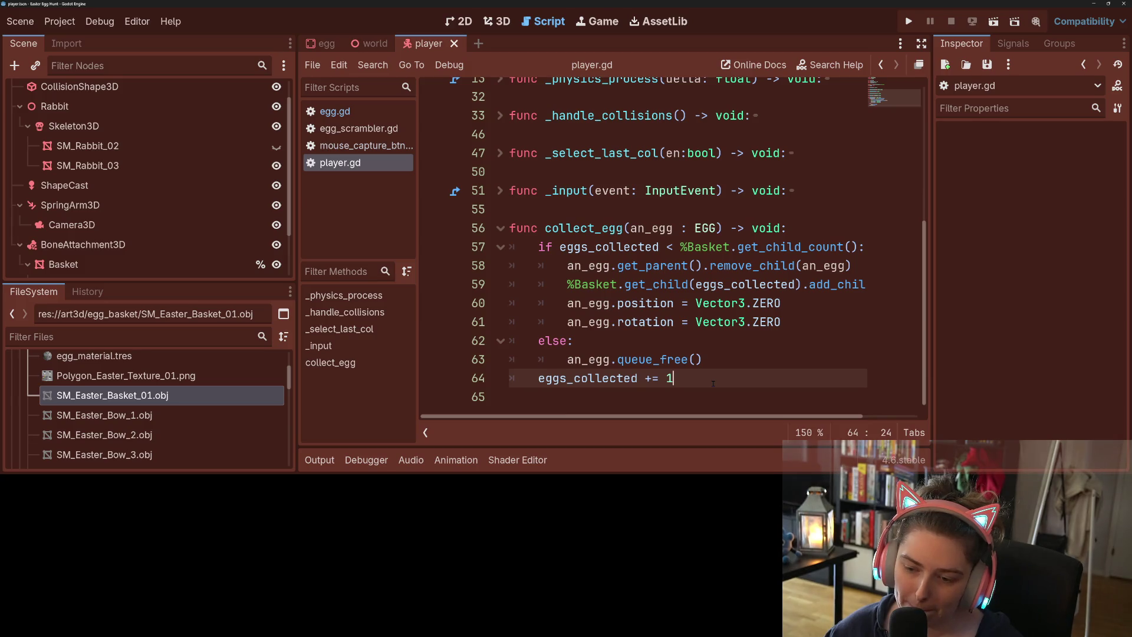
scroll(180, 248, down, 3)
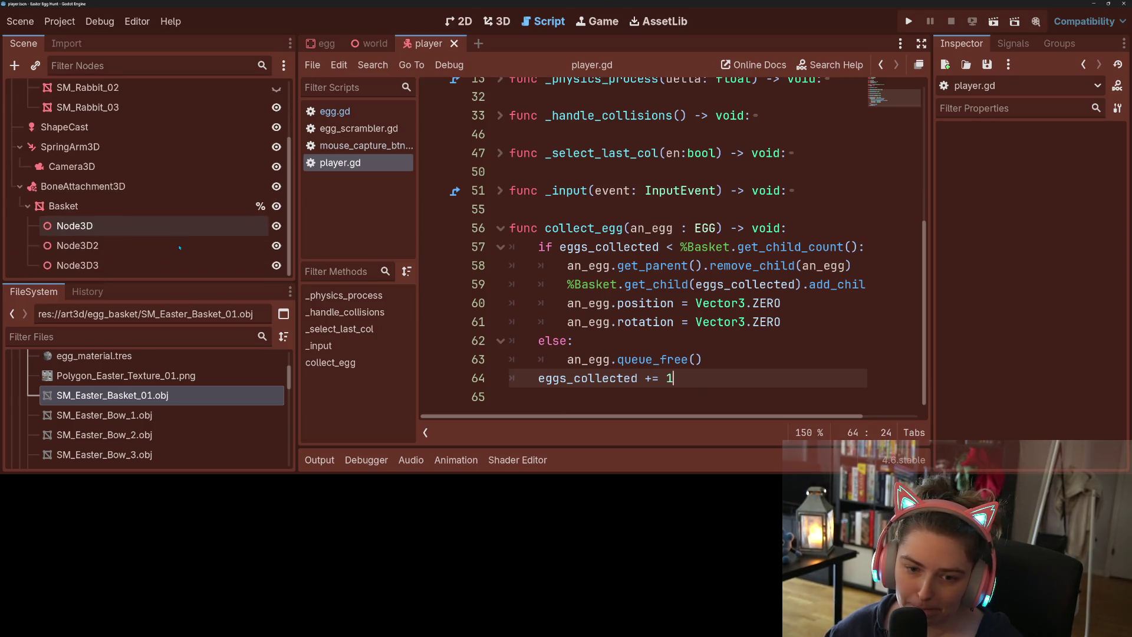
click(695, 285)
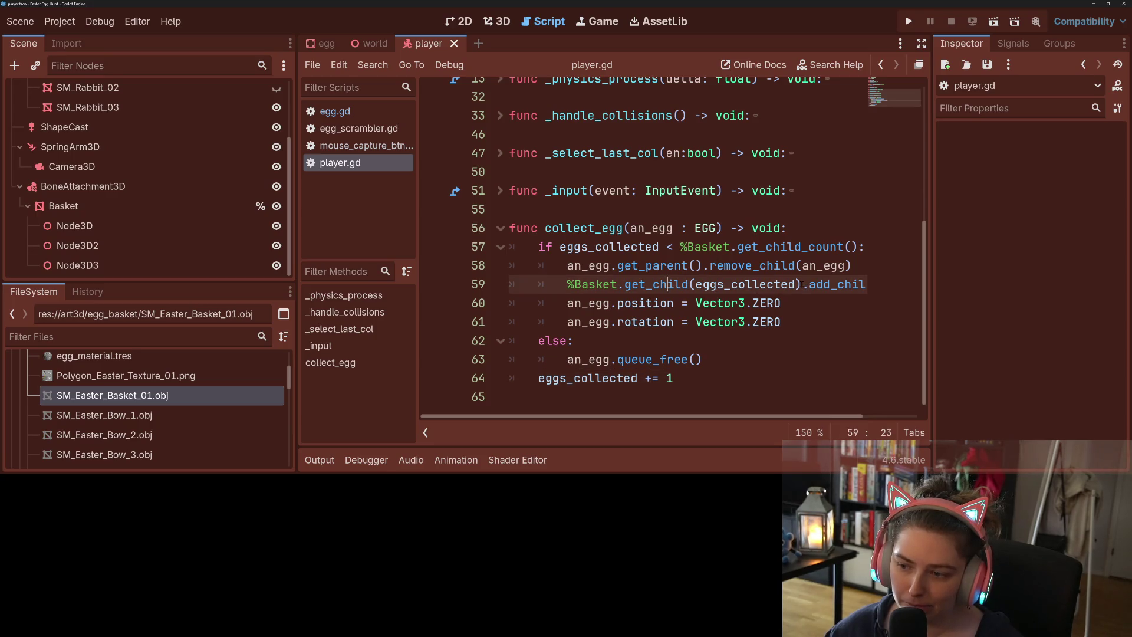
click(695, 360)
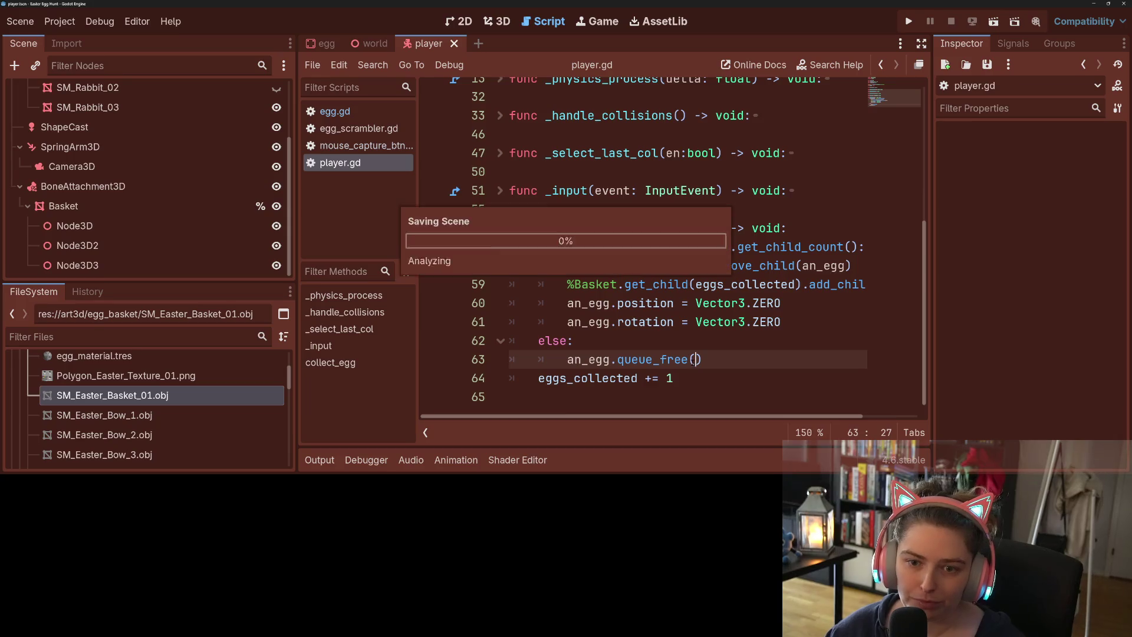
click(768, 338)
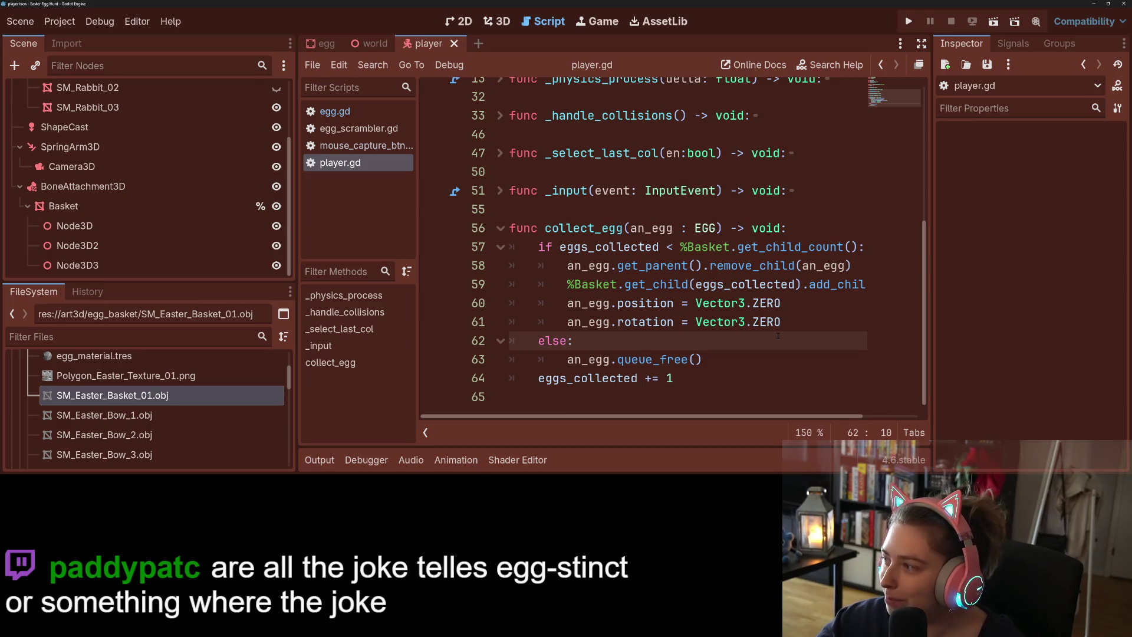
click(819, 322)
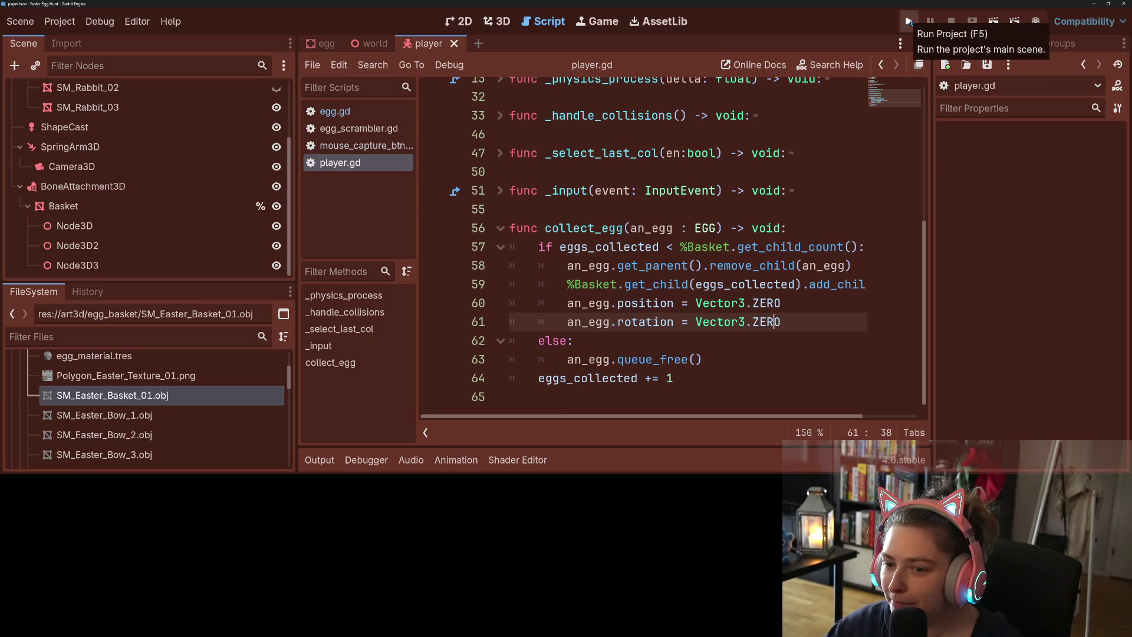
- Run and stop the game, then select SpringArm3D and show the player scene in 3D
click(908, 22)
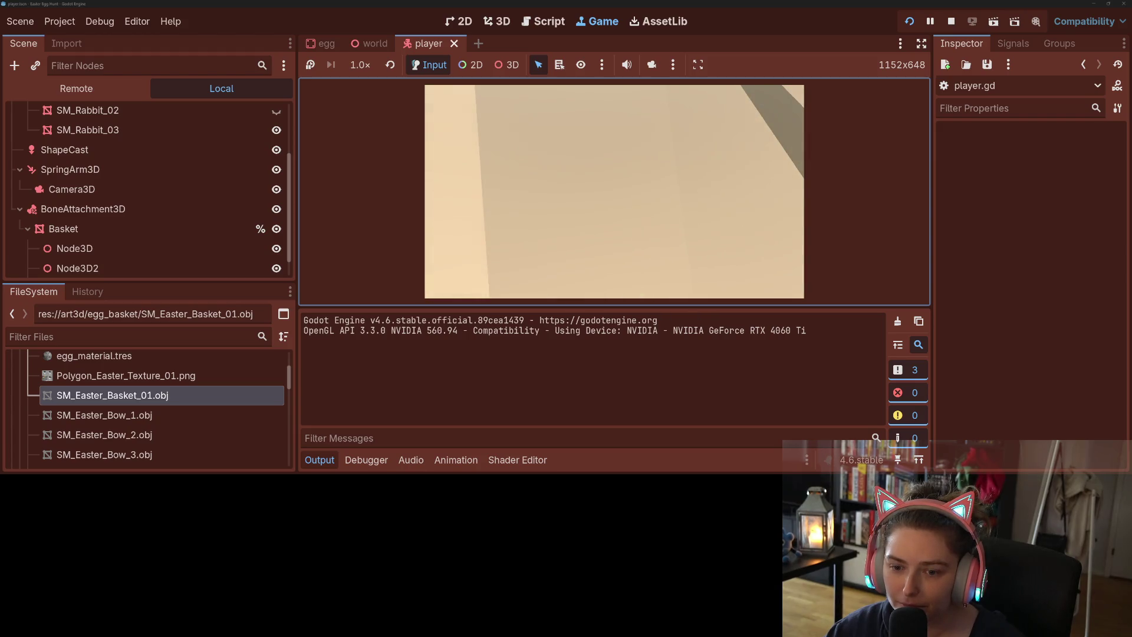
click(951, 21)
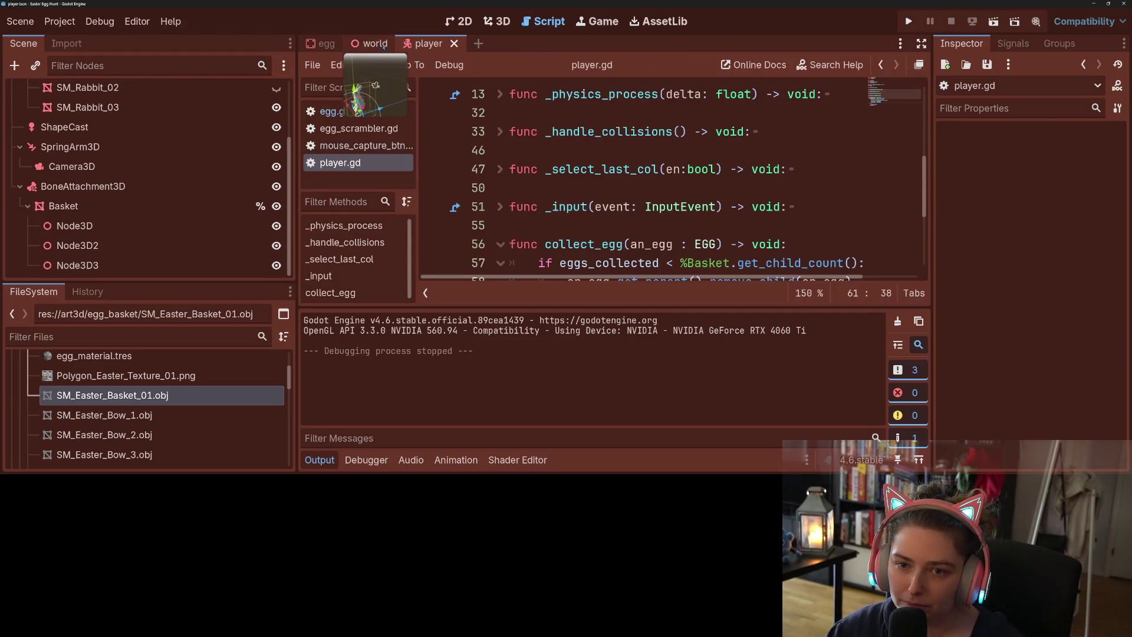
click(150, 148)
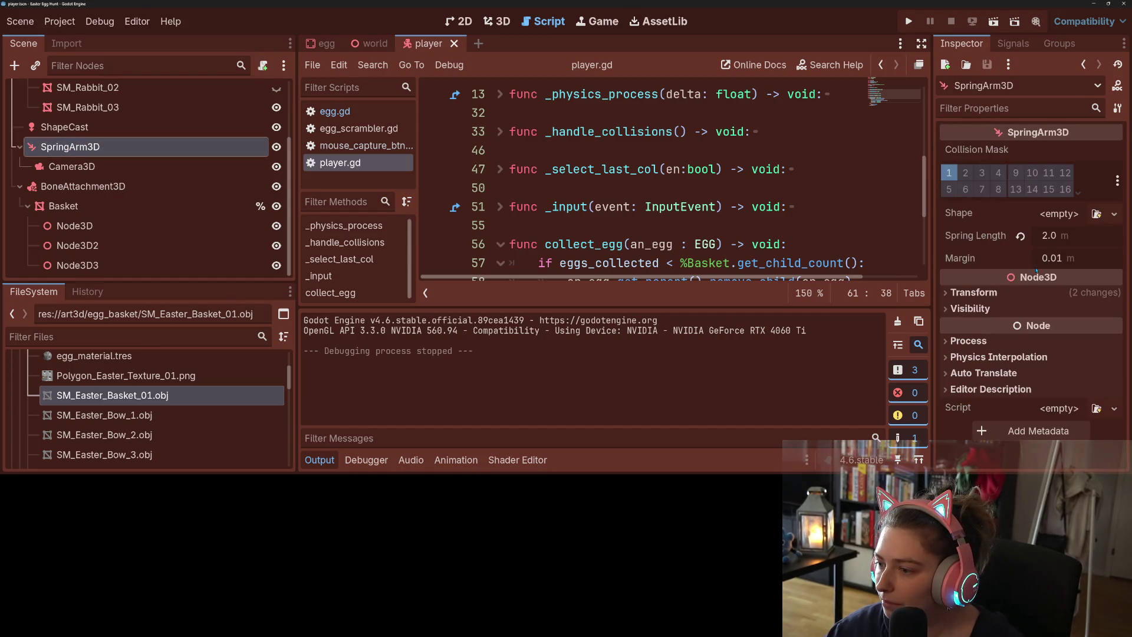
click(497, 21)
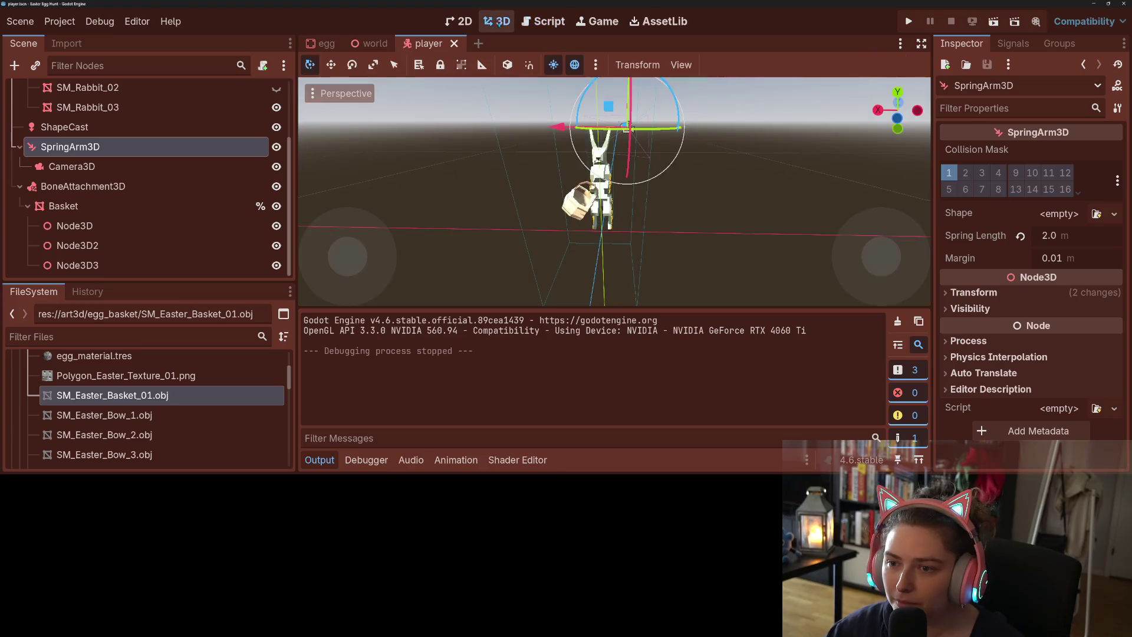
mouse_move(715, 246)
mouse_down()
mouse_move(578, 242)
mouse_move(714, 248)
mouse_up()
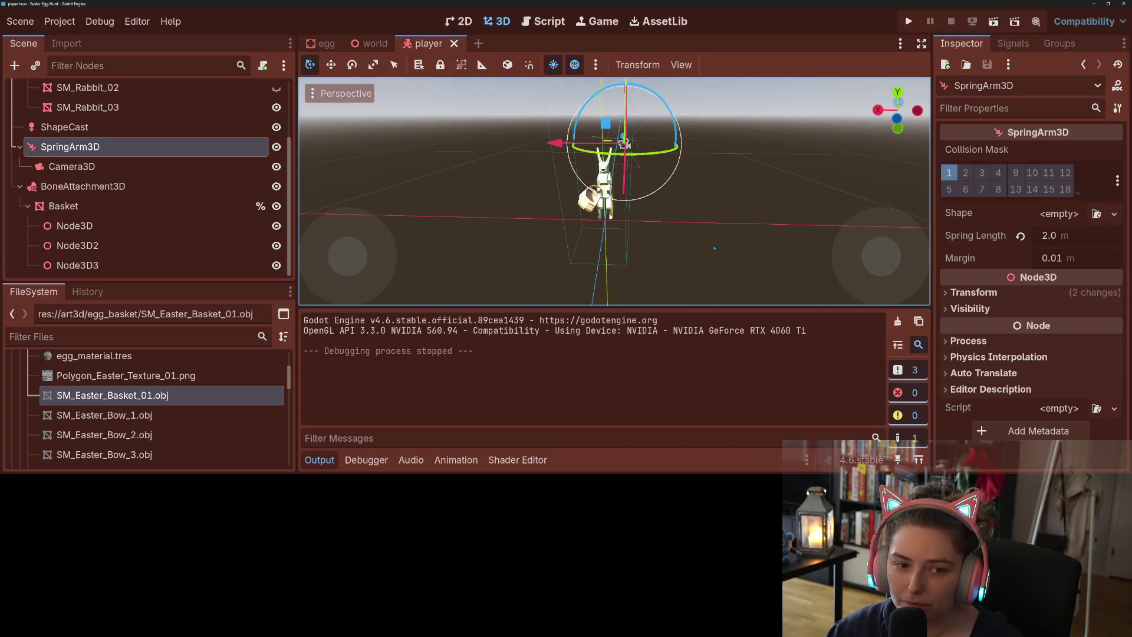
click(171, 206)
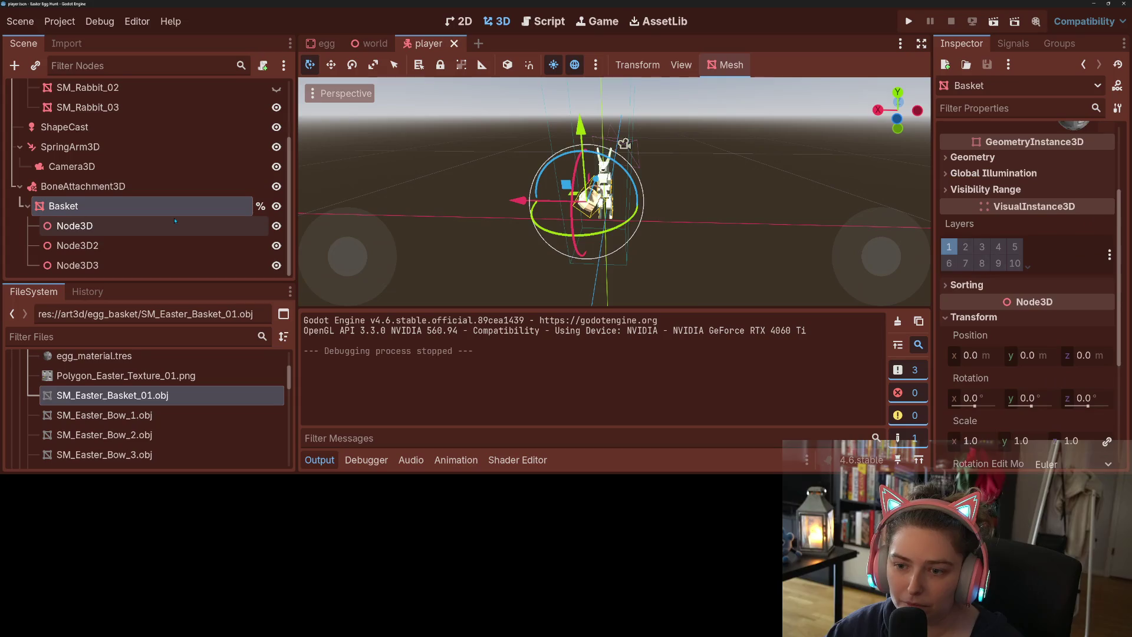
click(154, 227)
key(Down)
key(Down)
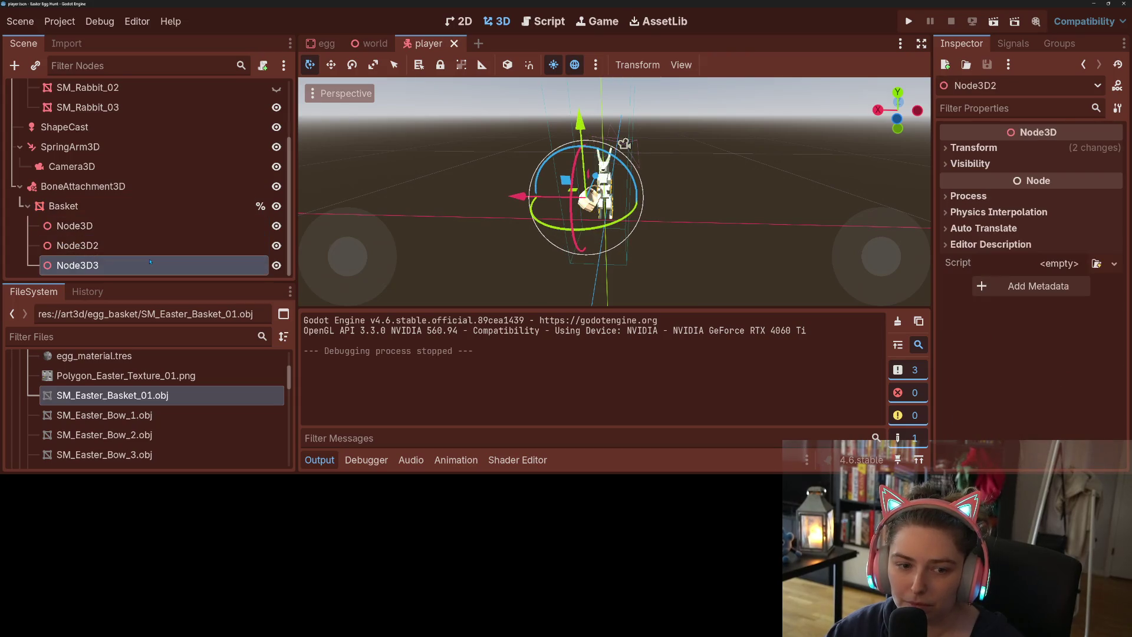
click(118, 206)
click(118, 186)
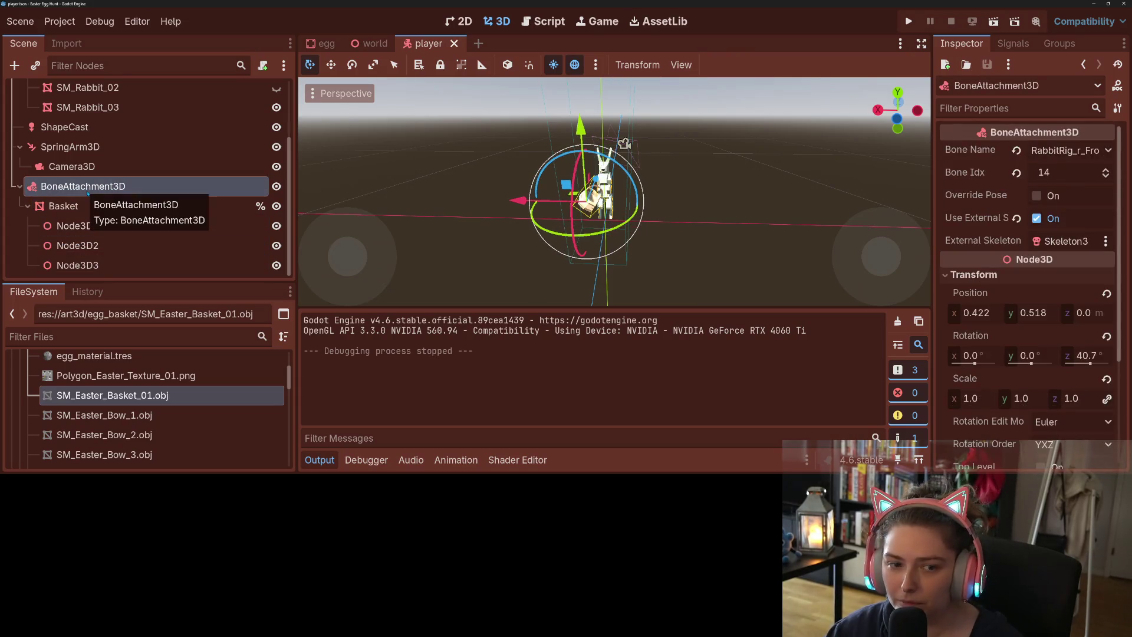
key(f)
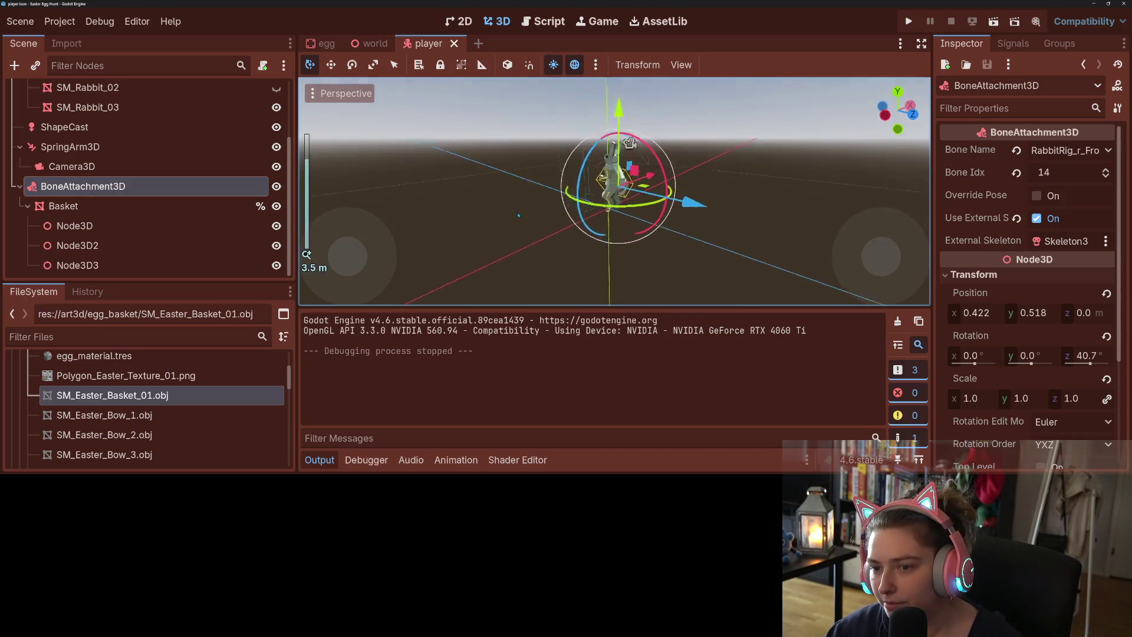
scroll(671, 235, up, 3)
drag(555, 212, 602, 212)
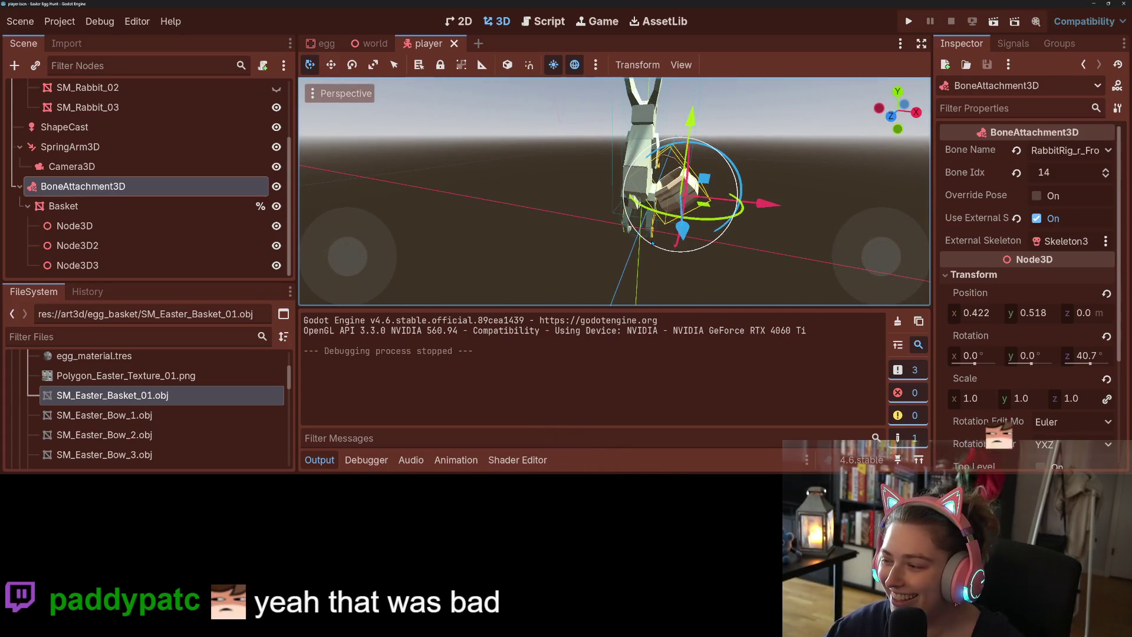
scroll(594, 120, down, 3)
mouse_move(590, 120)
mouse_down()
mouse_move(649, 116)
mouse_move(635, 118)
mouse_up()
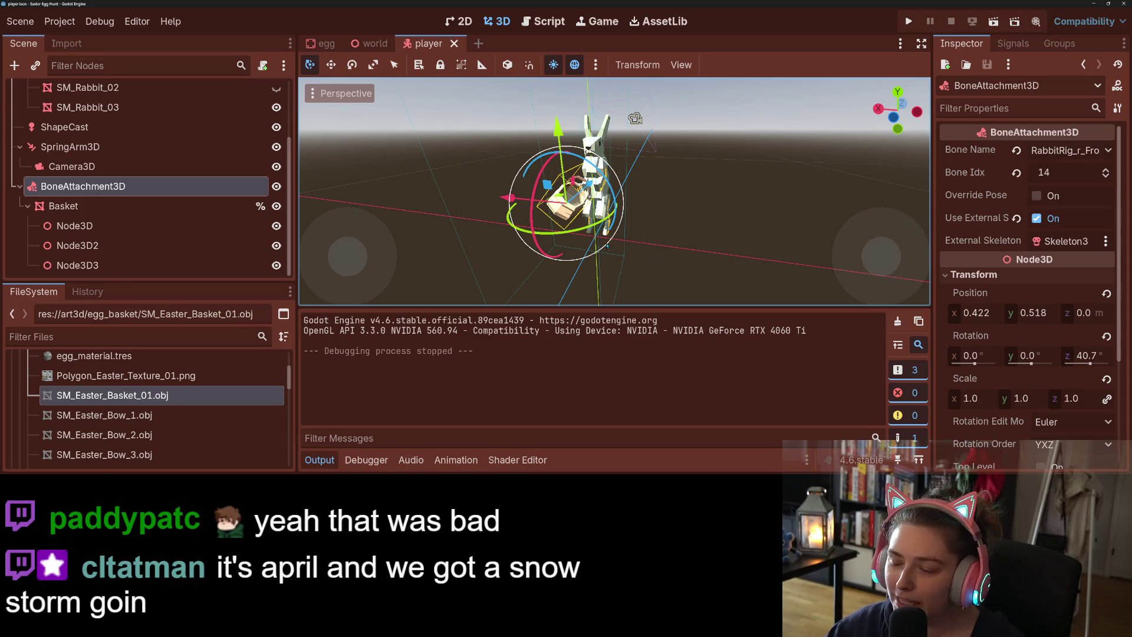
scroll(148, 217, up, 3)
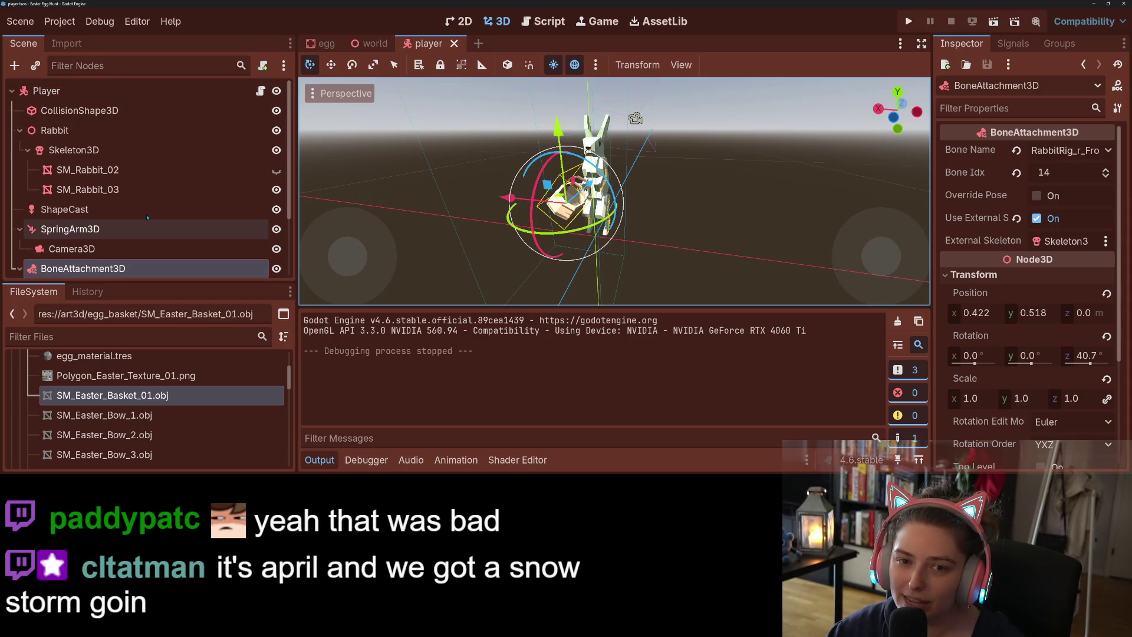
scroll(147, 217, down, 1)
scroll(148, 217, up, 1)
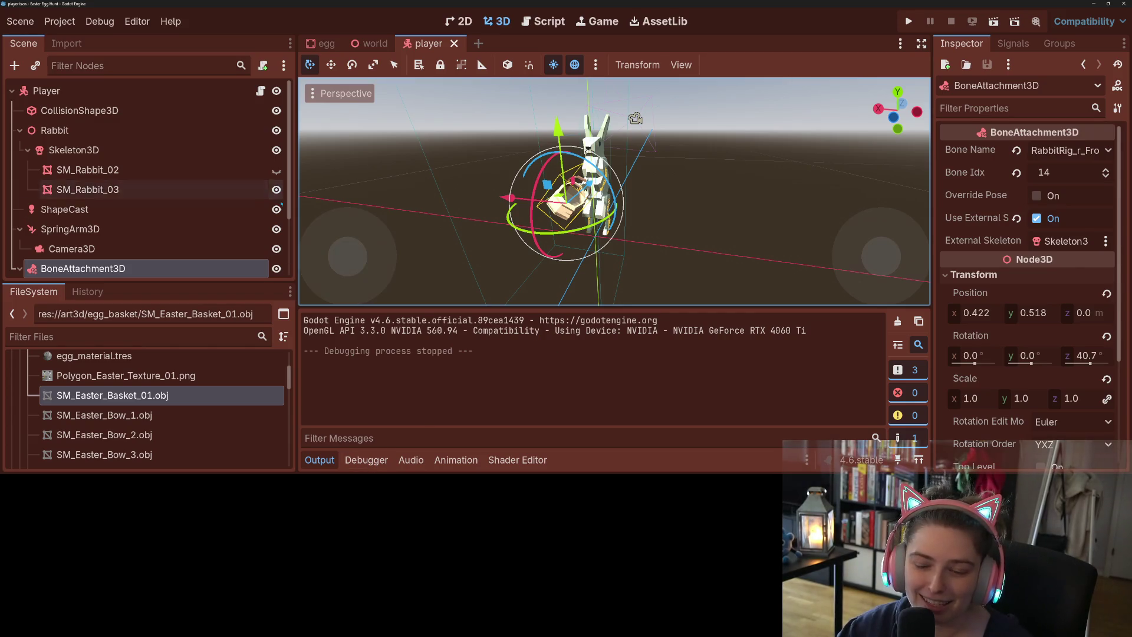
- Orbit the viewport to a new angle around the rabbit, then start a test run
scroll(683, 227, up, 2)
mouse_move(705, 235)
mouse_down()
mouse_move(629, 250)
mouse_move(733, 248)
mouse_up()
click(908, 21)
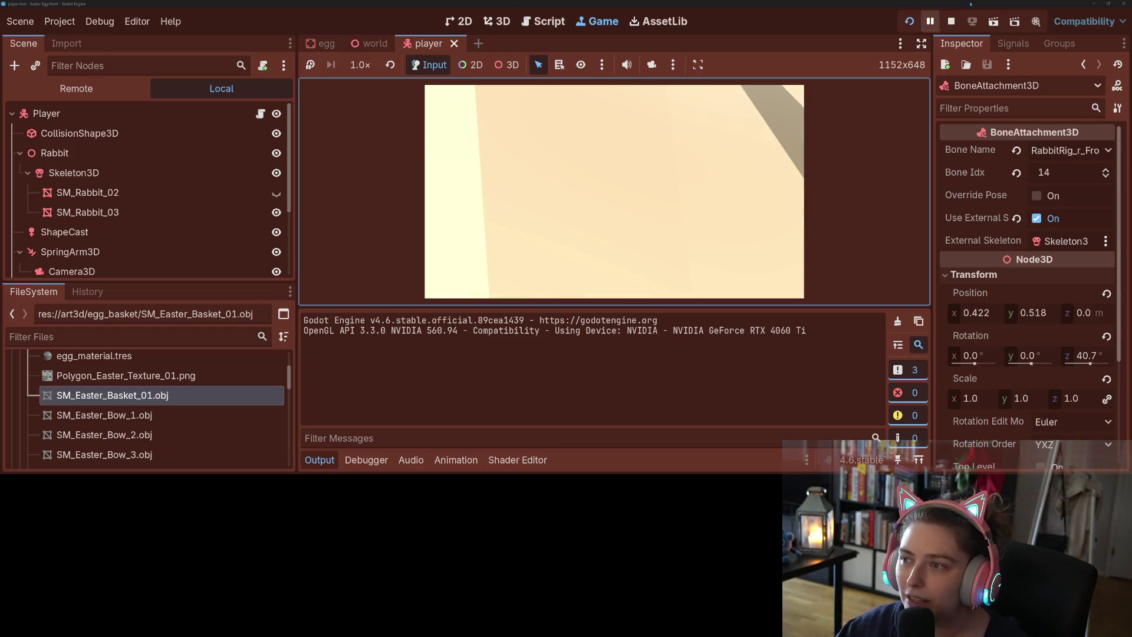
- Stop the game, move Camera3D out of SpringArm3D directly under Player, and run again
click(951, 21)
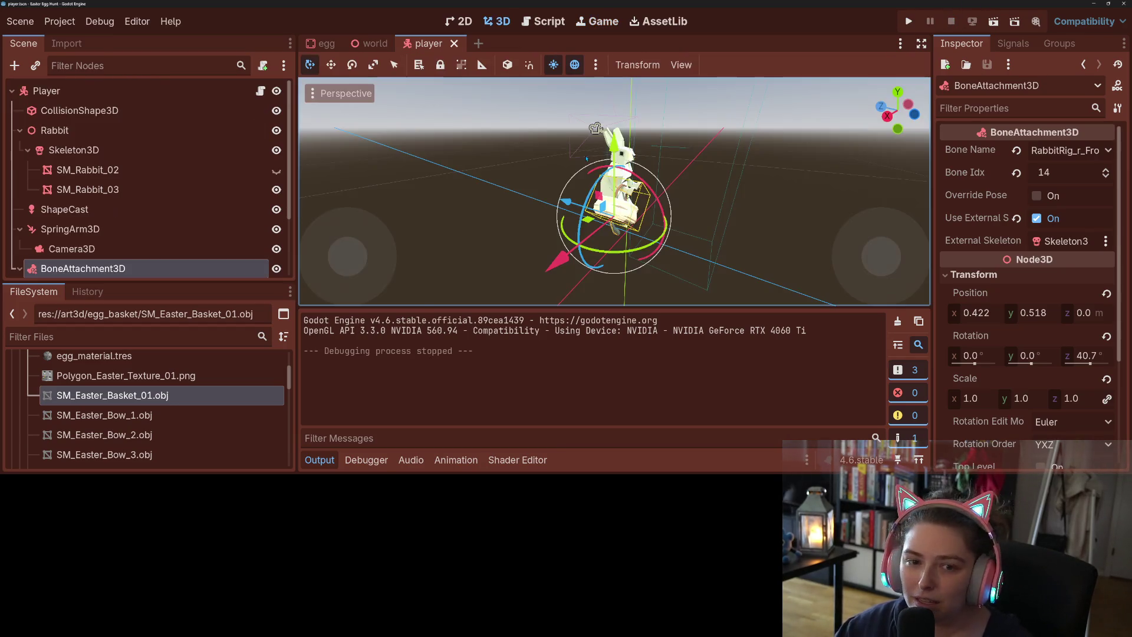
click(85, 236)
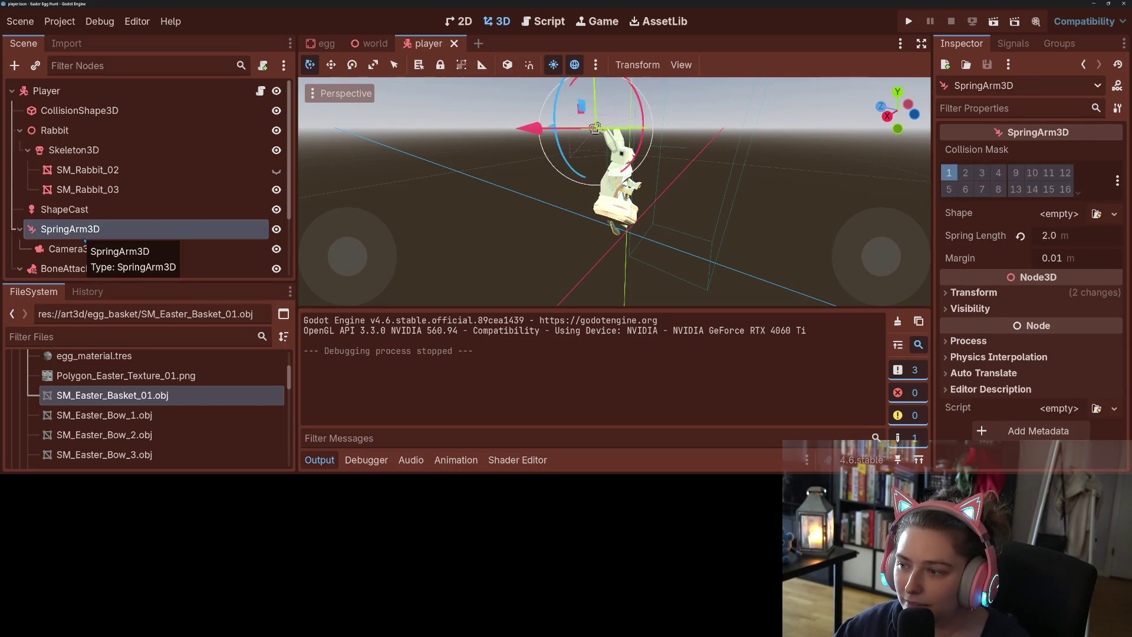
drag(66, 249, 66, 221)
scroll(367, 238, down, 2)
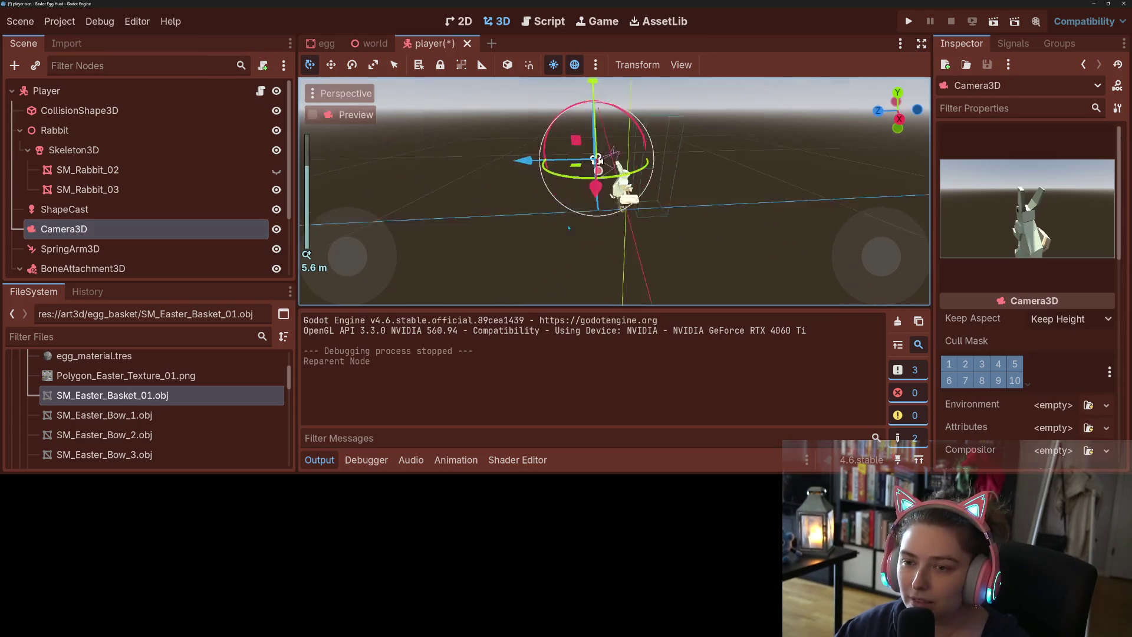
click(908, 21)
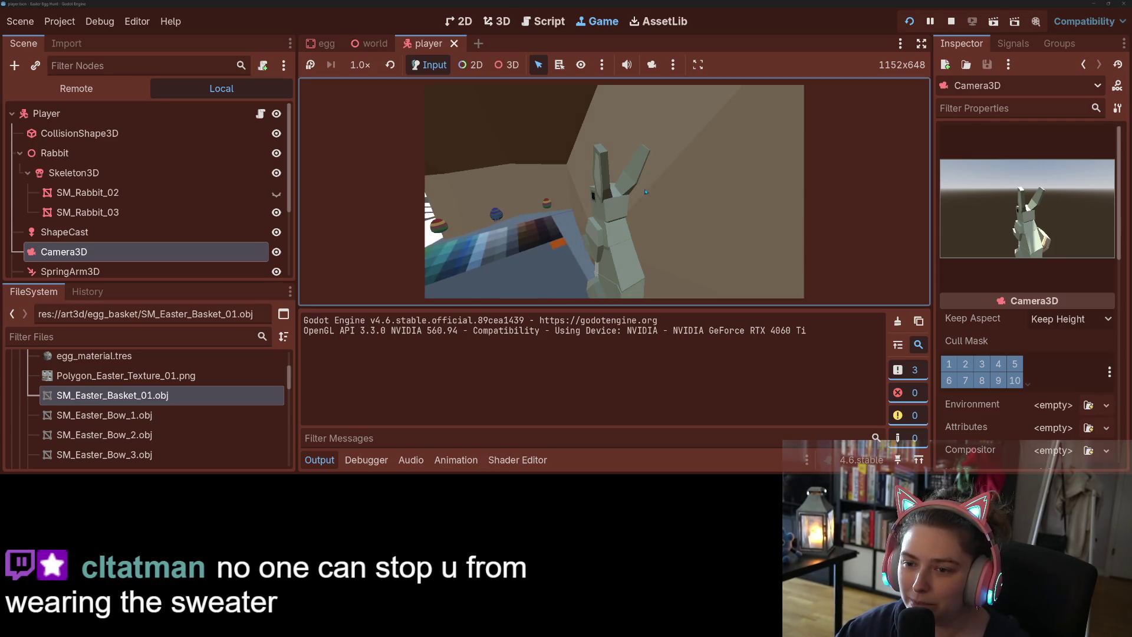
- Stop the run, undo so Camera3D returns under SpringArm3D, and select BoneAttachment3D
key(F8)
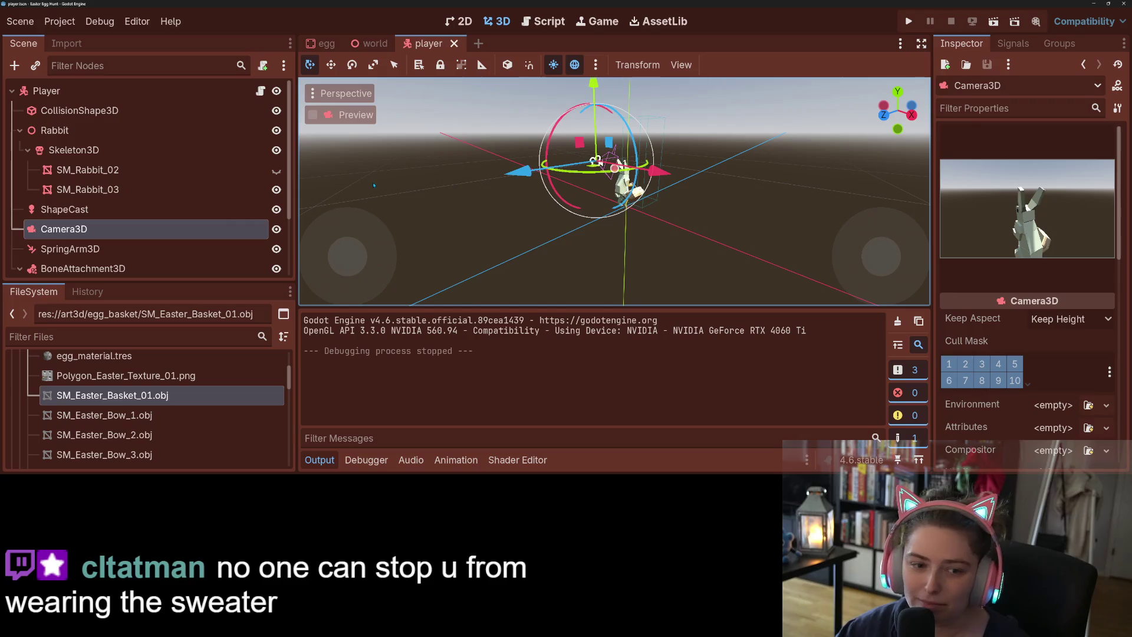
key(ctrl+z)
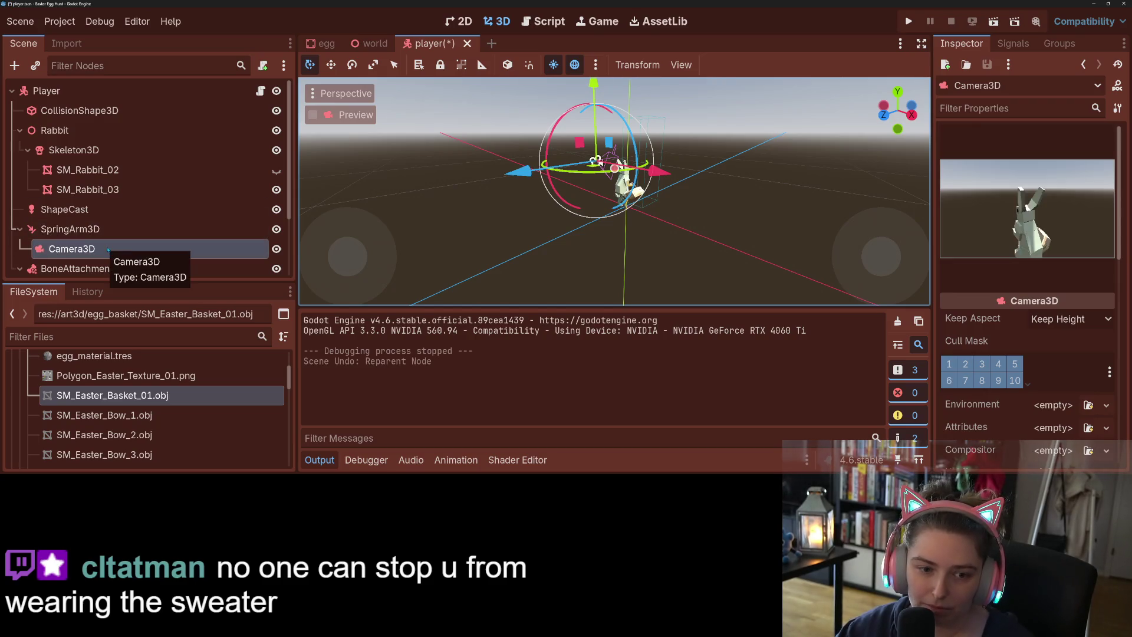
scroll(107, 224, down, 2)
click(103, 201)
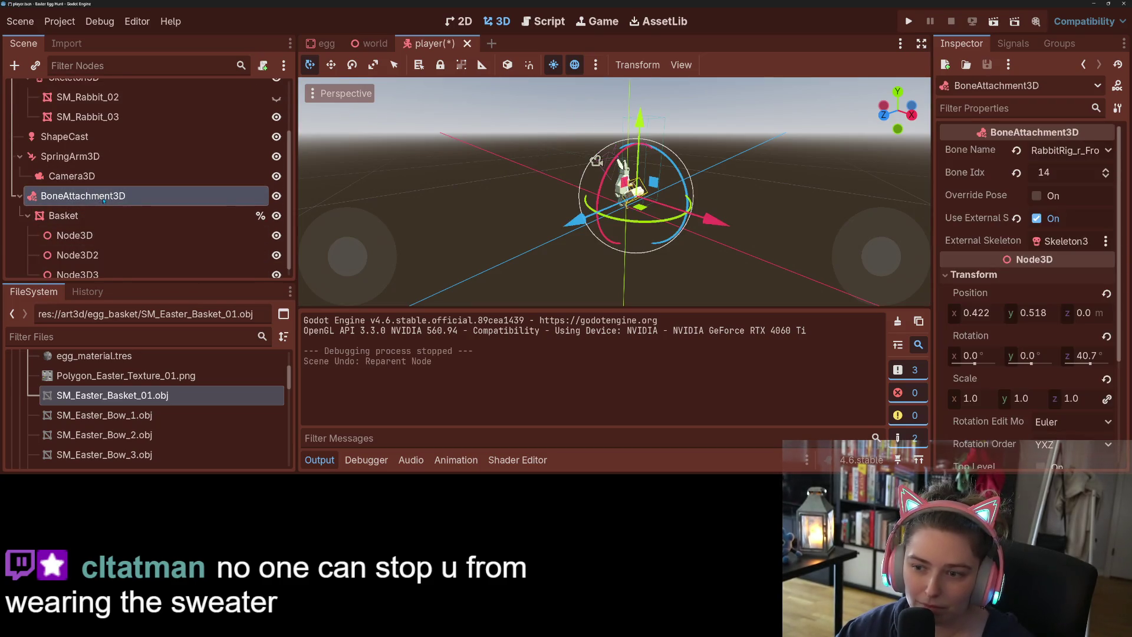
- Revert the bone attachment's Scale to its default and save the player scene
scroll(977, 315, down, 2)
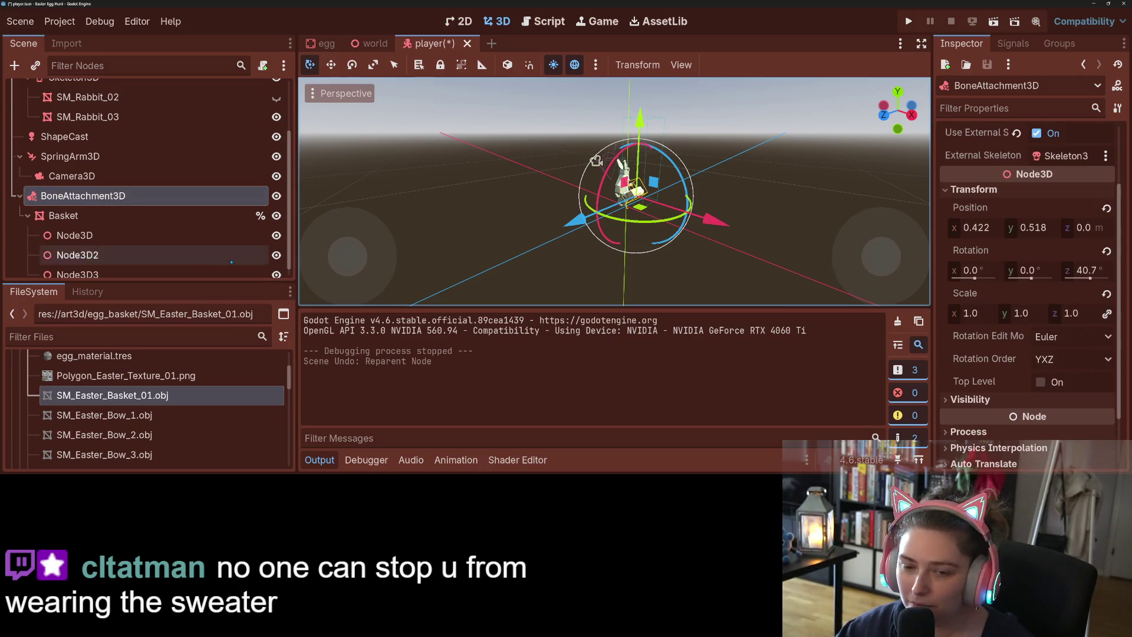
click(172, 215)
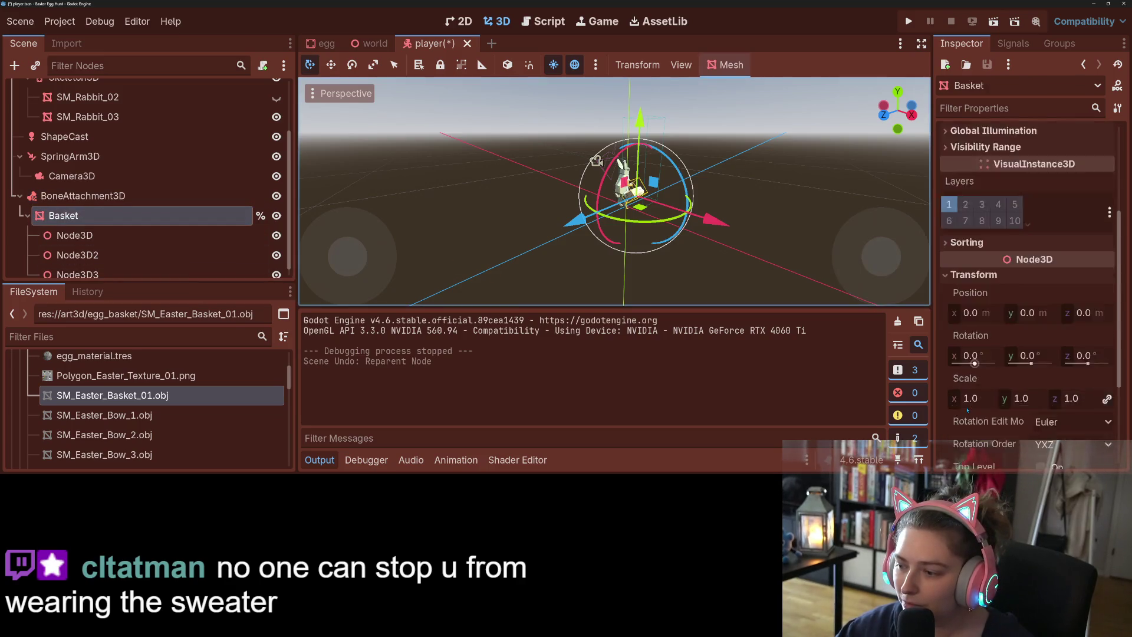
drag(94, 215, 94, 268)
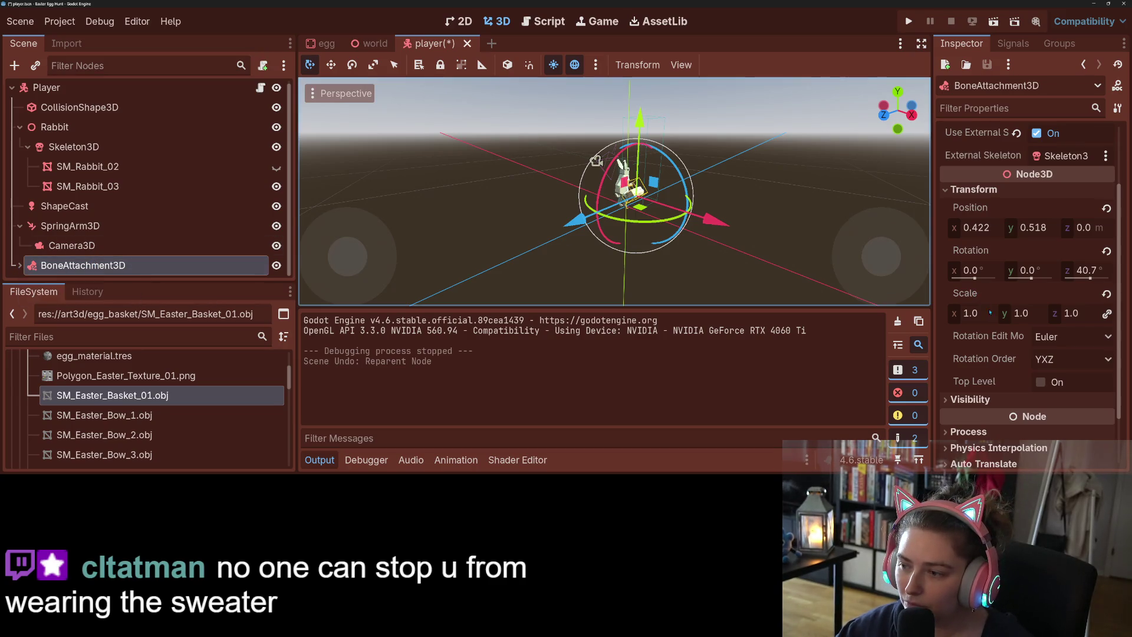
click(1105, 293)
key(ctrl+s)
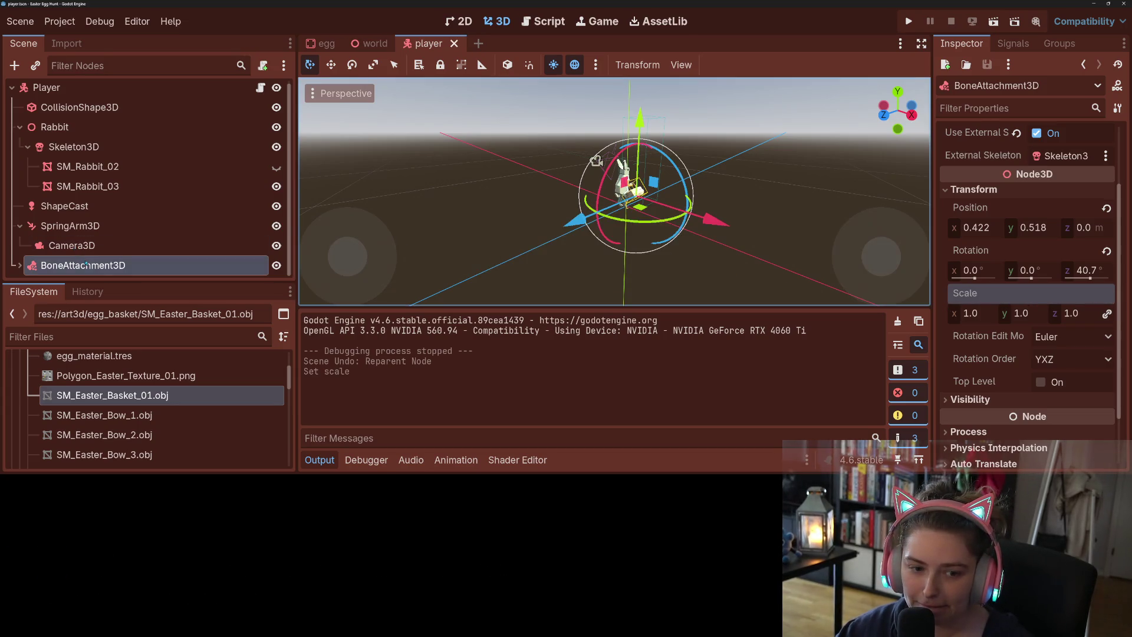
- Select the Basket under BoneAttachment3D, test-run and stop the game, and hide the output panel
click(20, 266)
scroll(20, 265, down, 2)
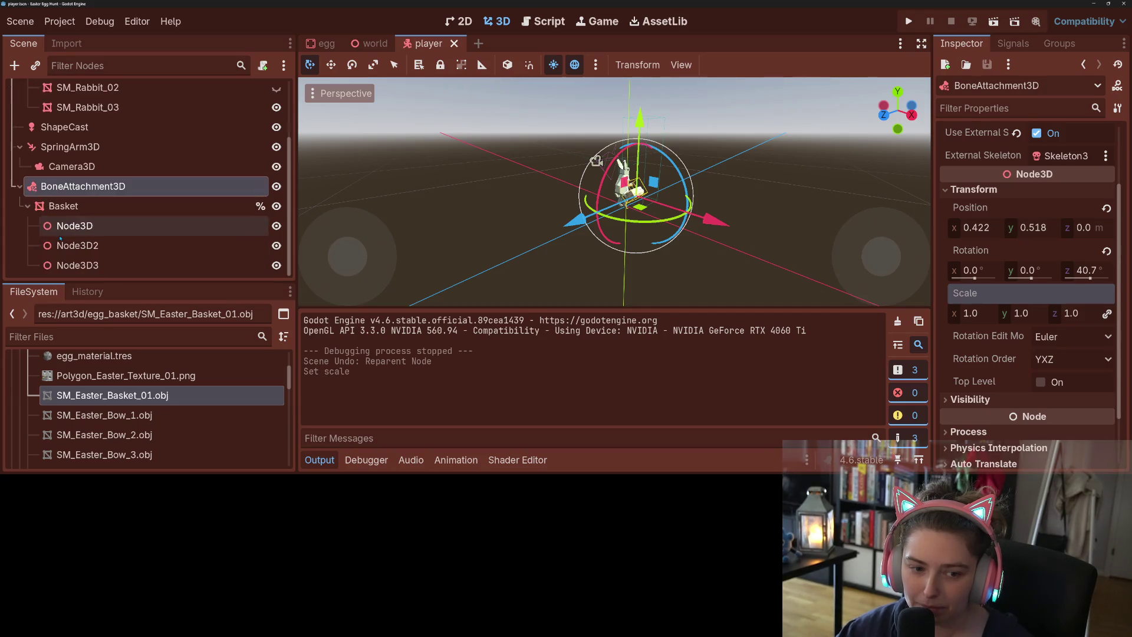
click(86, 206)
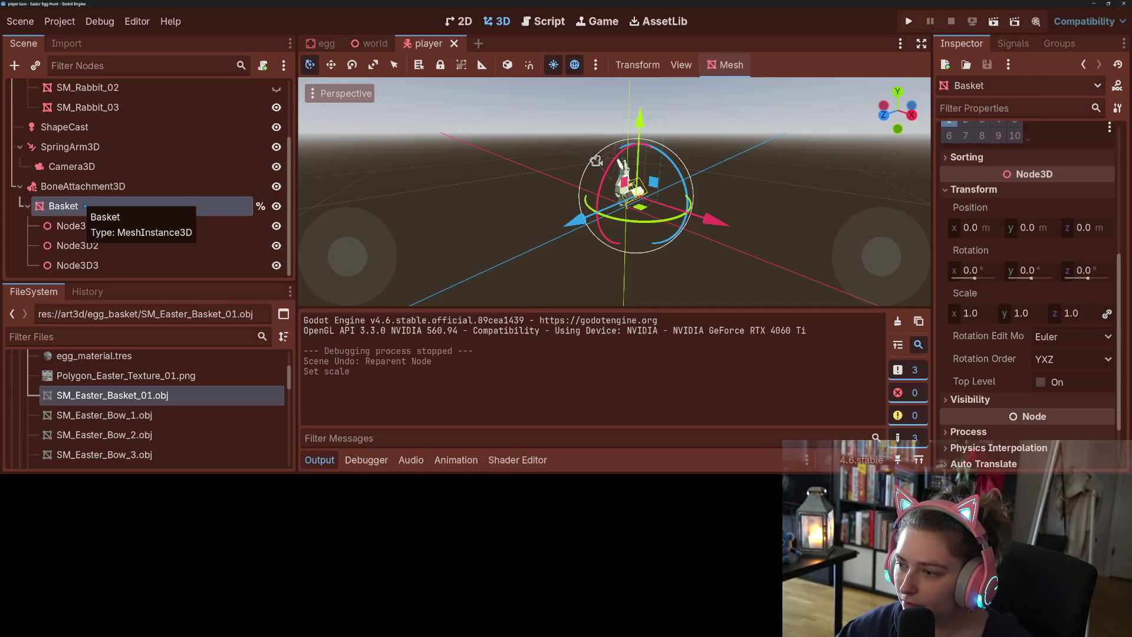
click(908, 21)
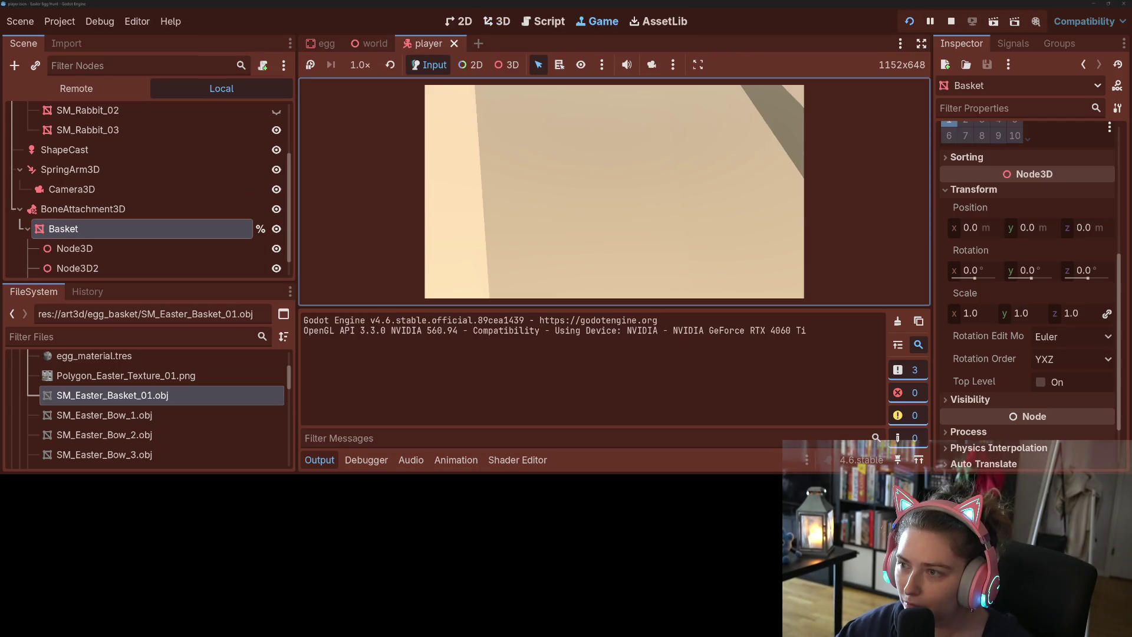
click(951, 22)
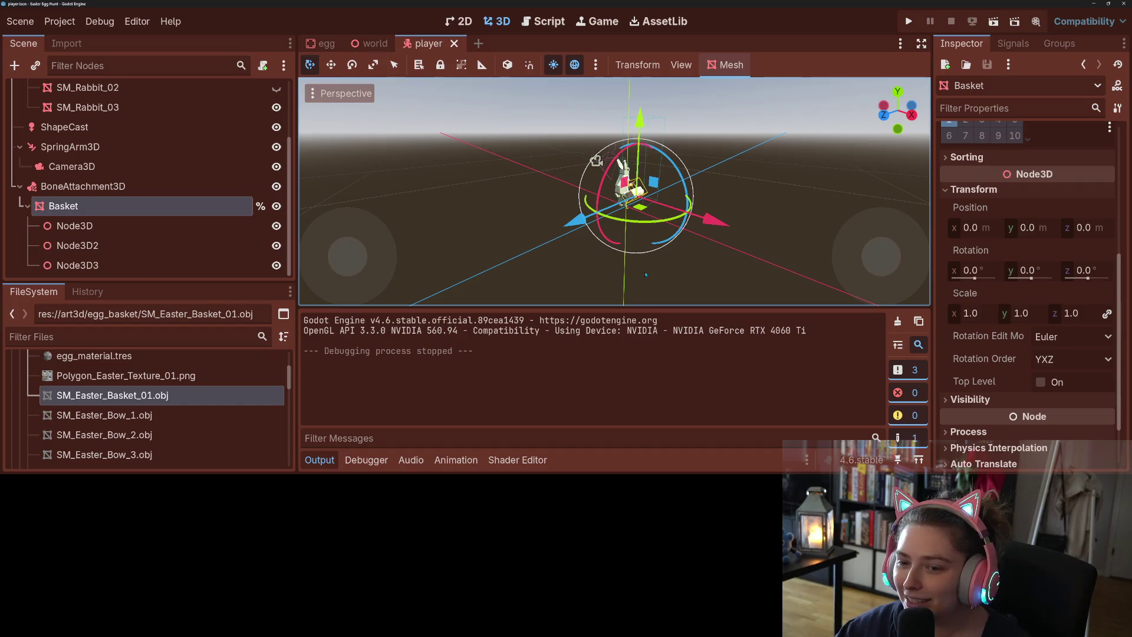
key(ctrl+j)
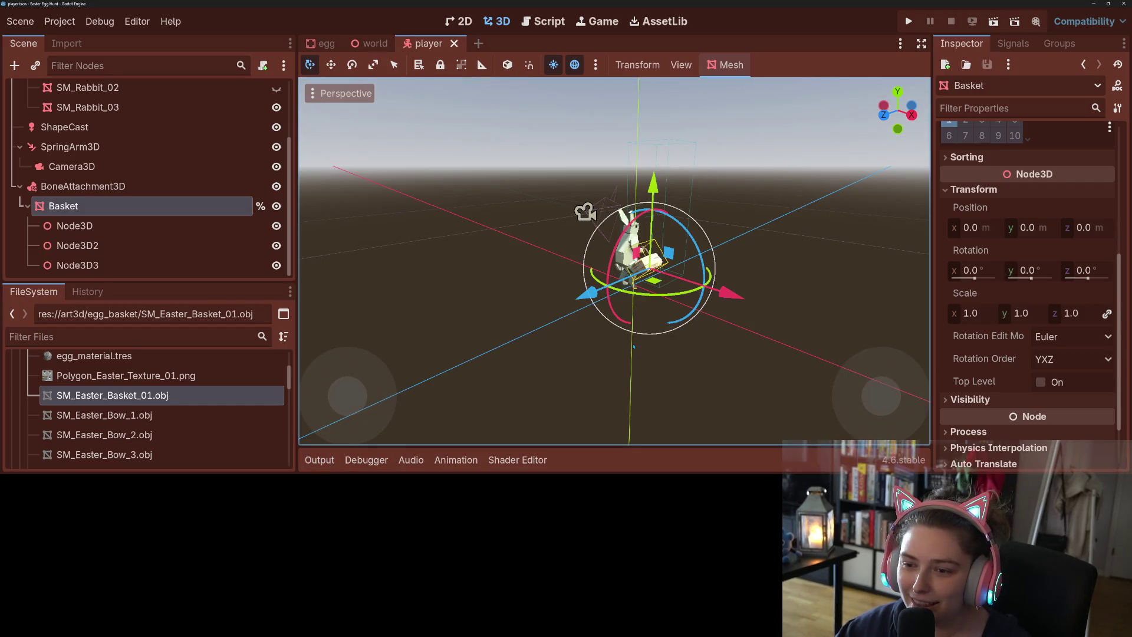
- Select the Basket mesh node and look over its mesh resource details
click(108, 229)
click(63, 205)
scroll(1015, 315, up, 5)
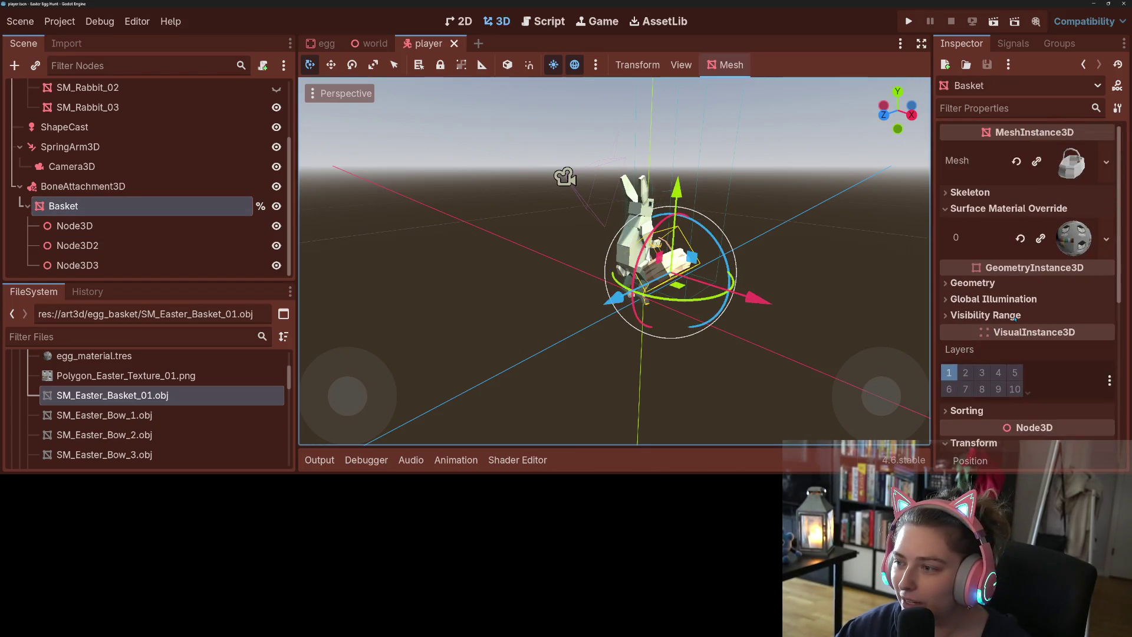
click(1071, 161)
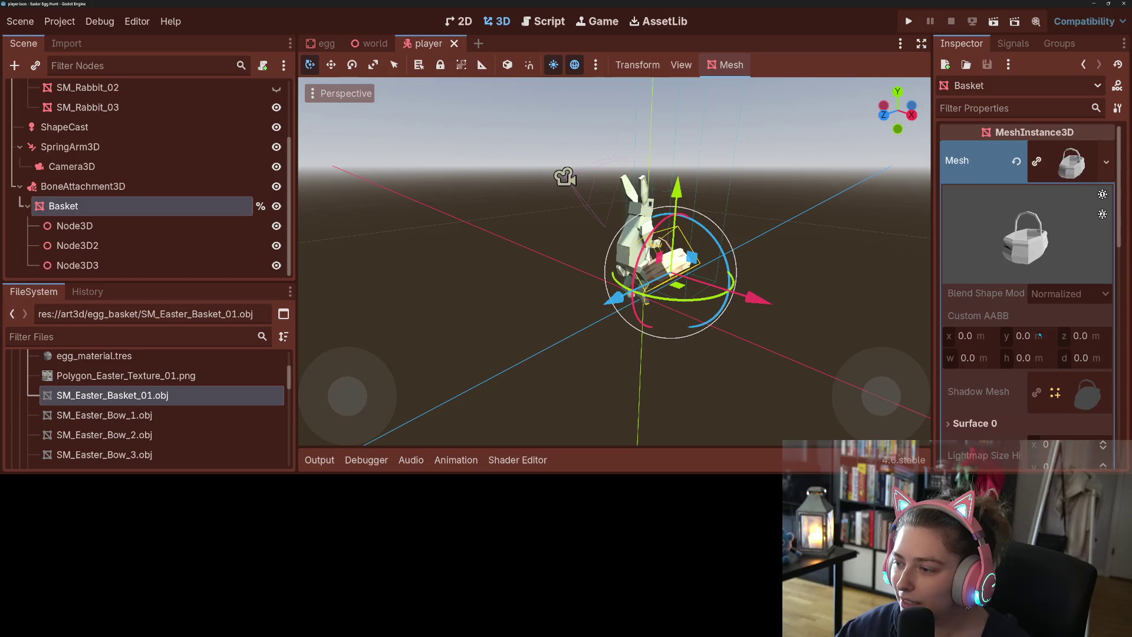
scroll(1025, 370, down, 3)
scroll(1026, 370, up, 3)
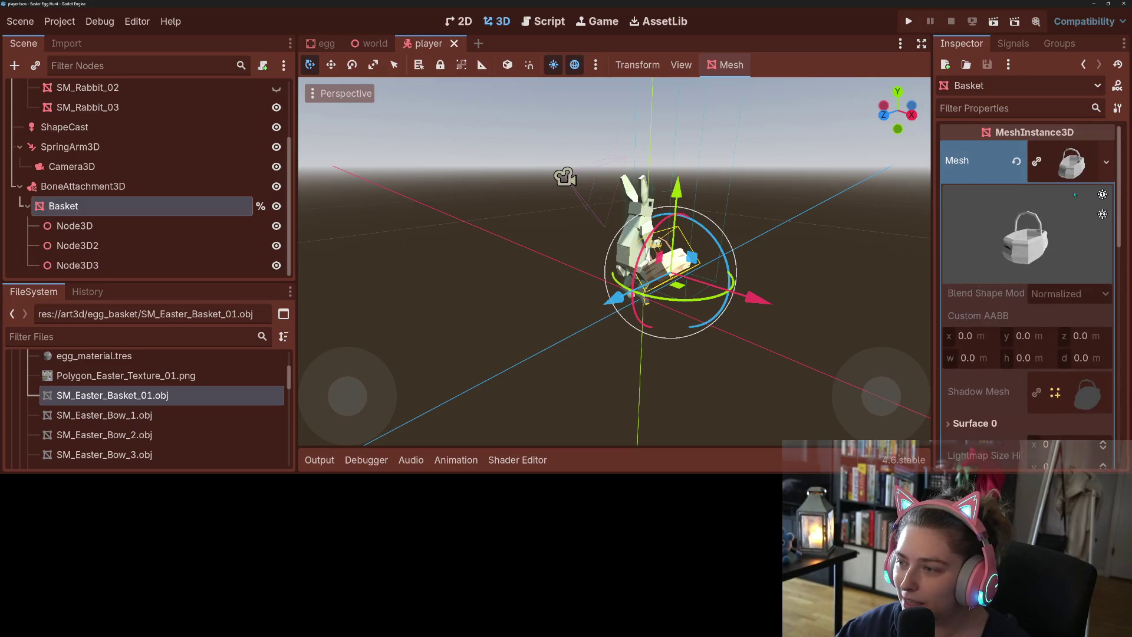
click(1071, 161)
scroll(989, 363, down, 5)
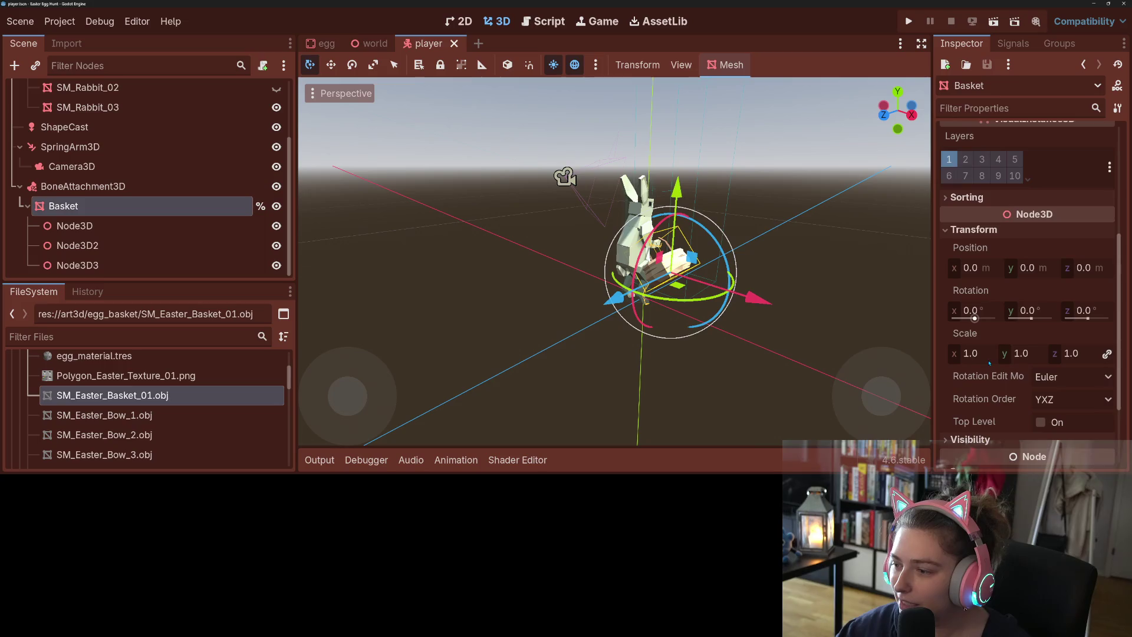
- Set the Basket's scale to 0.1 on all axes, then save and run the game
click(1025, 353)
text(0.1)
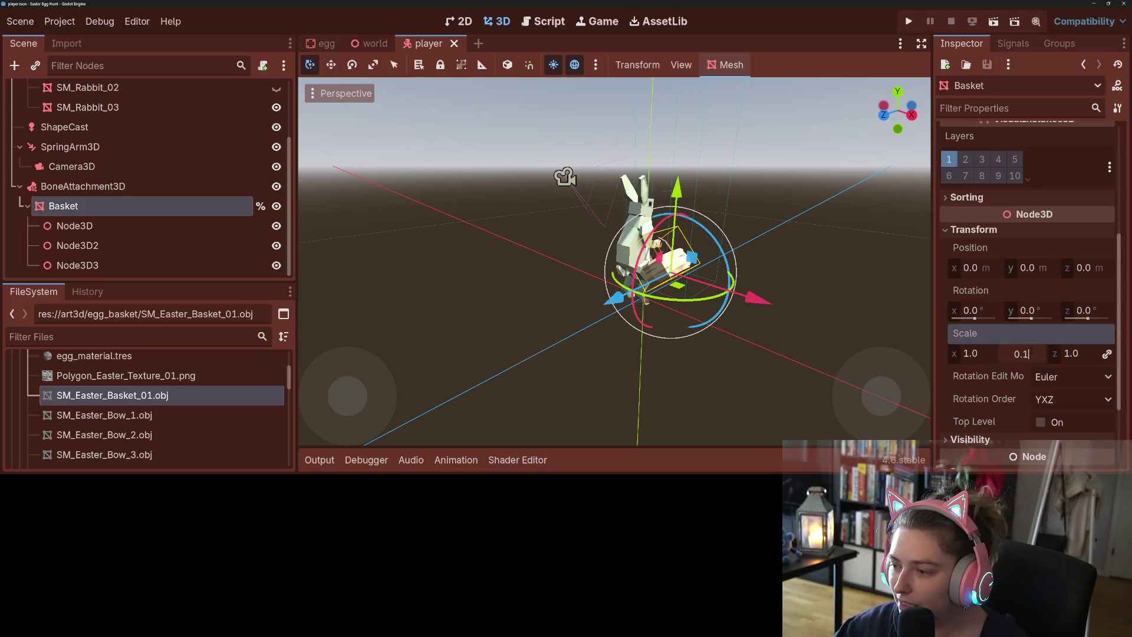
key(Return)
key(F5)
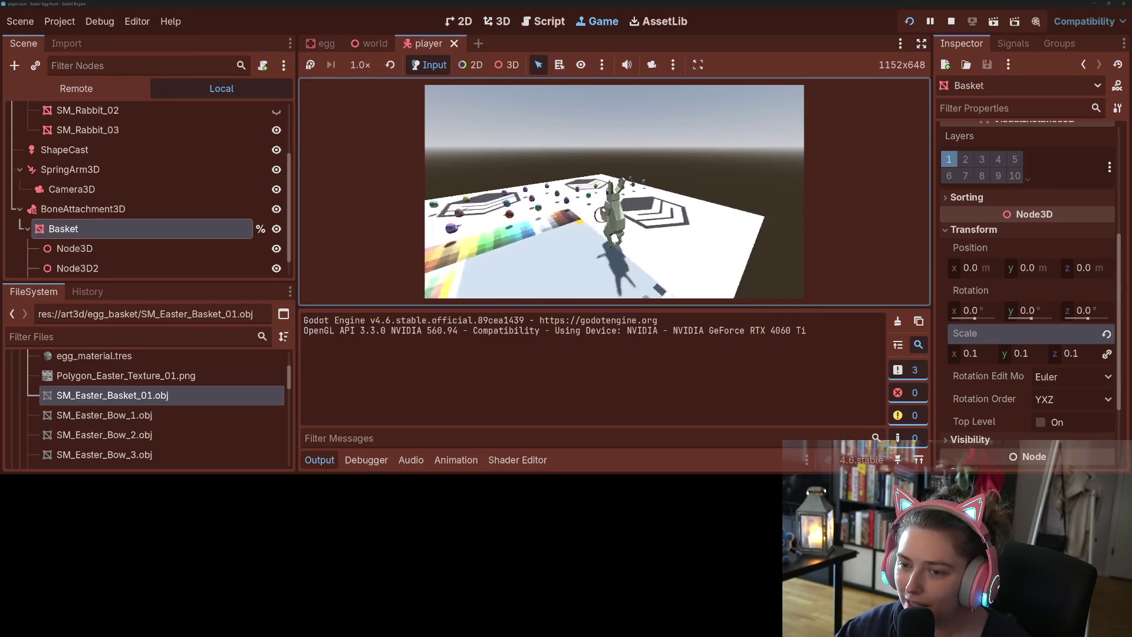
- Stop the game, reset the Basket's scale back to 1.0, and save the scene
click(950, 21)
click(120, 186)
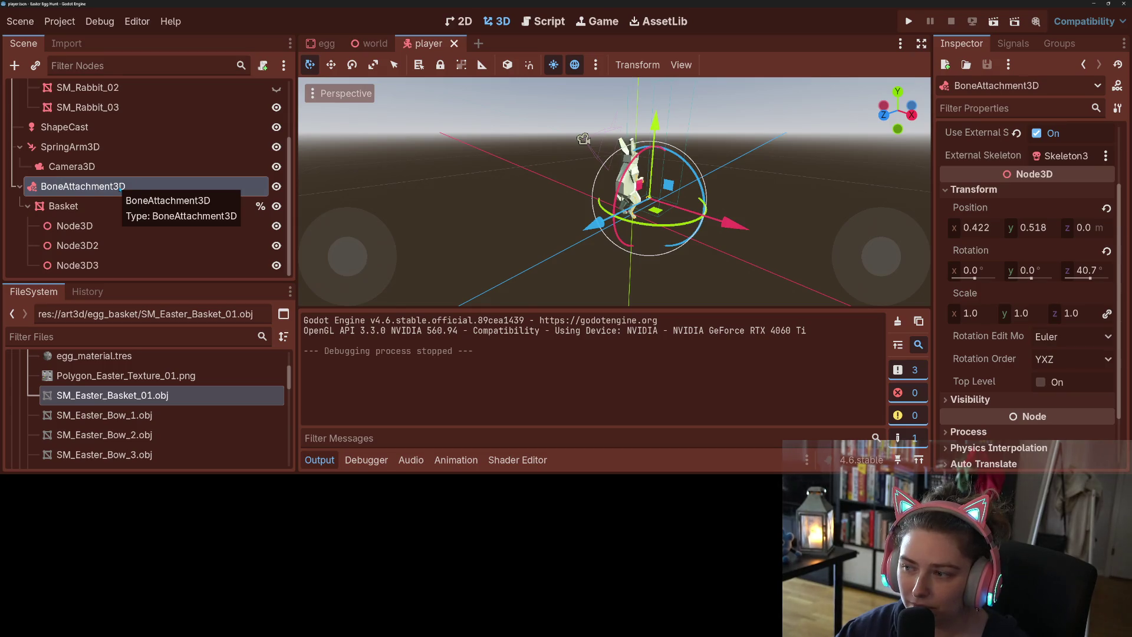
scroll(1005, 253, up, 3)
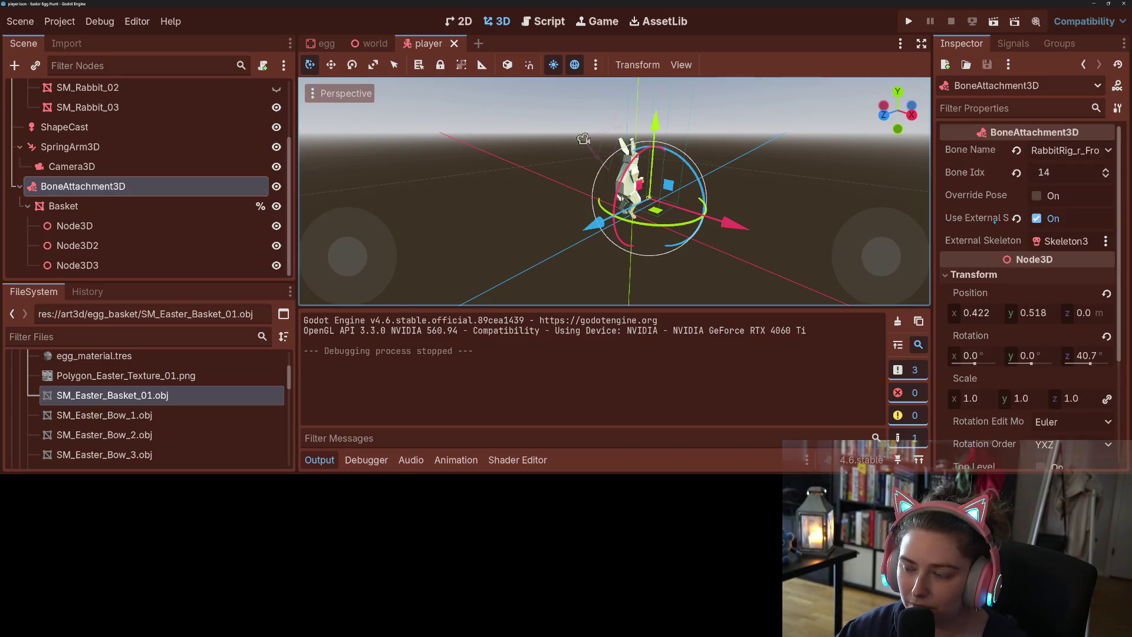
mouse_move(995, 220)
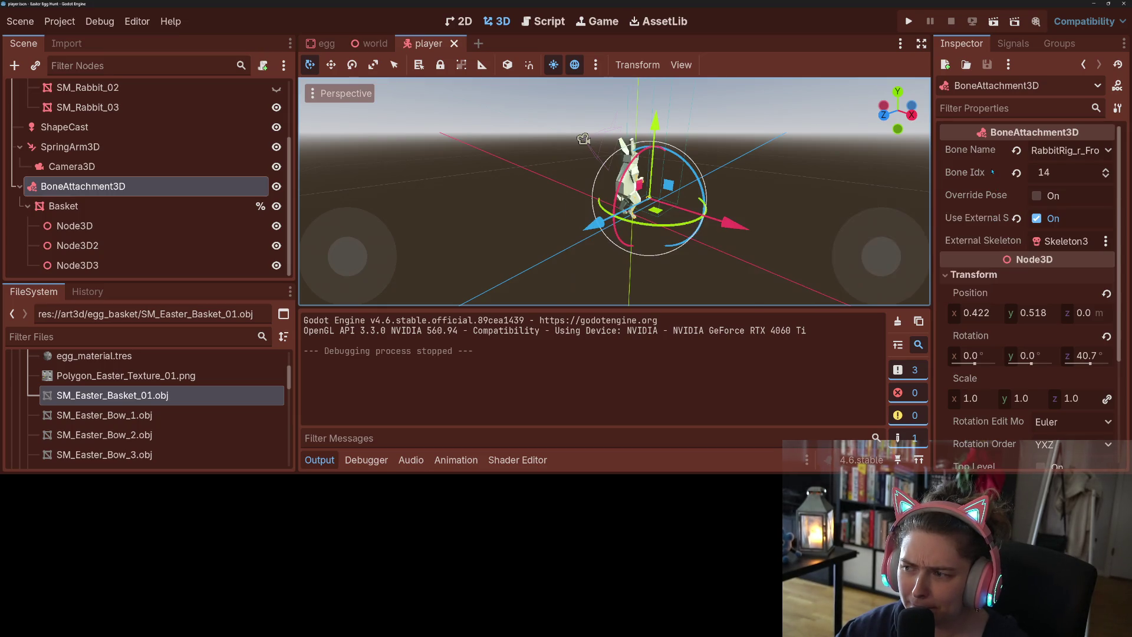
scroll(989, 268, down, 3)
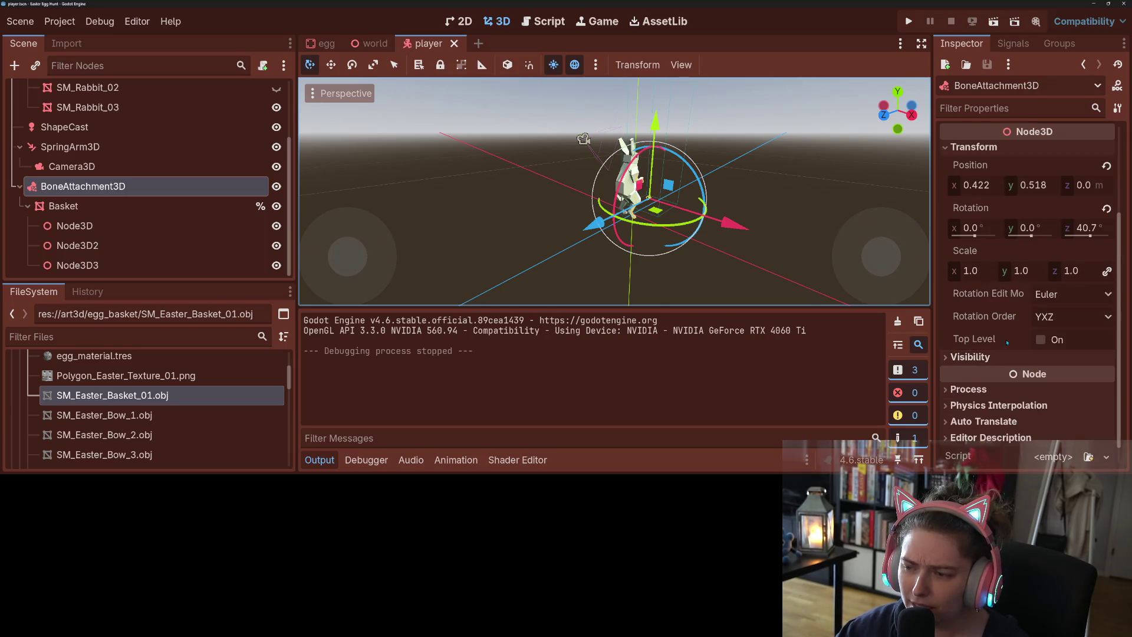
mouse_move(1007, 342)
scroll(1007, 342, down, 1)
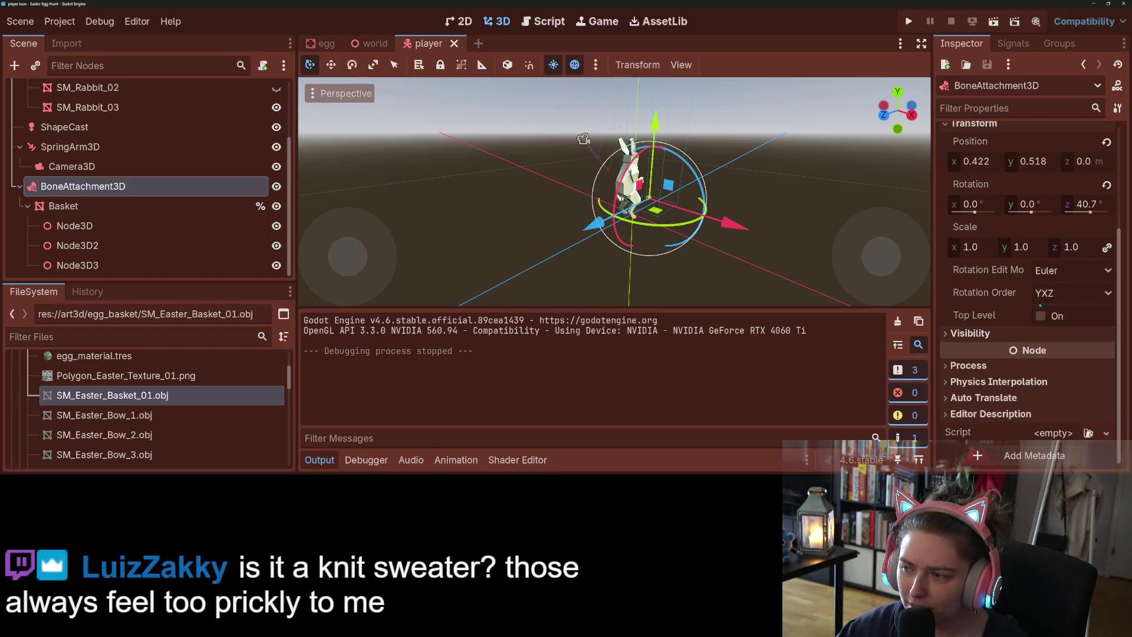
click(89, 205)
click(1107, 334)
key(ctrl+s)
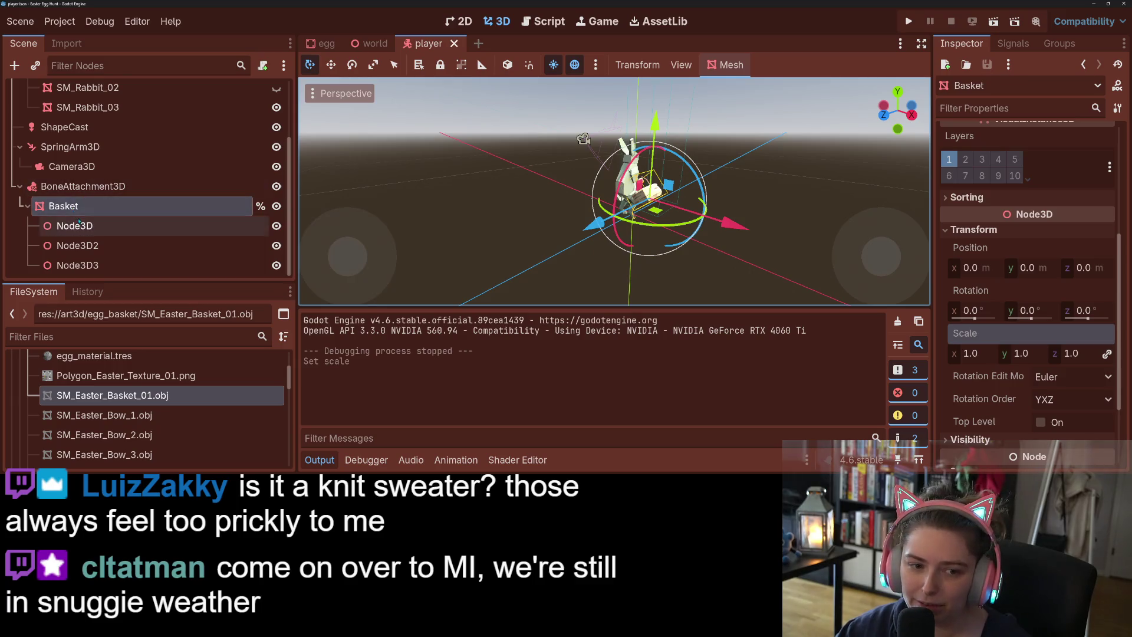
- Move BoneAttachment3D under Skeleton3D, disable Use External Skeleton, save, and run the game
click(76, 190)
drag(76, 190, 81, 143)
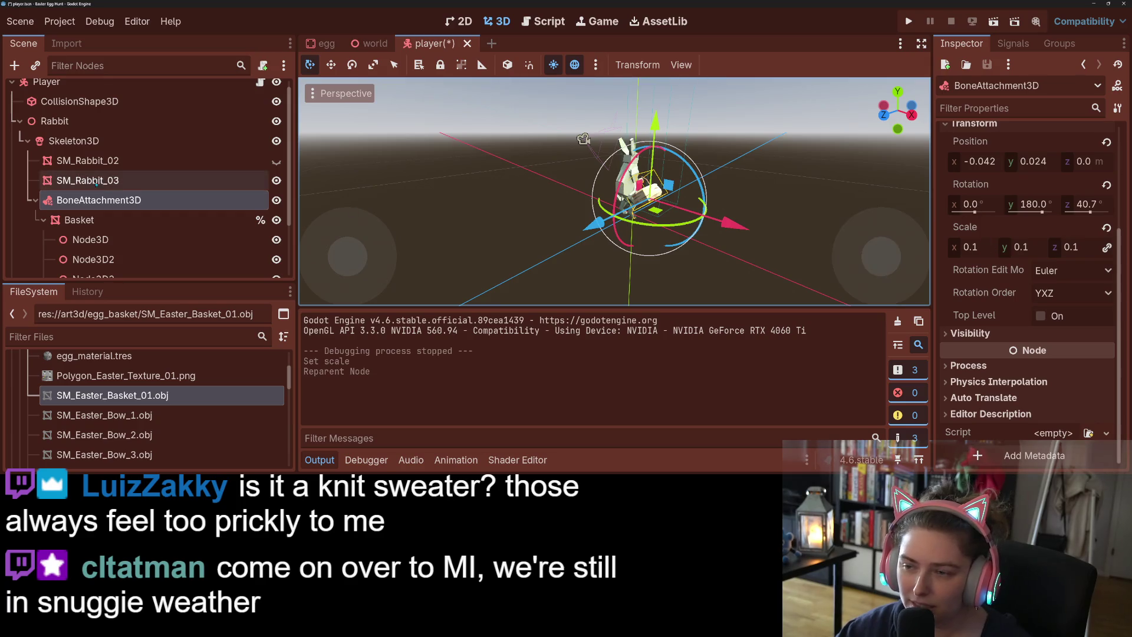
click(87, 221)
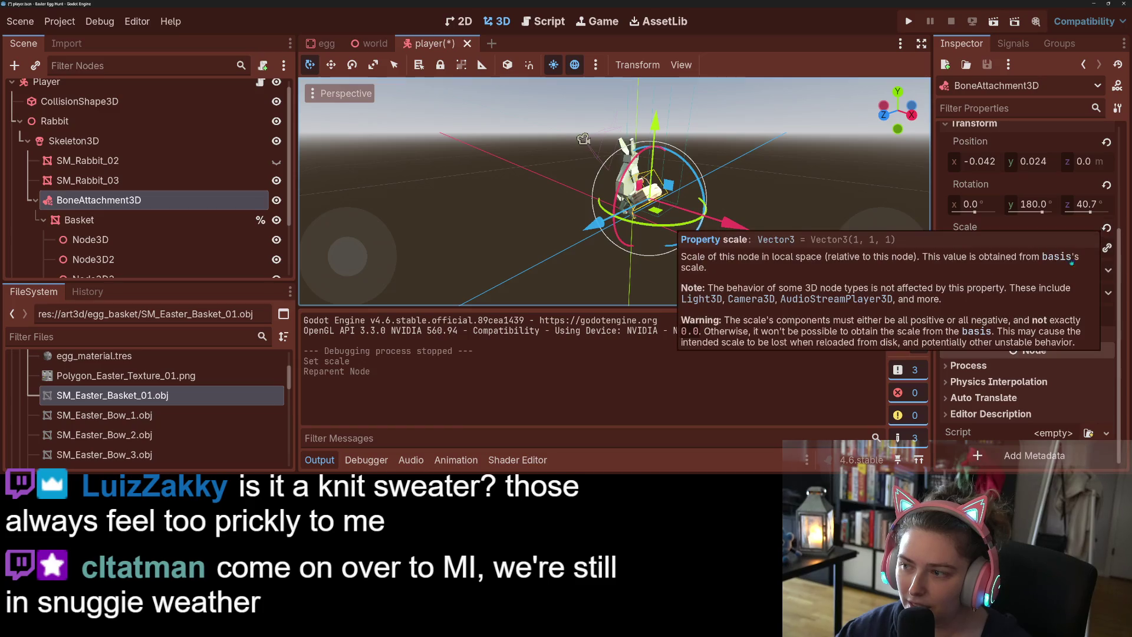
scroll(980, 228, up, 3)
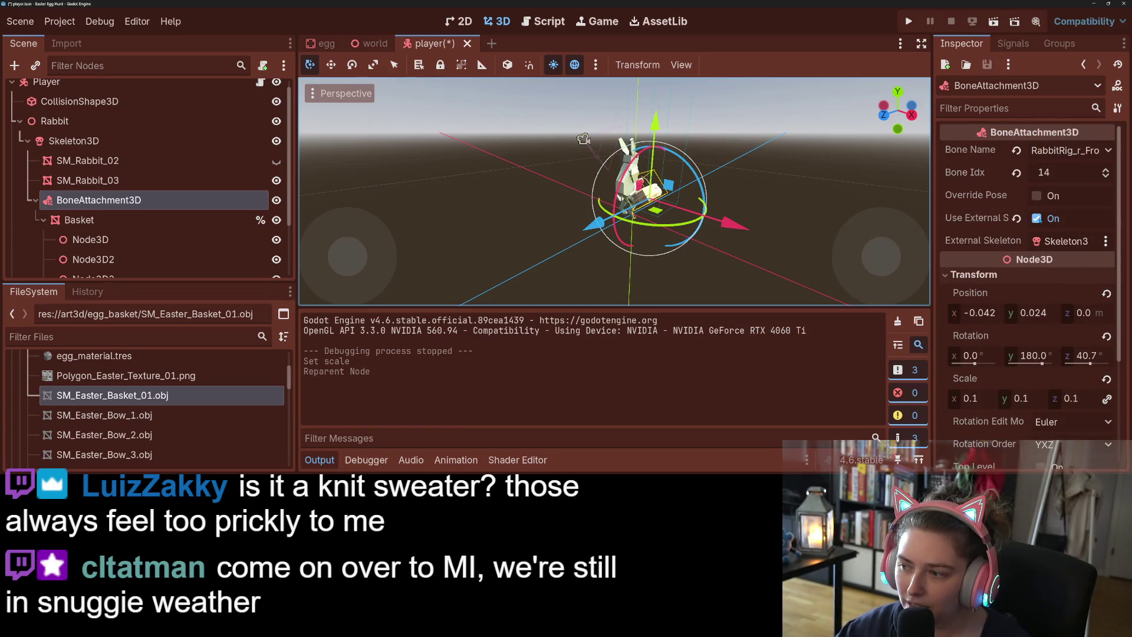
click(1036, 218)
key(ctrl+s)
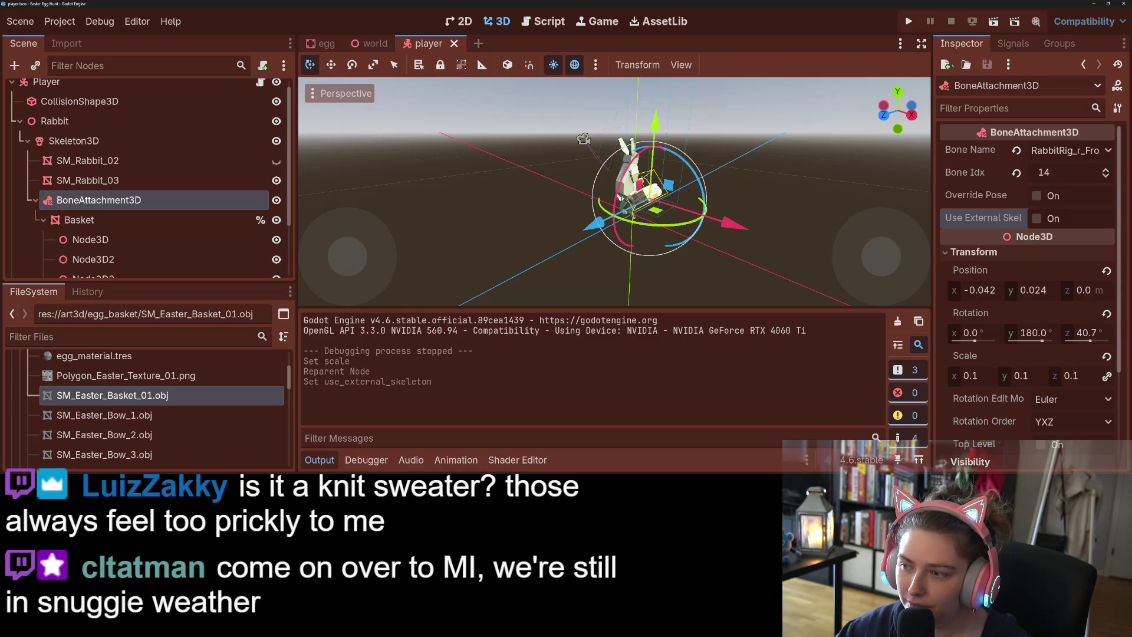
key(F5)
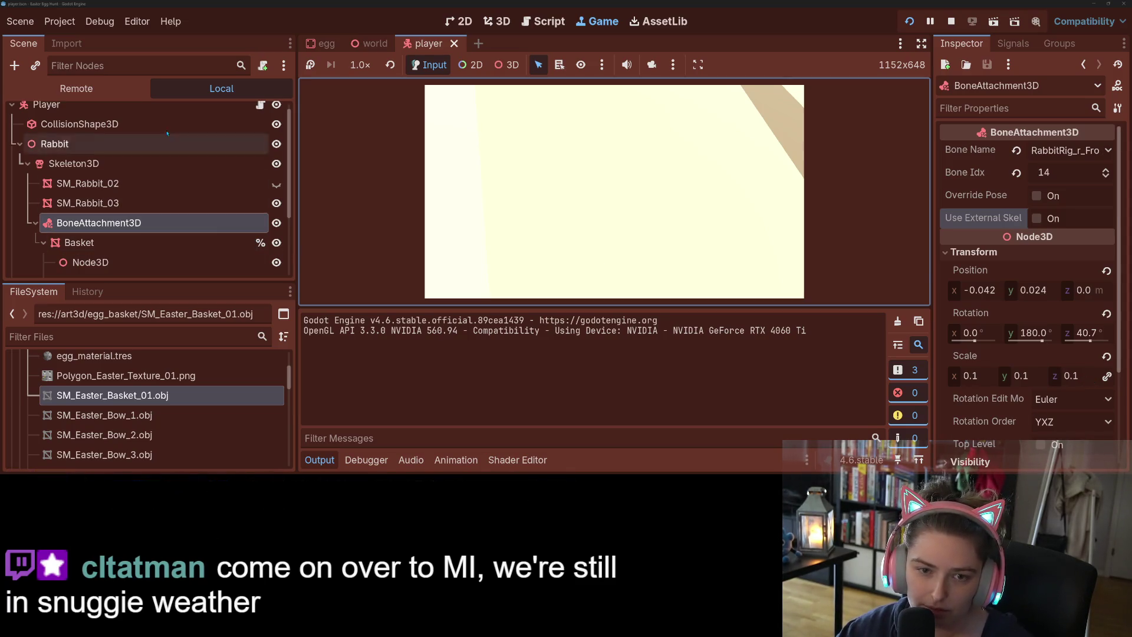
- Stop the game and undo the reparent so BoneAttachment3D sits back under Player, saving
click(951, 21)
click(155, 245)
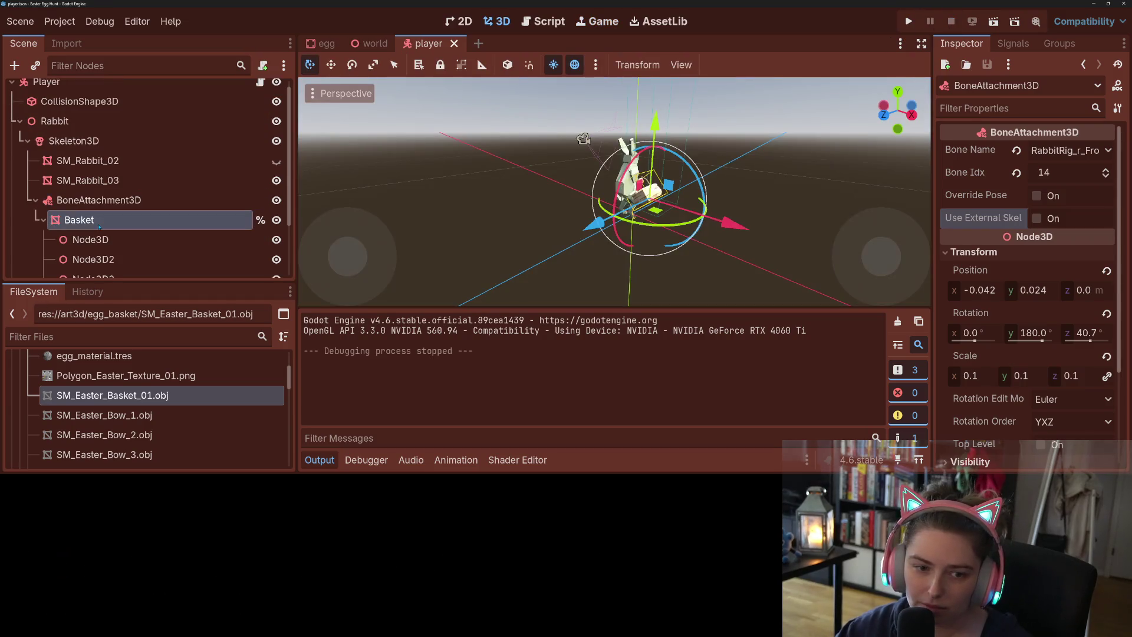
key(ctrl+z)
key(ctrl+z)
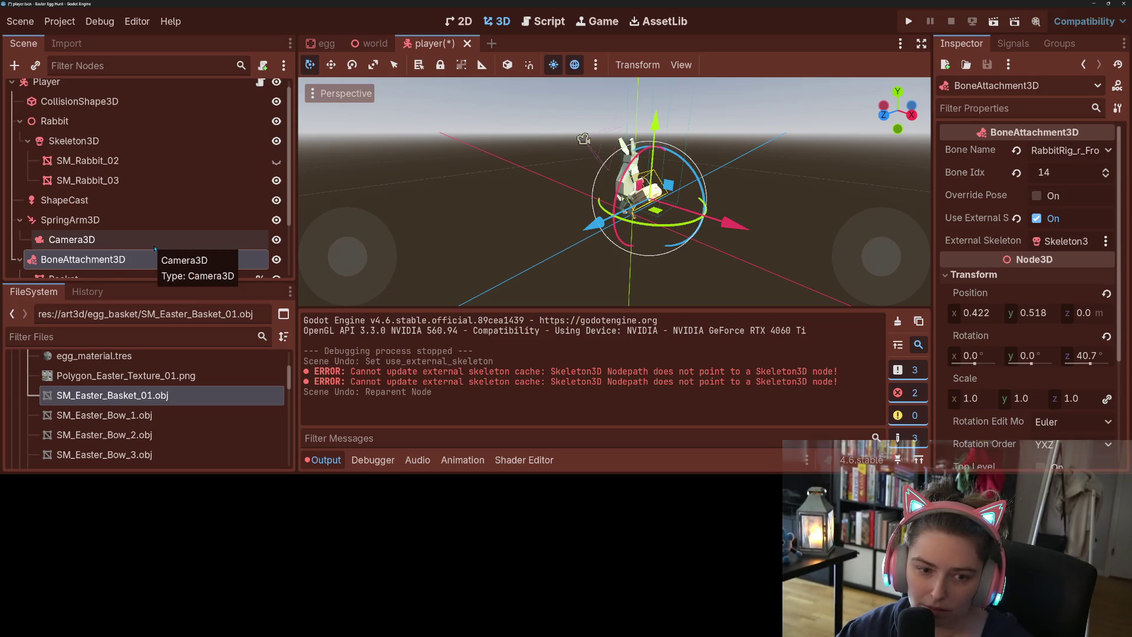
key(ctrl+shift+z)
key(ctrl+s)
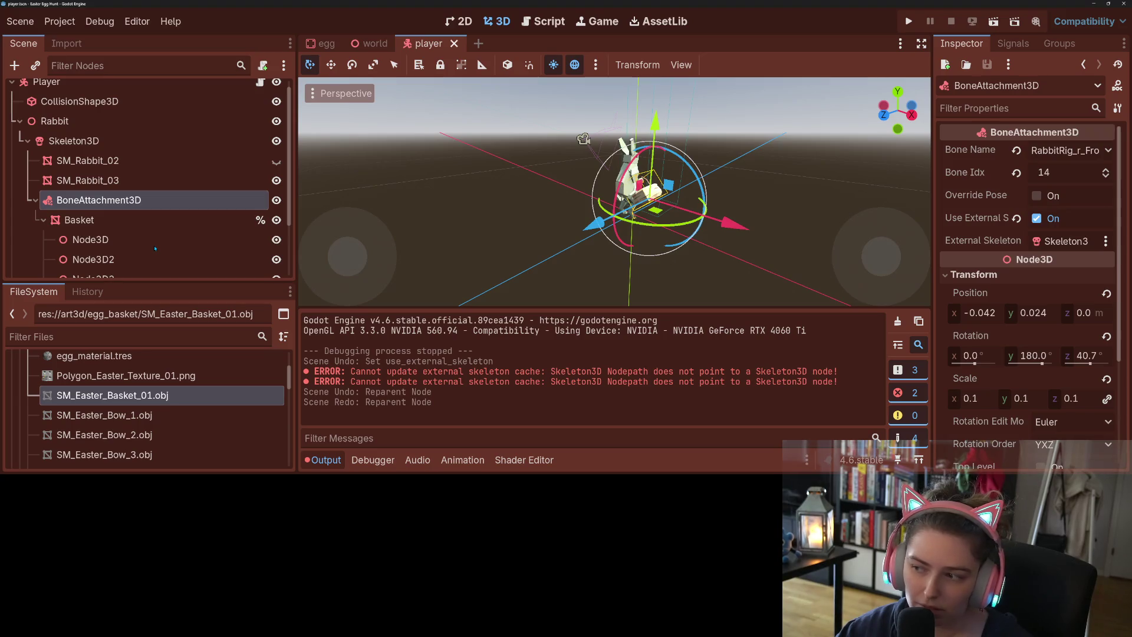
key(ctrl+z)
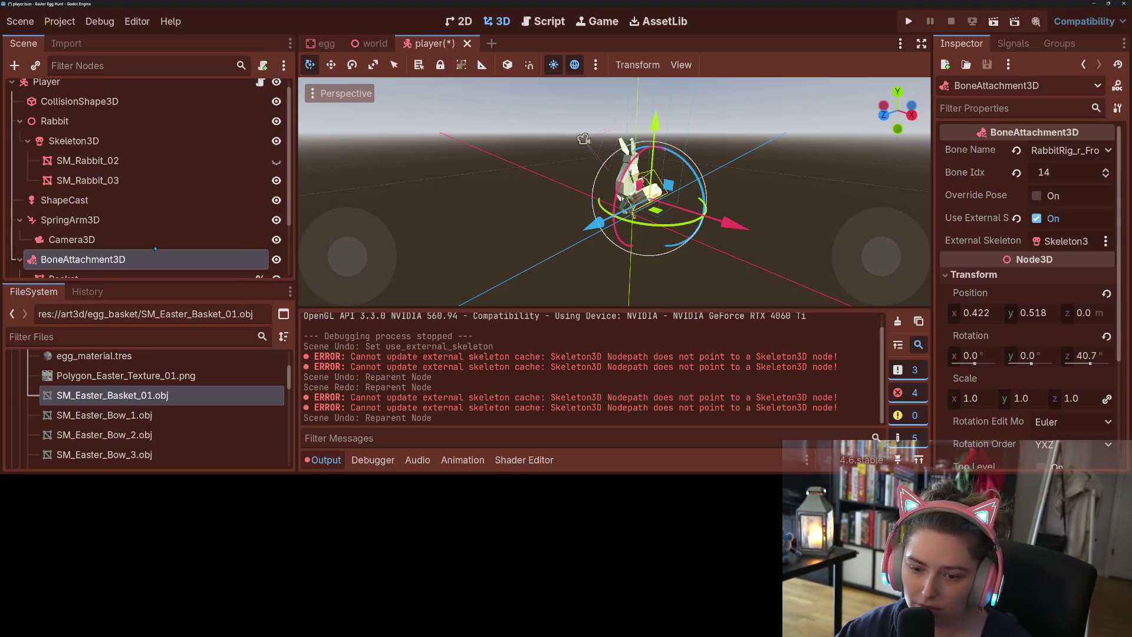
key(ctrl+s)
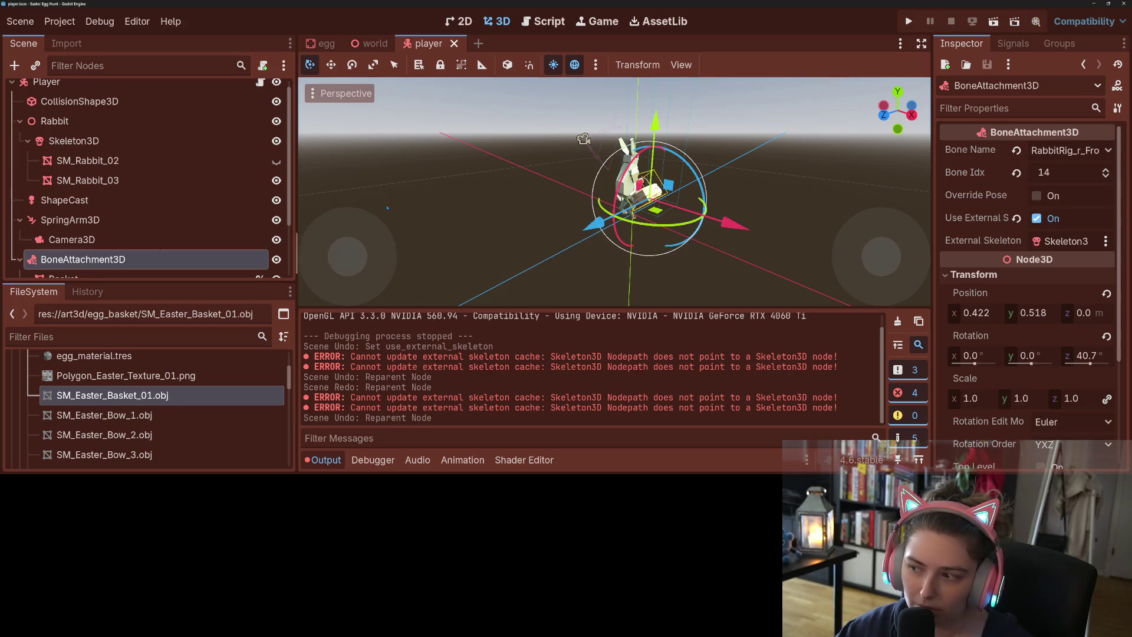
- Set the bone attachment's External Skeleton to Skeleton3D, then select the Basket node
click(1066, 241)
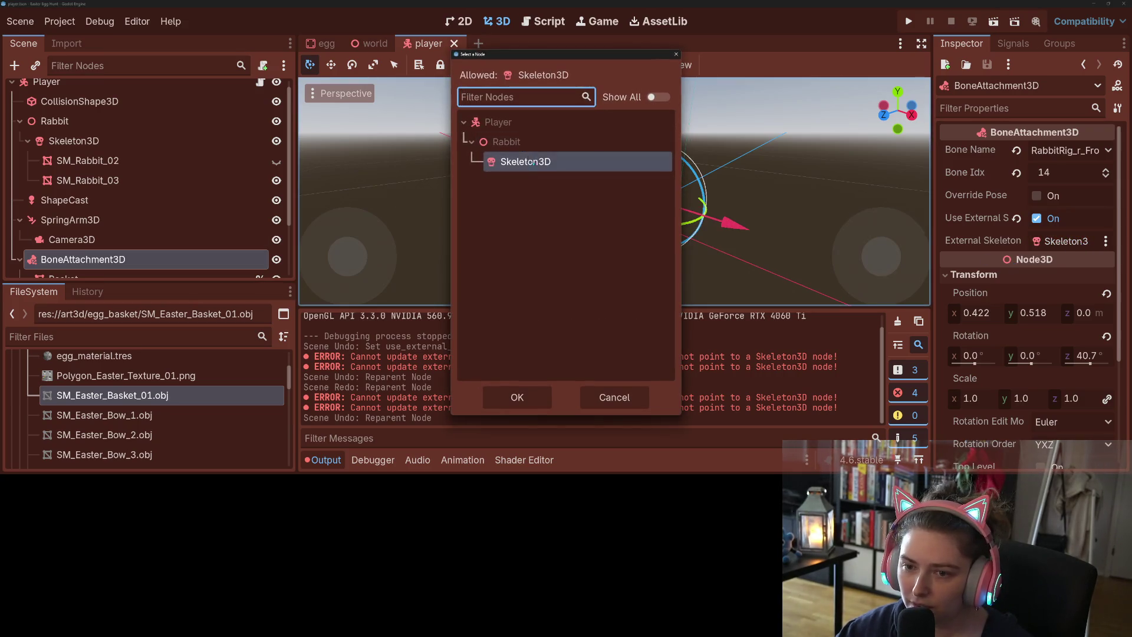
click(517, 397)
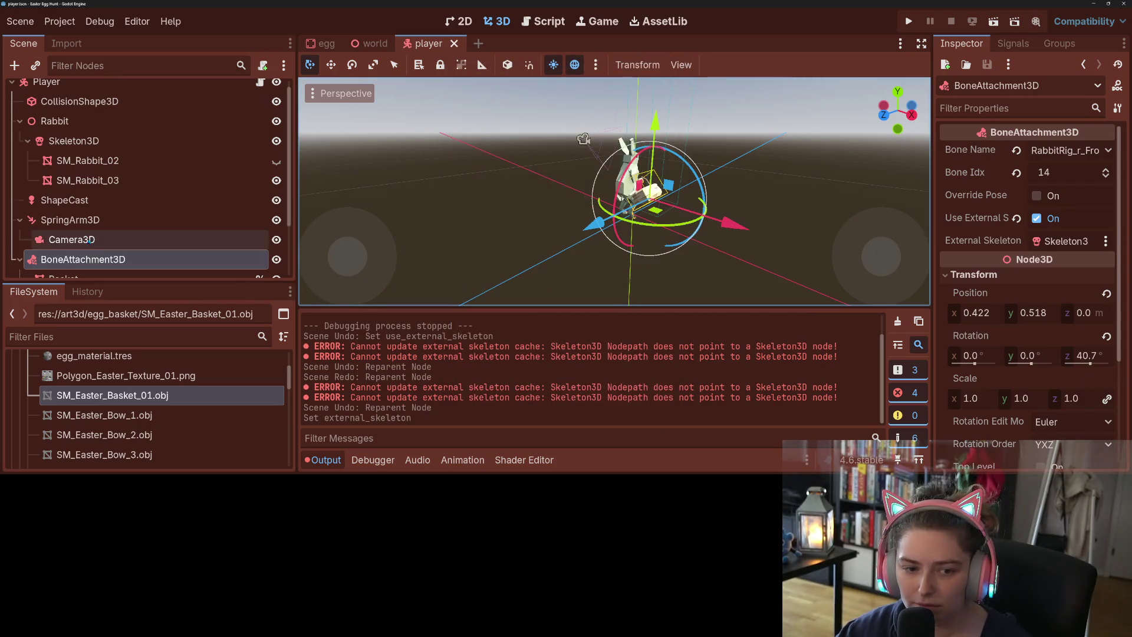
scroll(94, 217, down, 3)
click(94, 208)
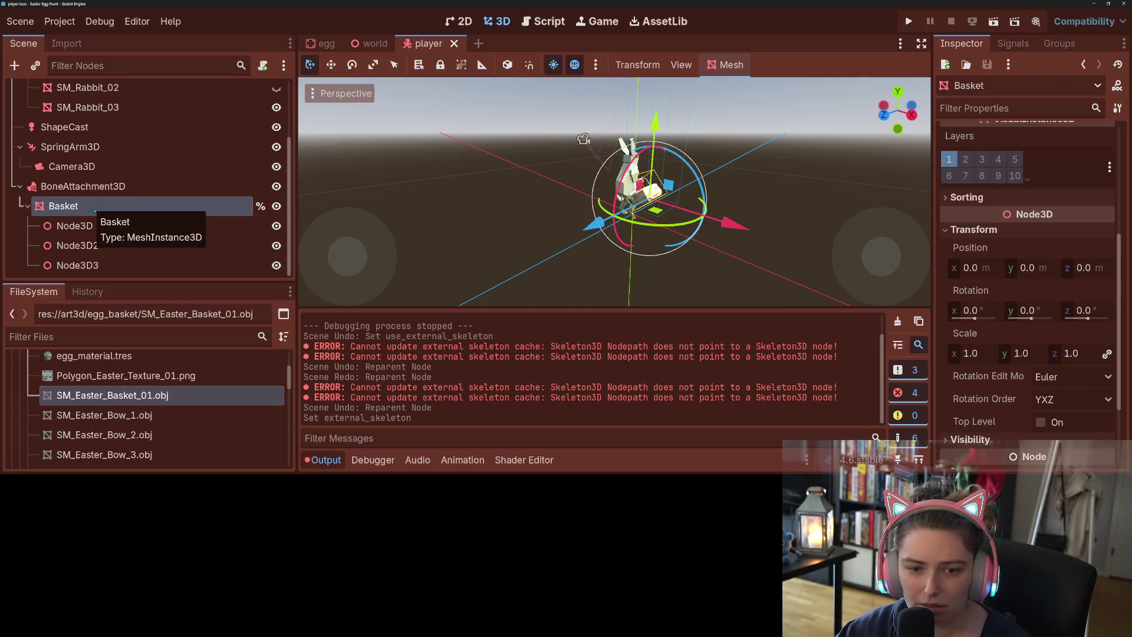
scroll(1075, 224, up, 4)
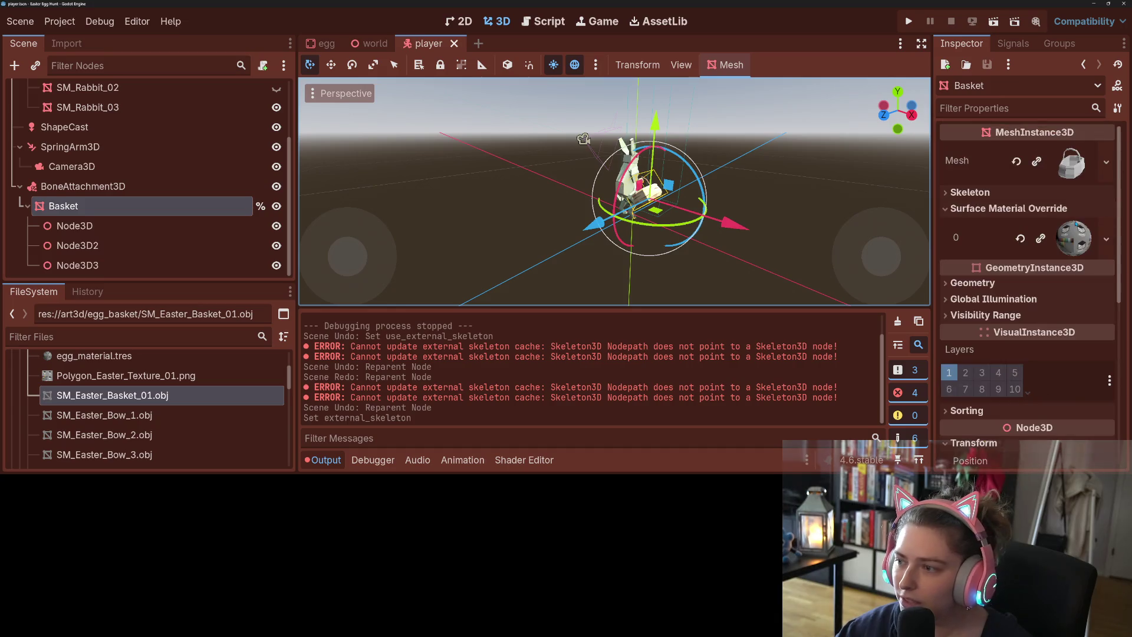
click(1072, 175)
click(1016, 161)
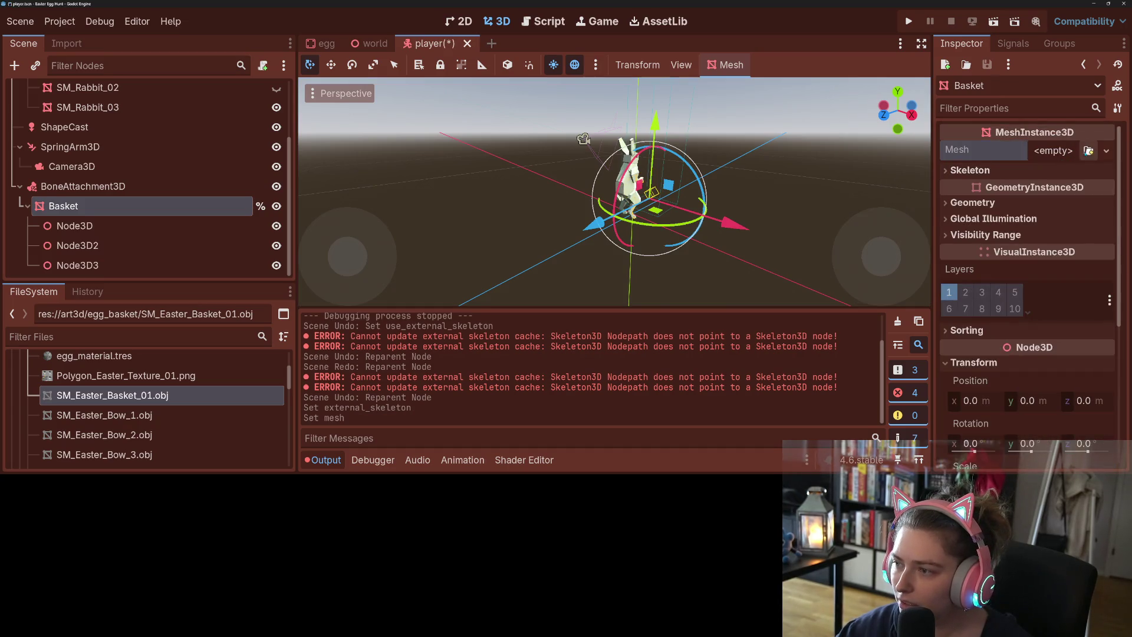
click(1089, 151)
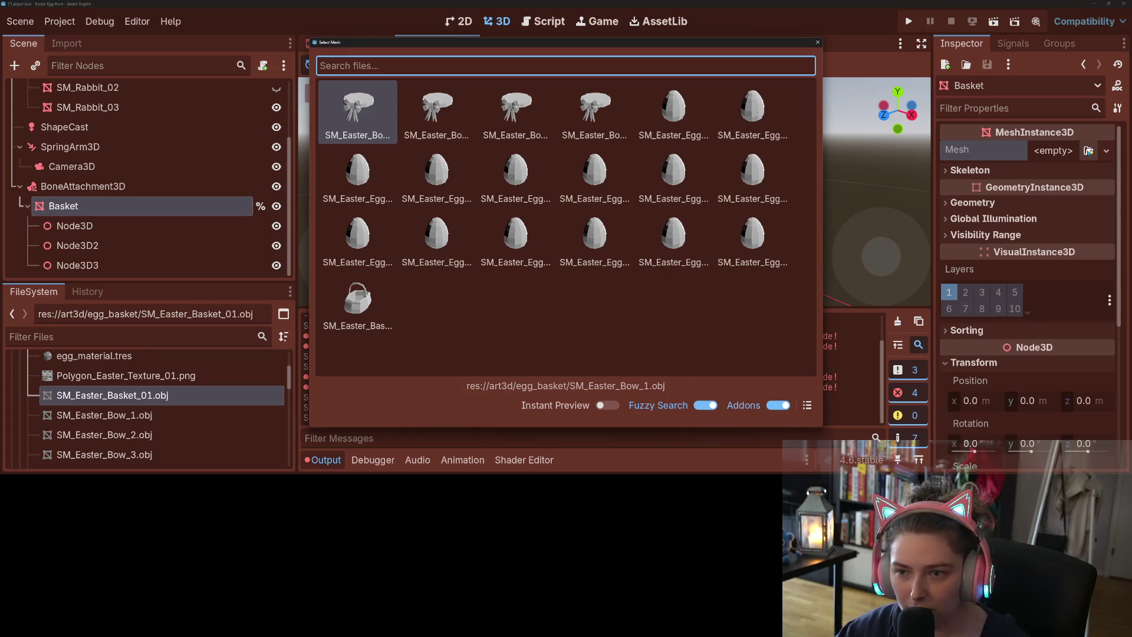
double_click(358, 300)
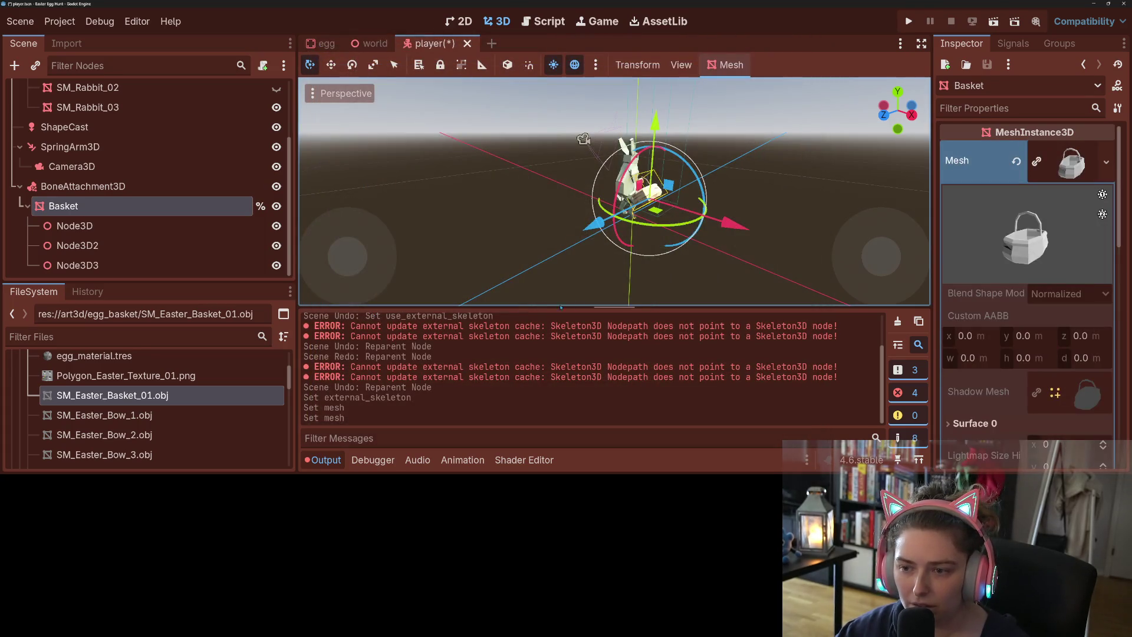
key(ctrl+s)
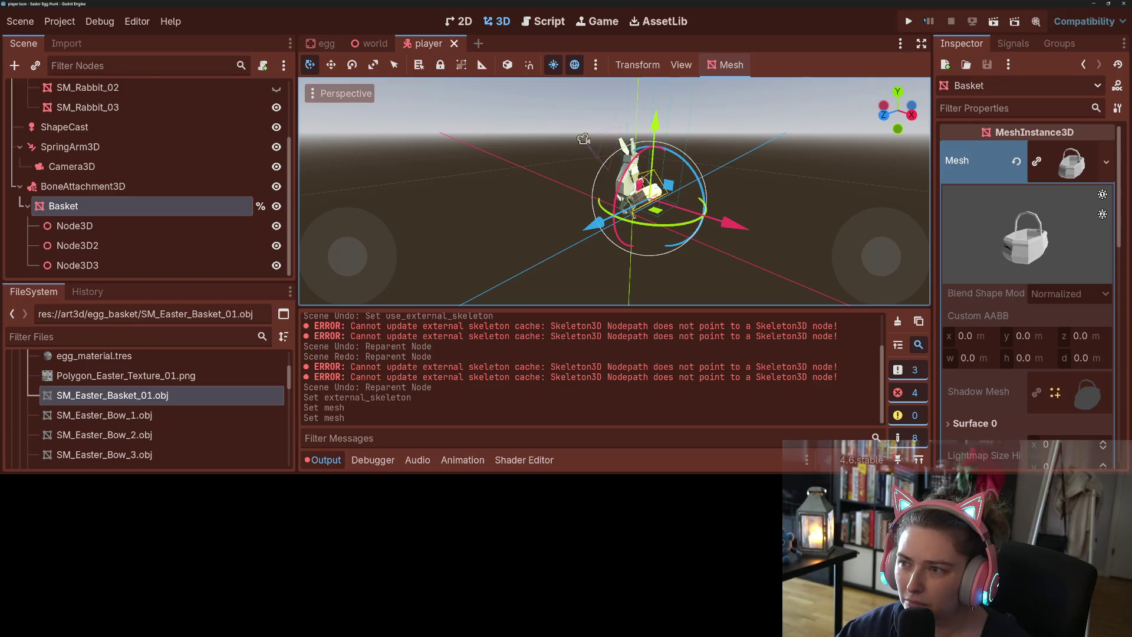
key(F5)
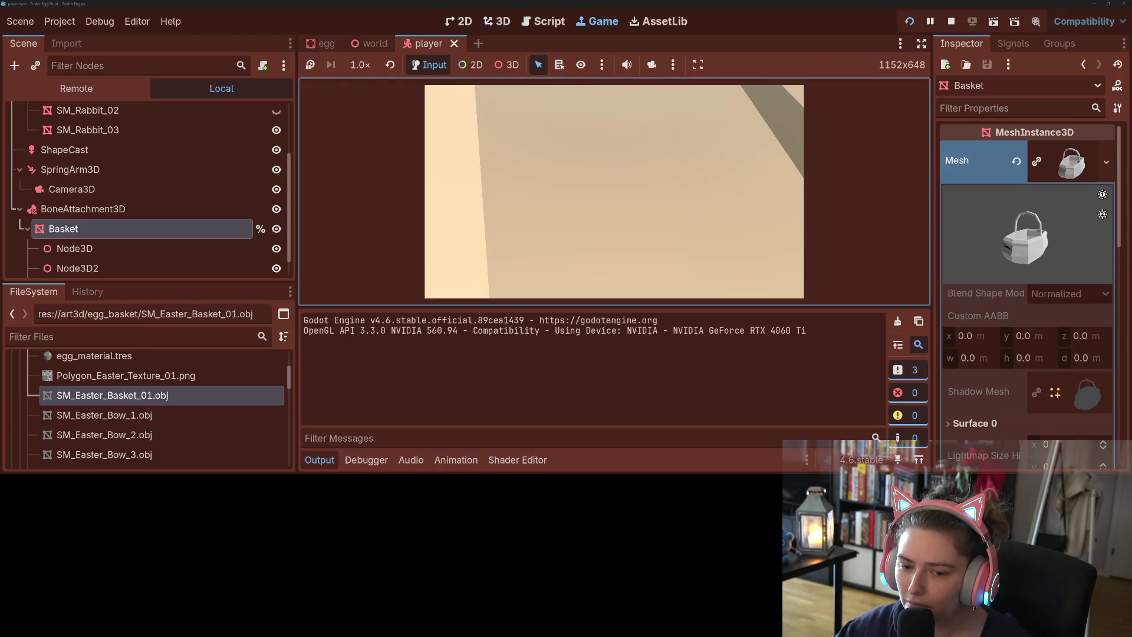
click(951, 21)
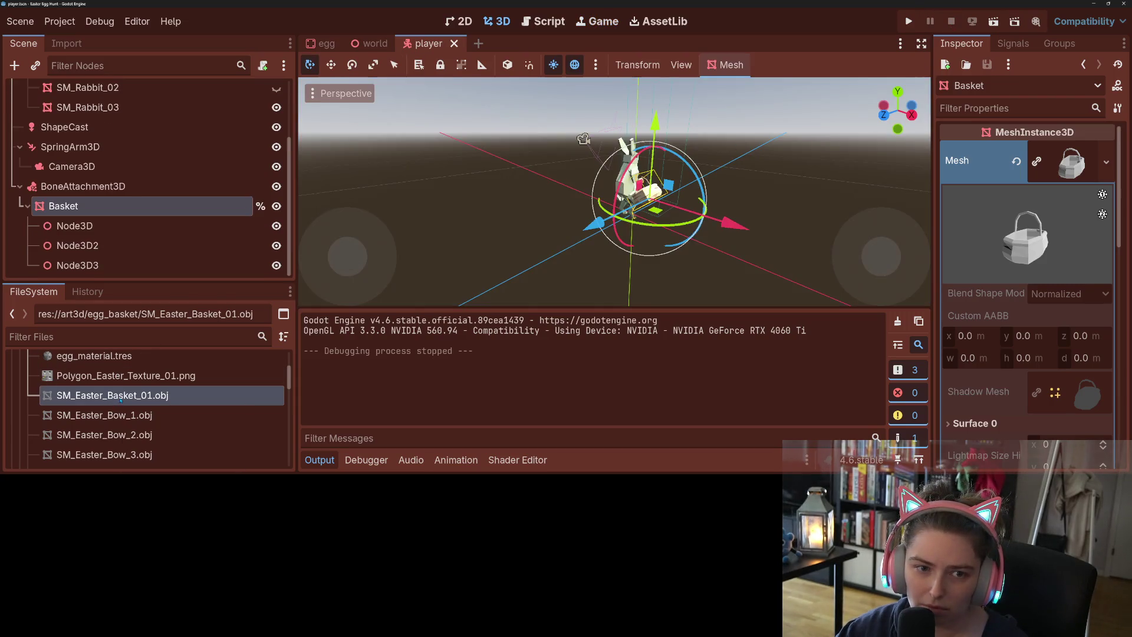
- Reimport SM_Easter_Basket_01.obj with its current import settings
click(66, 44)
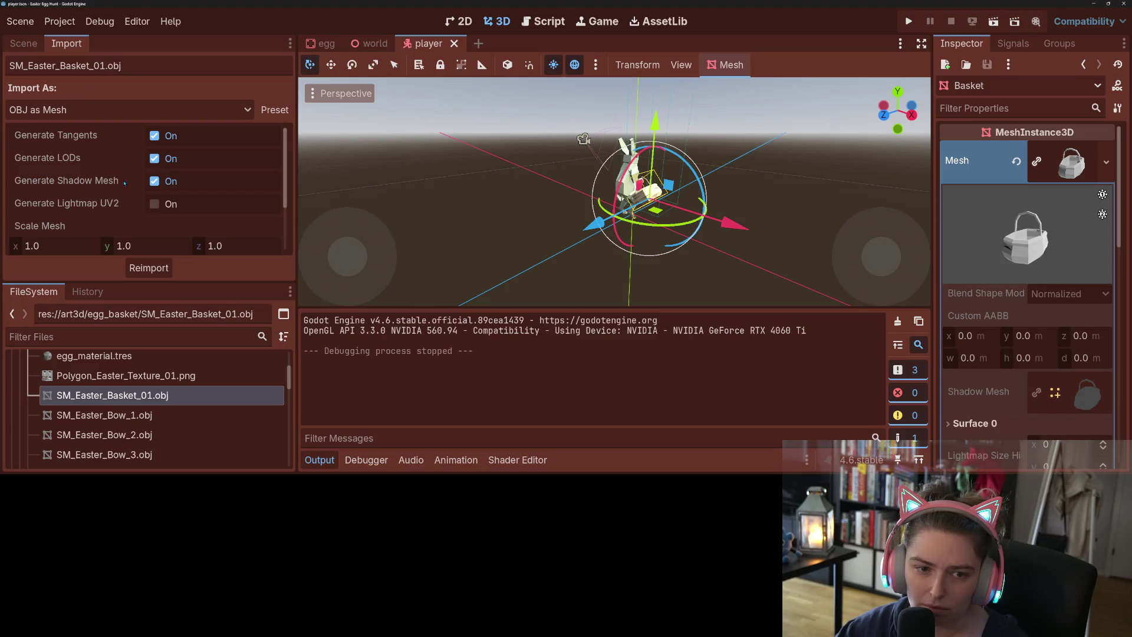
scroll(229, 215, down, 3)
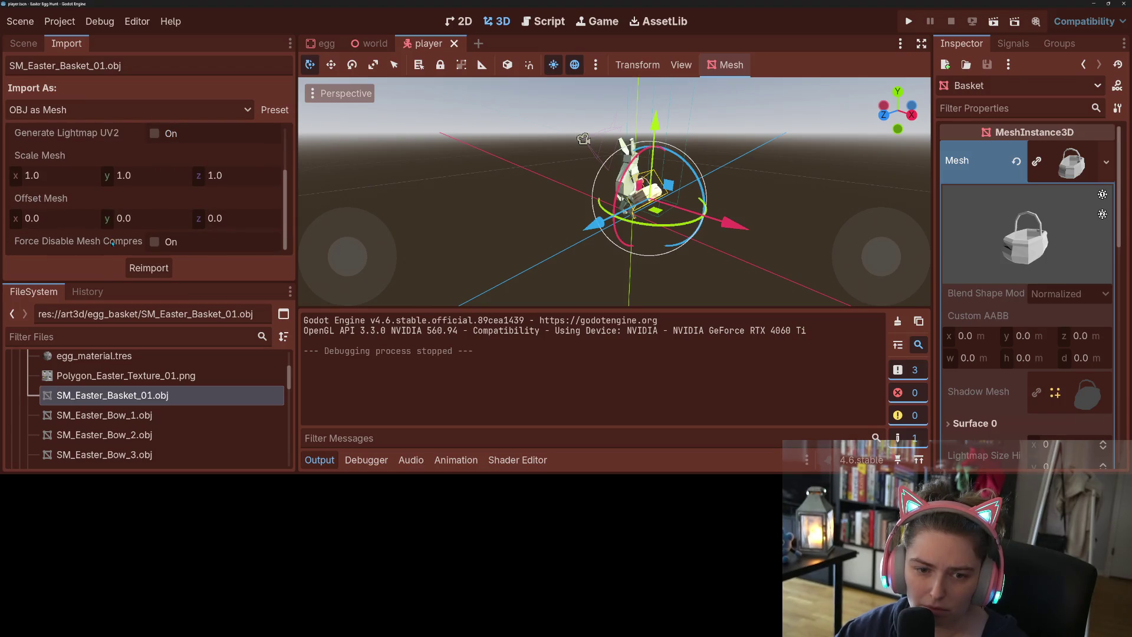
scroll(112, 243, up, 3)
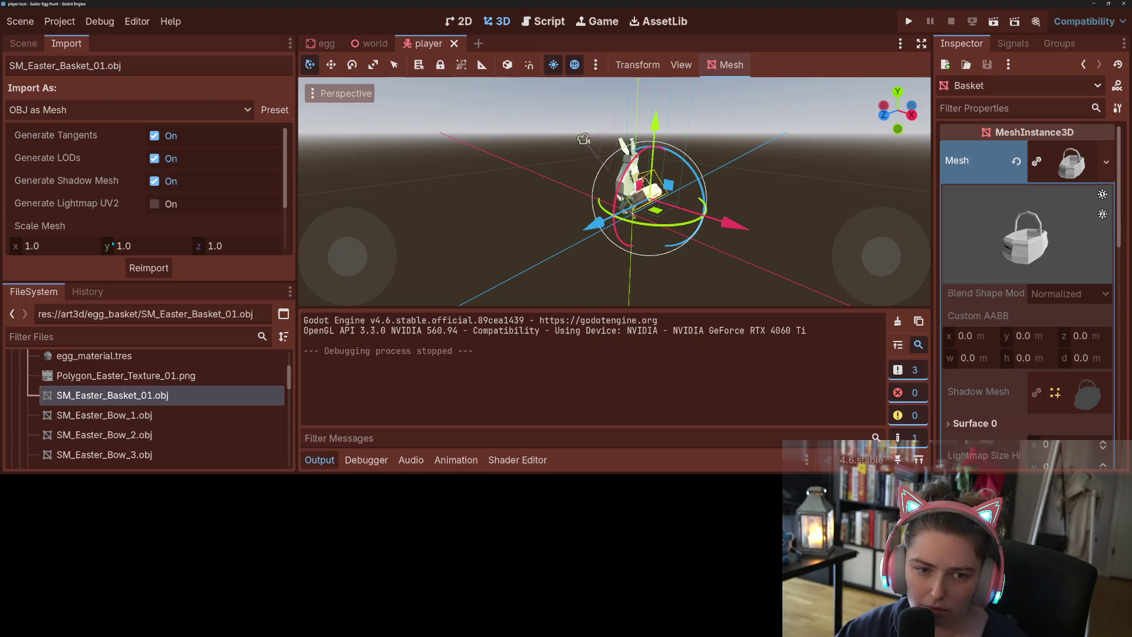
click(147, 269)
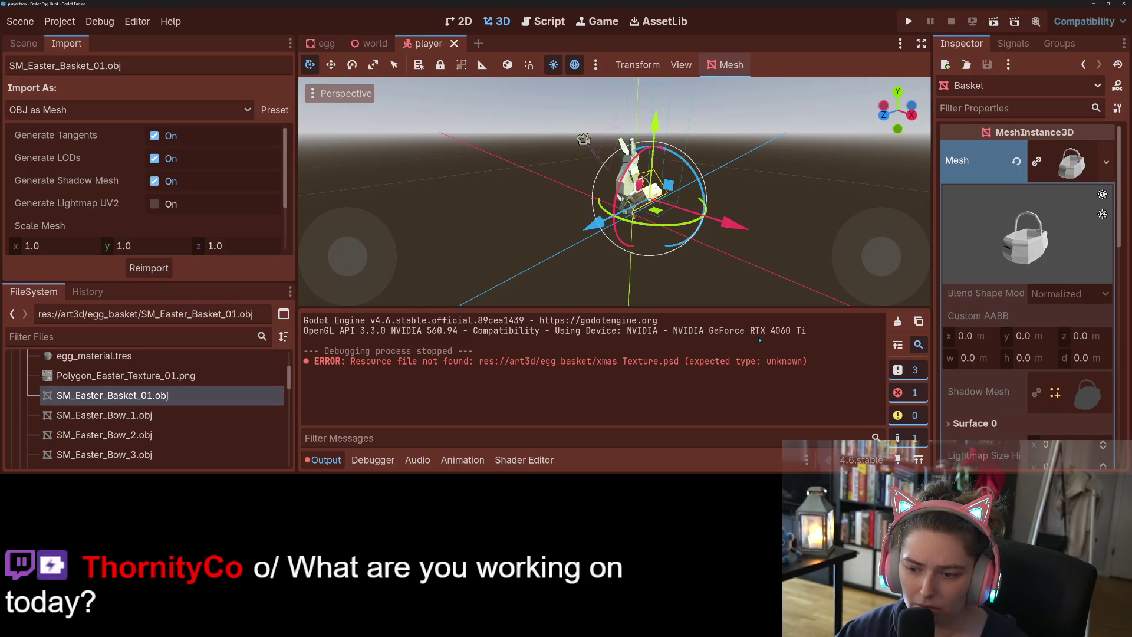
- Test-run and stop the game, then return to the Scene dock with Output collapsed
click(914, 20)
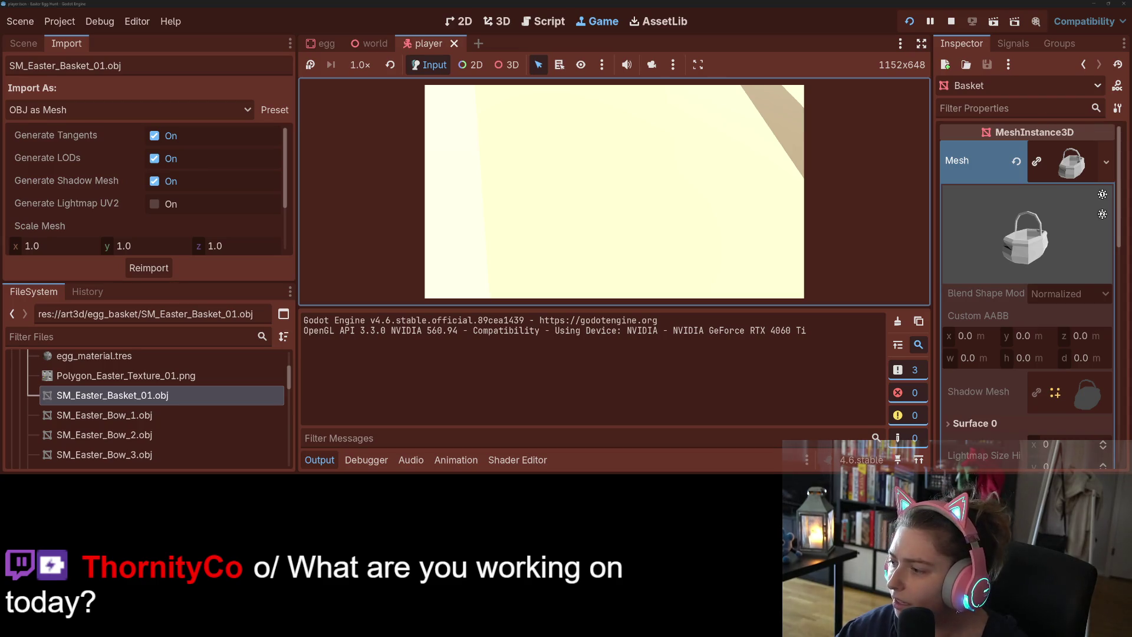
click(951, 21)
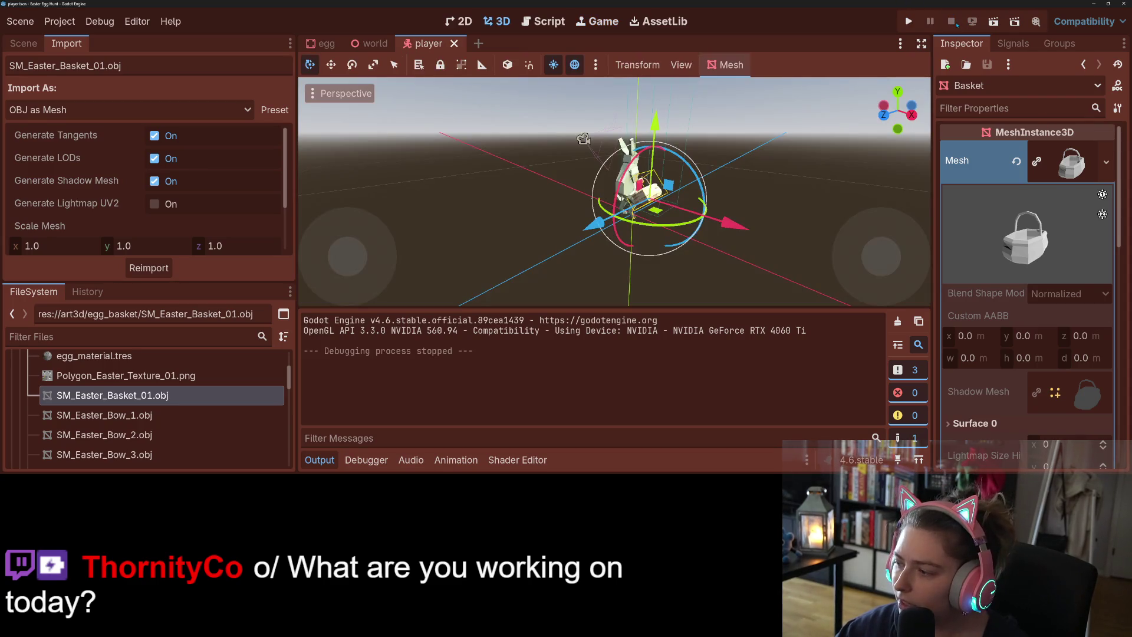
click(319, 460)
click(24, 43)
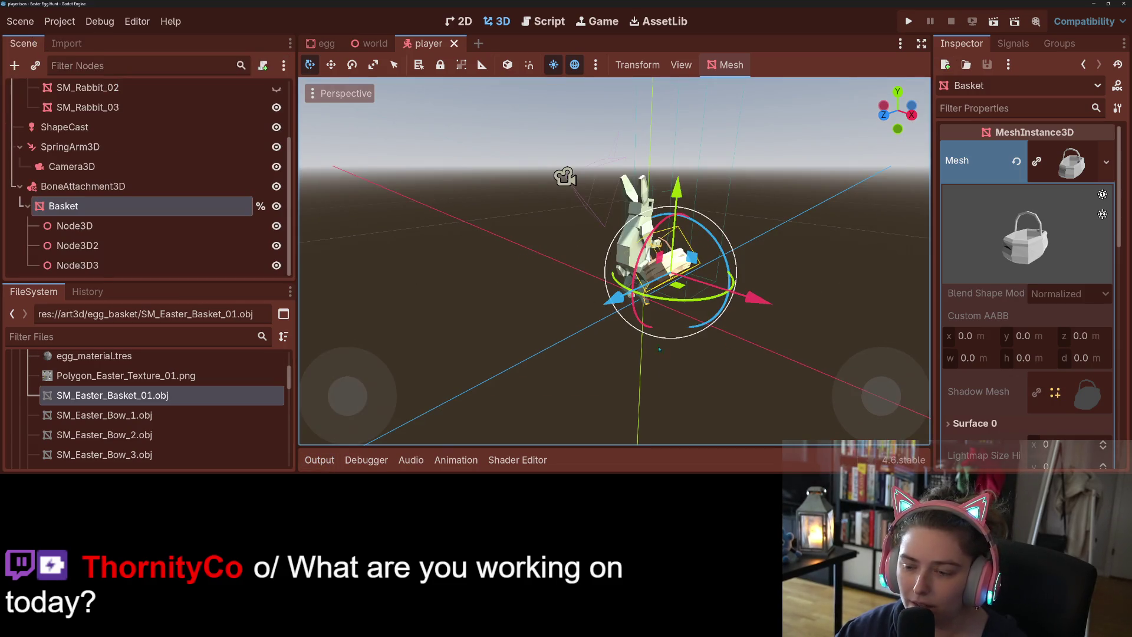
- Orbit and zoom the 3D view around the rabbit and its basket
scroll(652, 343, up, 3)
drag(652, 343, 619, 341)
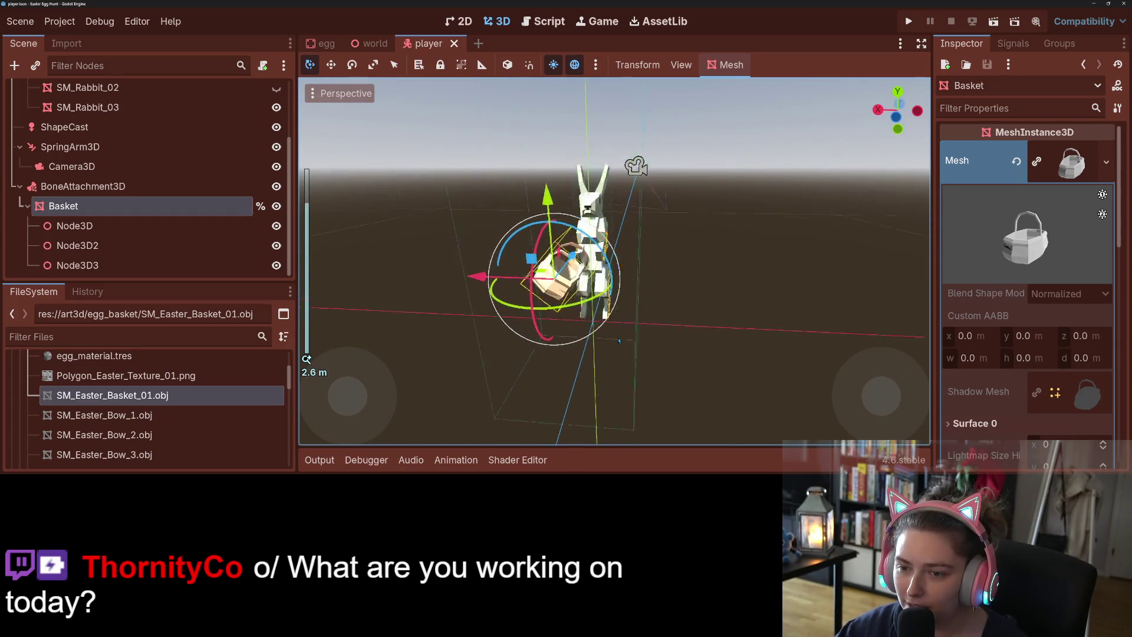
scroll(620, 341, up, 1)
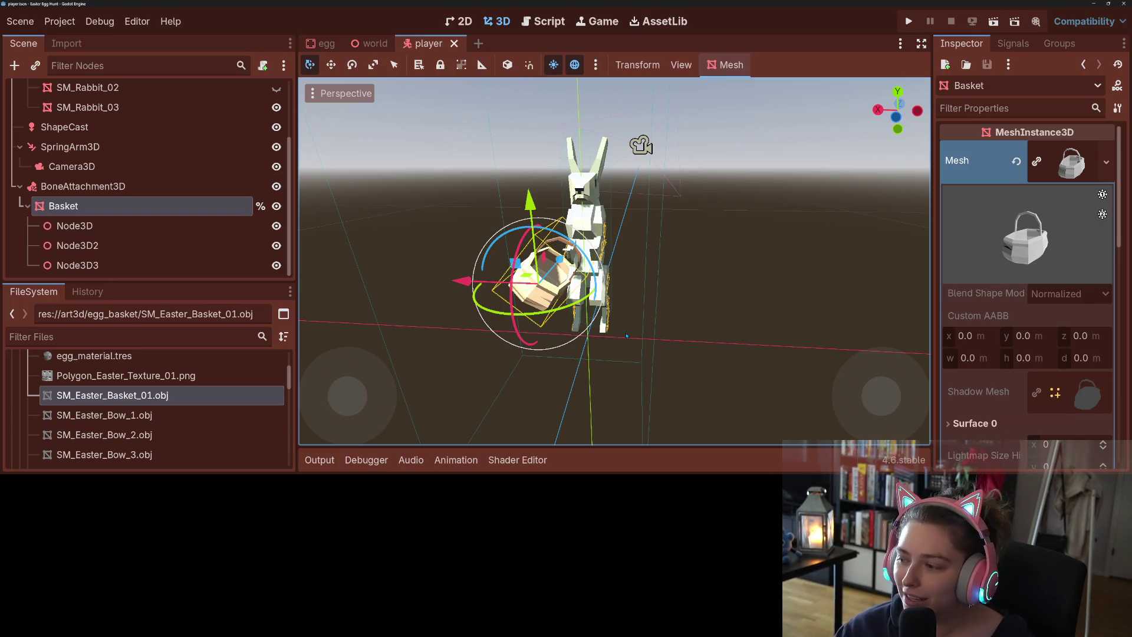
mouse_move(615, 313)
mouse_down()
mouse_move(664, 345)
mouse_move(714, 326)
mouse_move(764, 329)
mouse_up()
scroll(678, 339, up, 4)
scroll(731, 327, down, 3)
scroll(747, 328, up, 2)
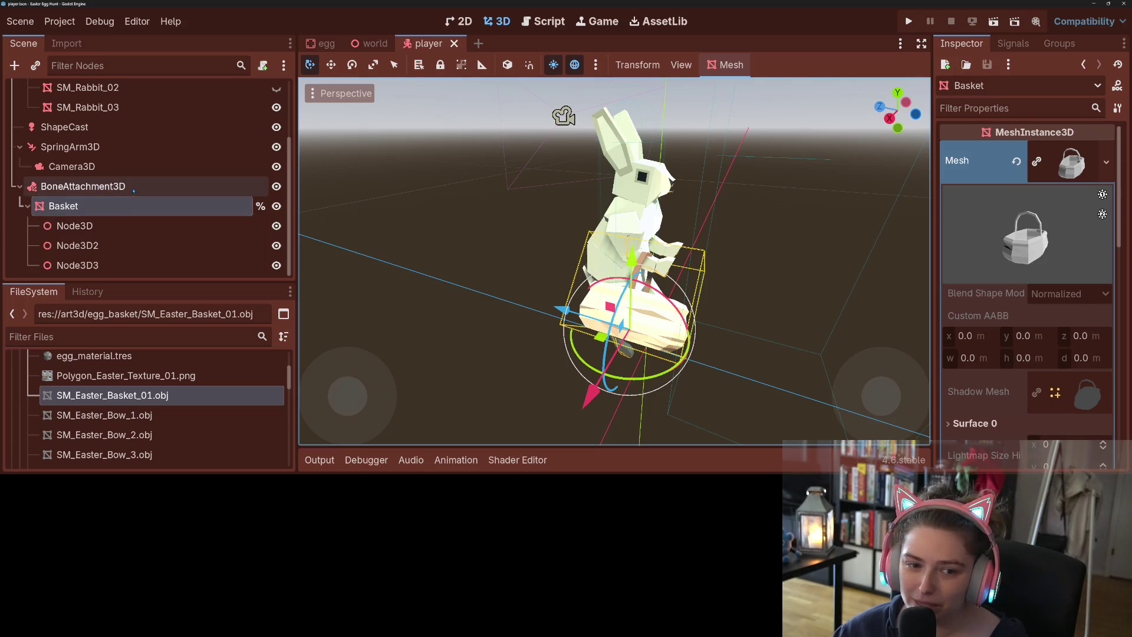
- Check the Player's Transform, then drag BoneAttachment3D with its Basket onto Skeleton3D
click(176, 185)
scroll(118, 153, up, 3)
click(67, 99)
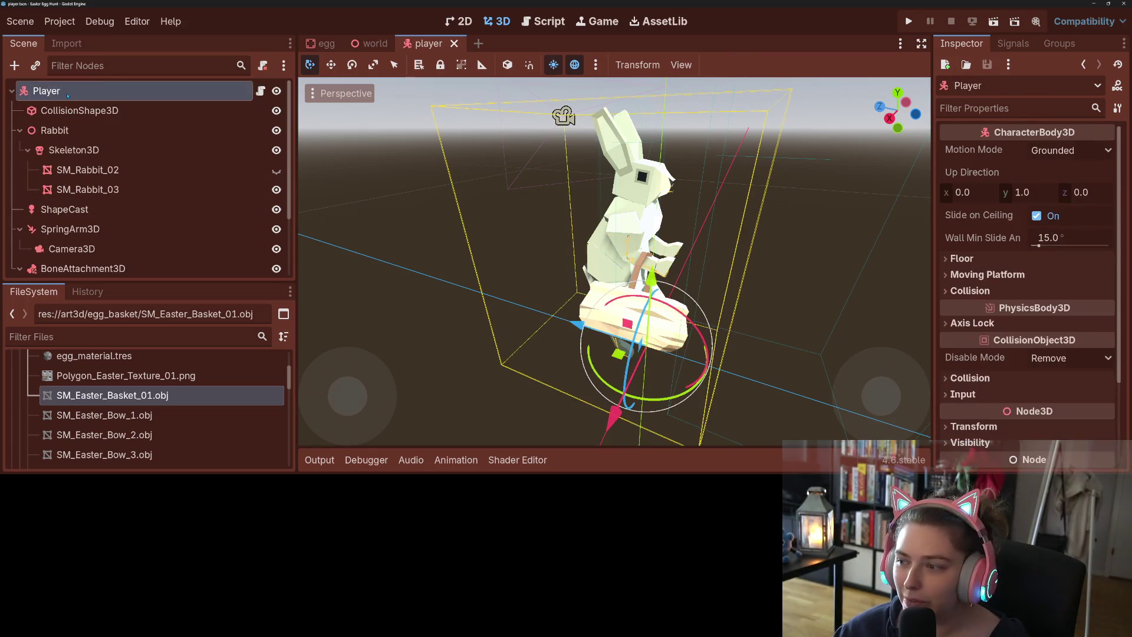
scroll(985, 392, down, 3)
scroll(984, 392, down, 1)
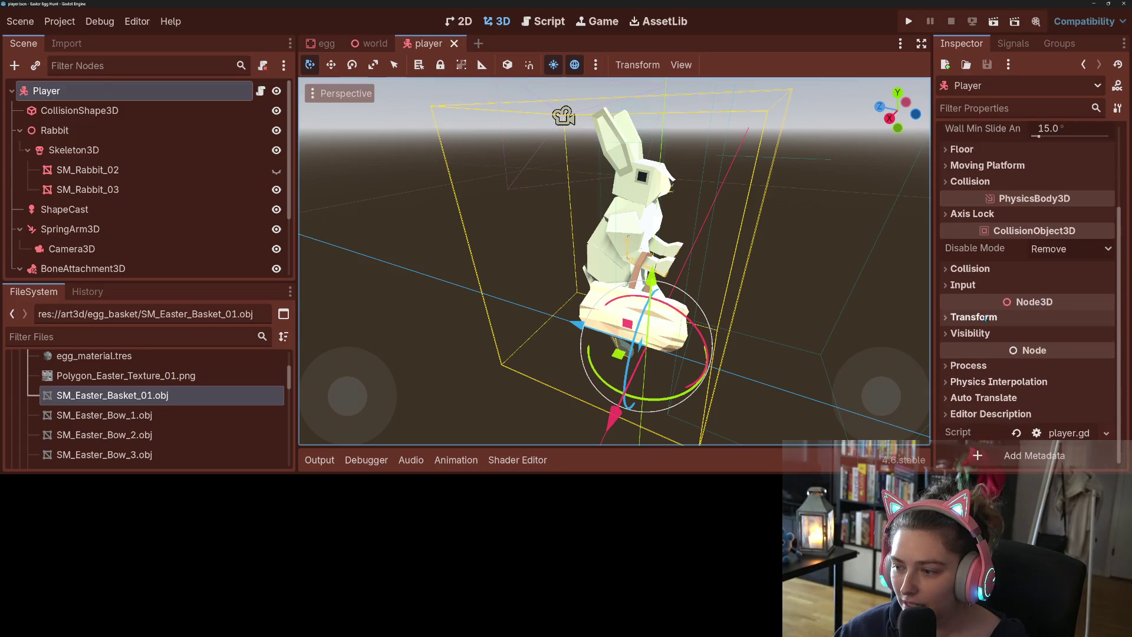
click(974, 317)
scroll(118, 224, down, 2)
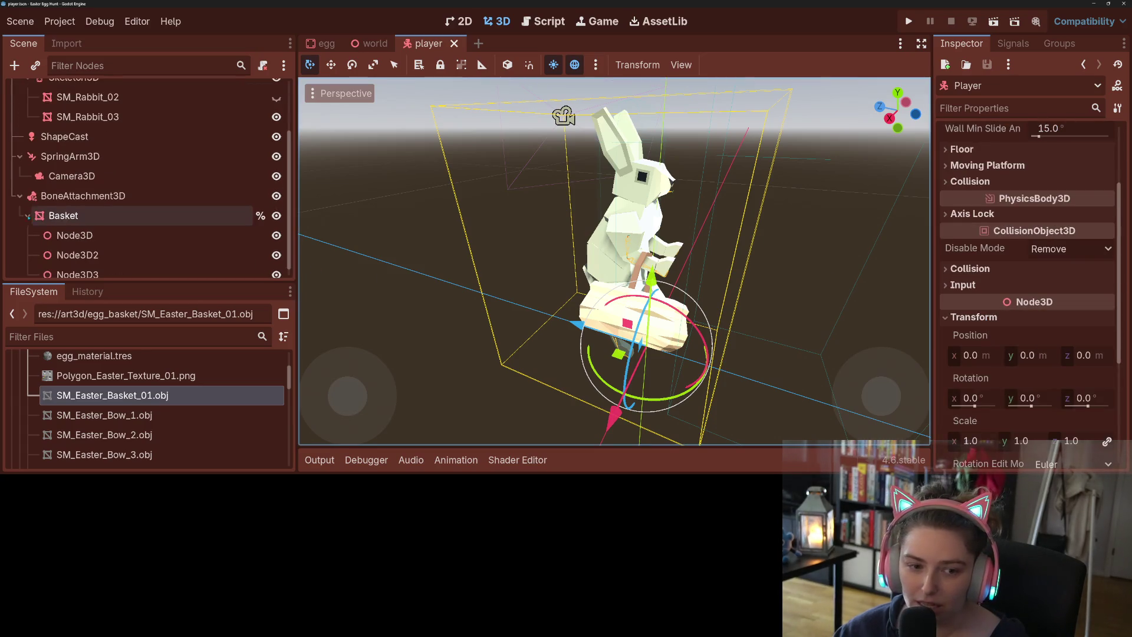
scroll(118, 236, up, 1)
drag(82, 244, 88, 127)
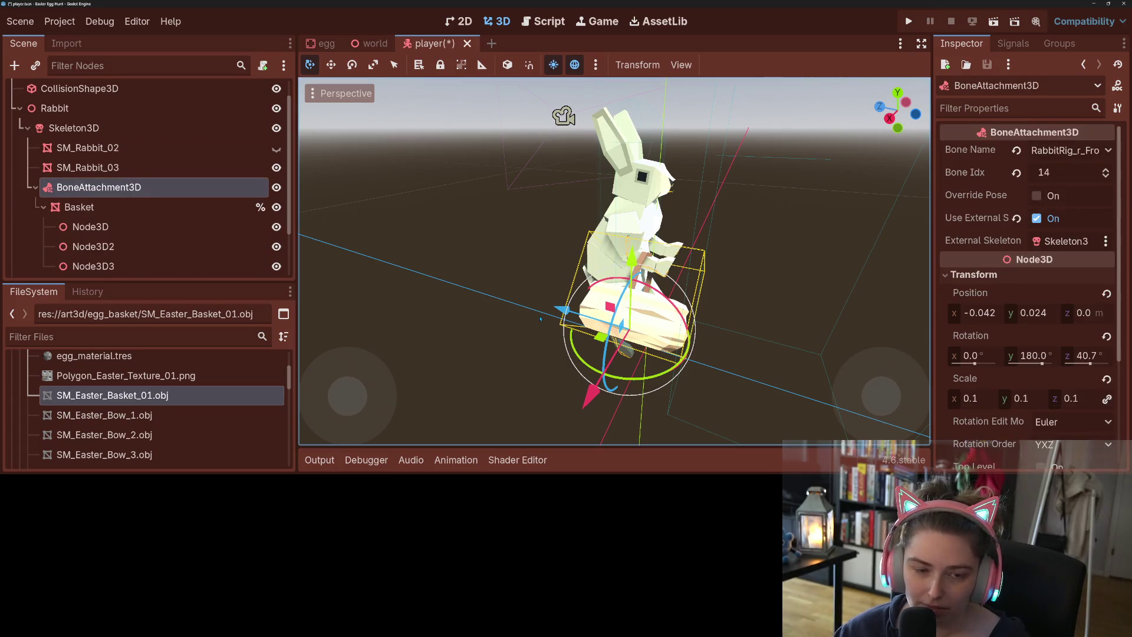
- Keep BoneAttachment3D under Skeleton3D, turn off Use External Skeleton, and save the player scene
key(ctrl+s)
key(ctrl+z)
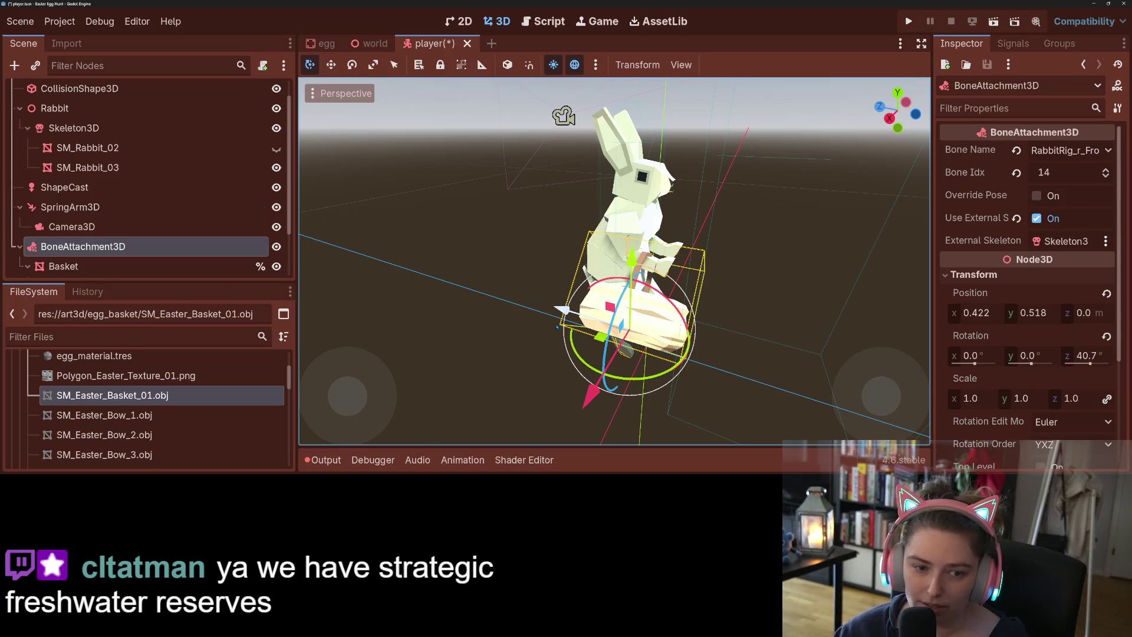
key(ctrl+shift+z)
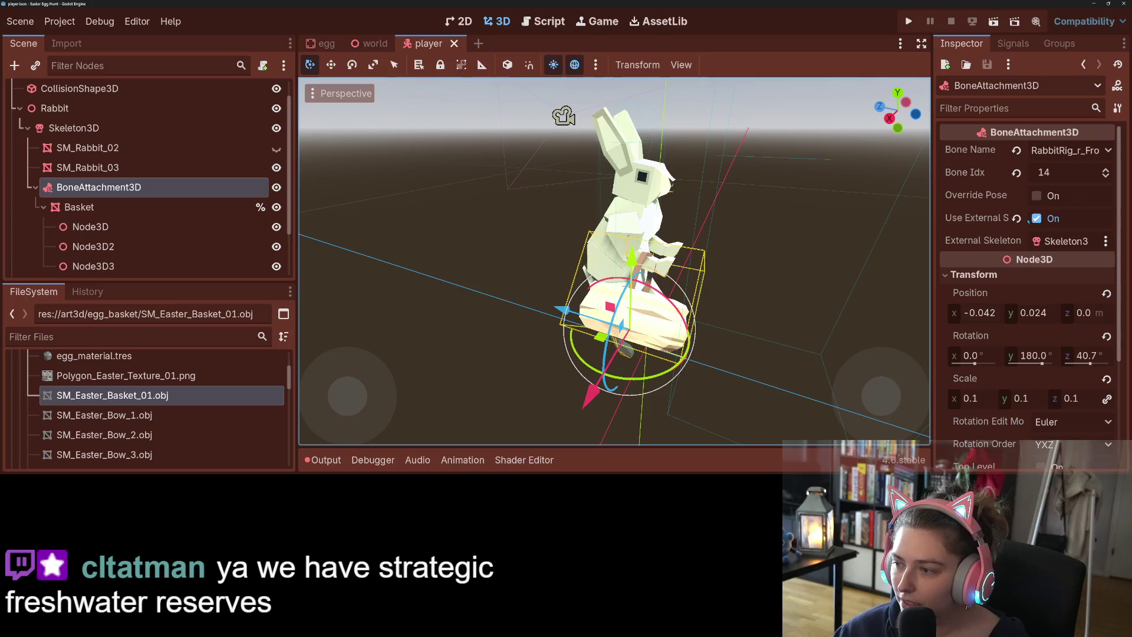
click(1036, 218)
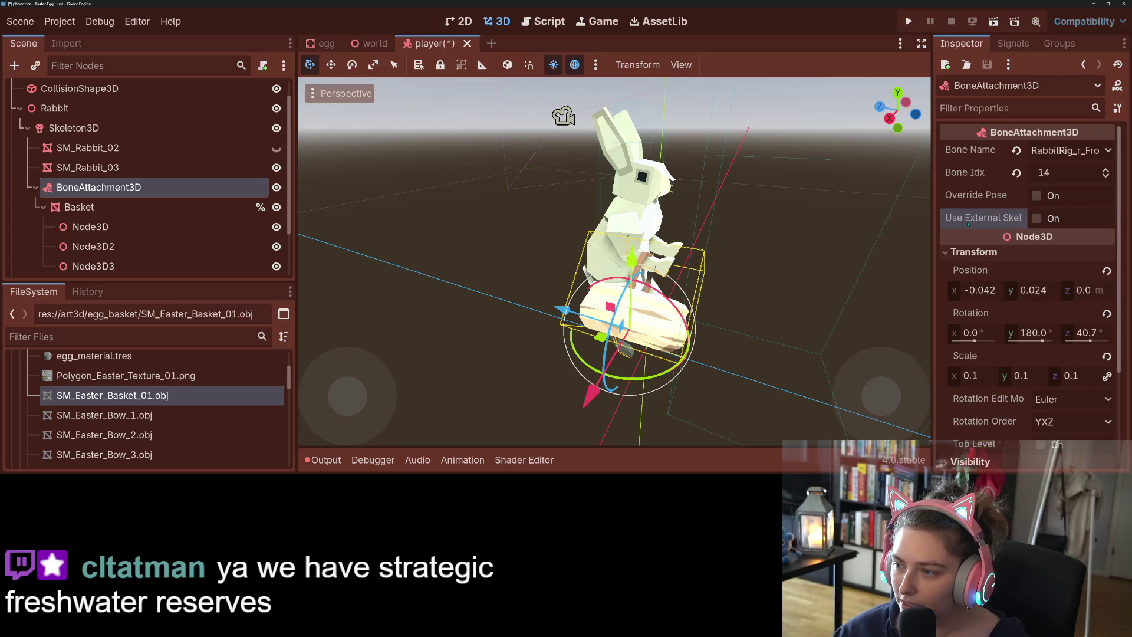
key(ctrl+s)
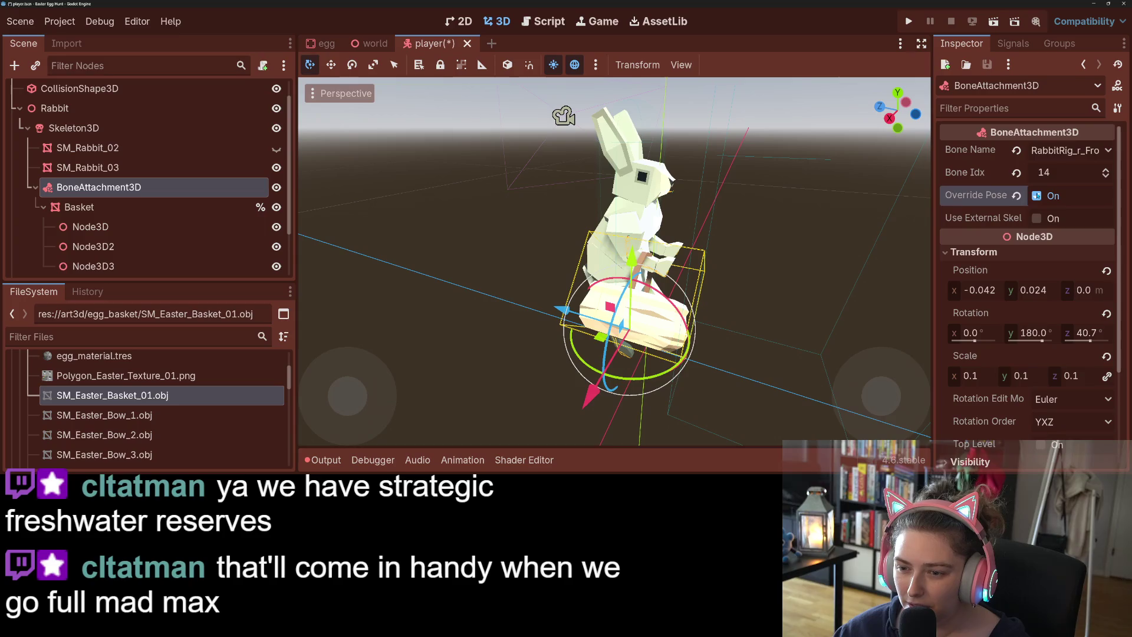
- Reset the attachment's scale, re-enter 0.1, and launch the game
scroll(827, 354, down, 5)
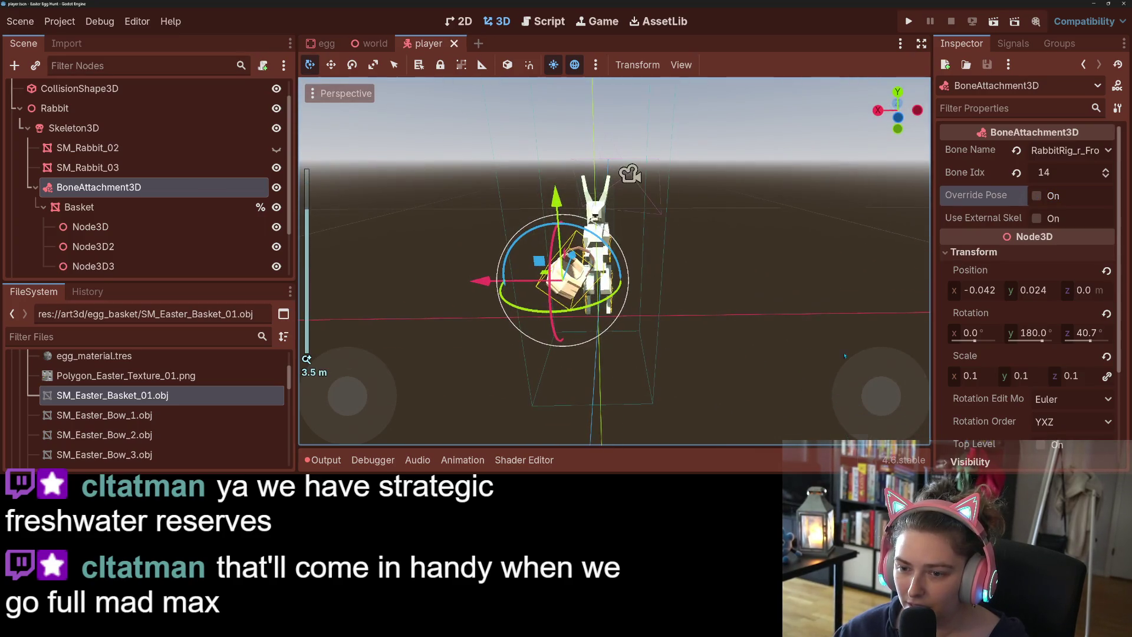
click(1106, 356)
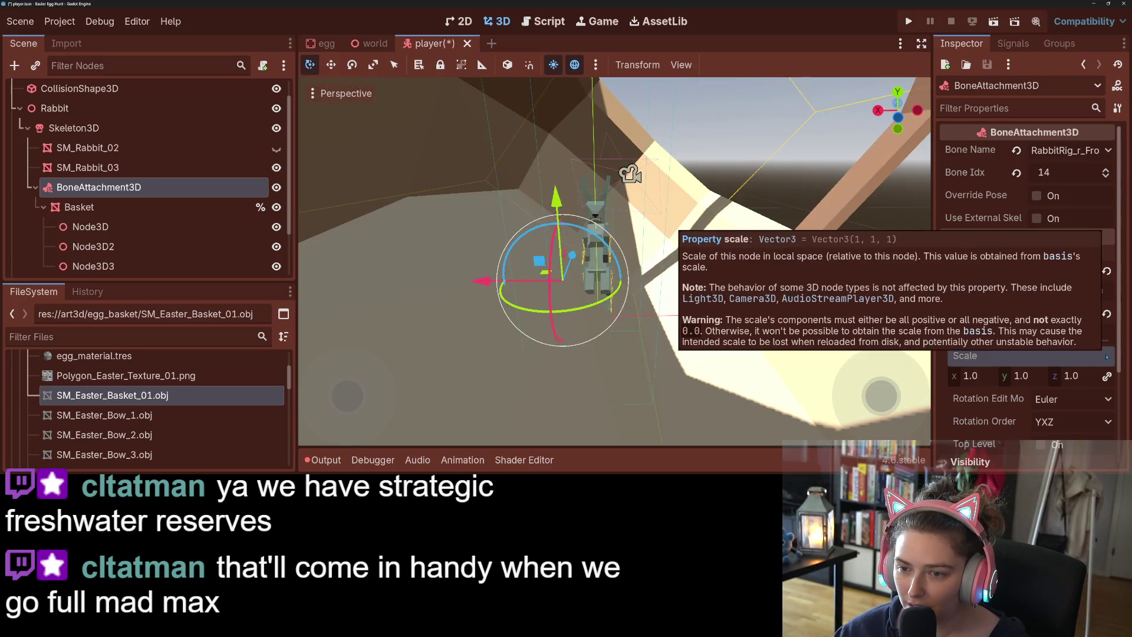
double_click(1072, 375)
text(0.1)
key(Return)
click(908, 21)
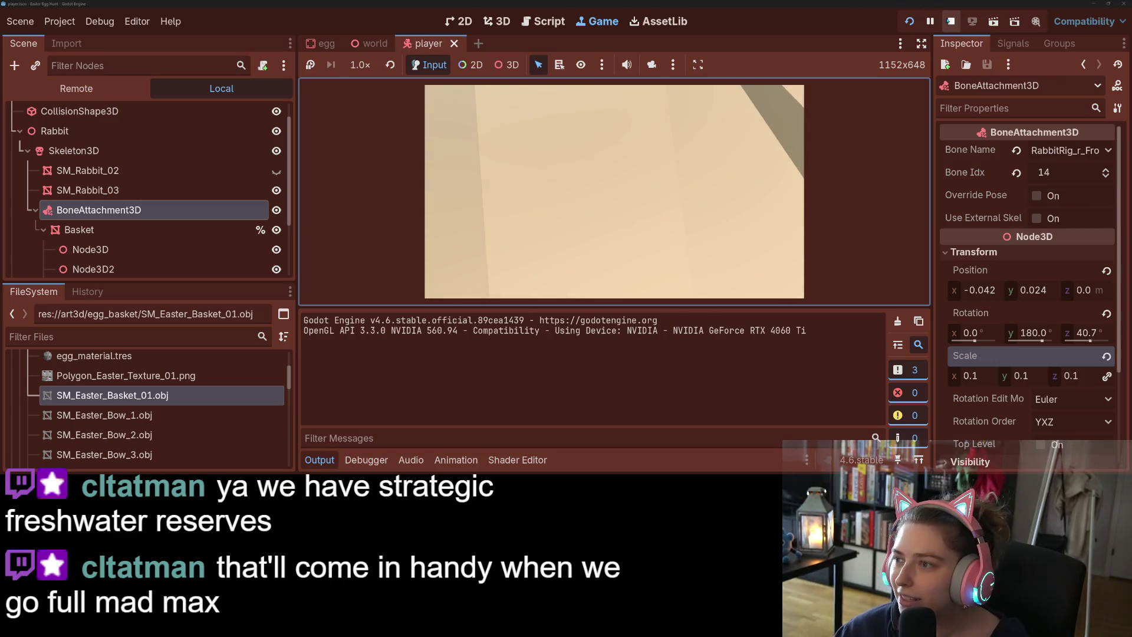
- Stop the game and set the attachment's z scale to 0.01, then save
click(951, 21)
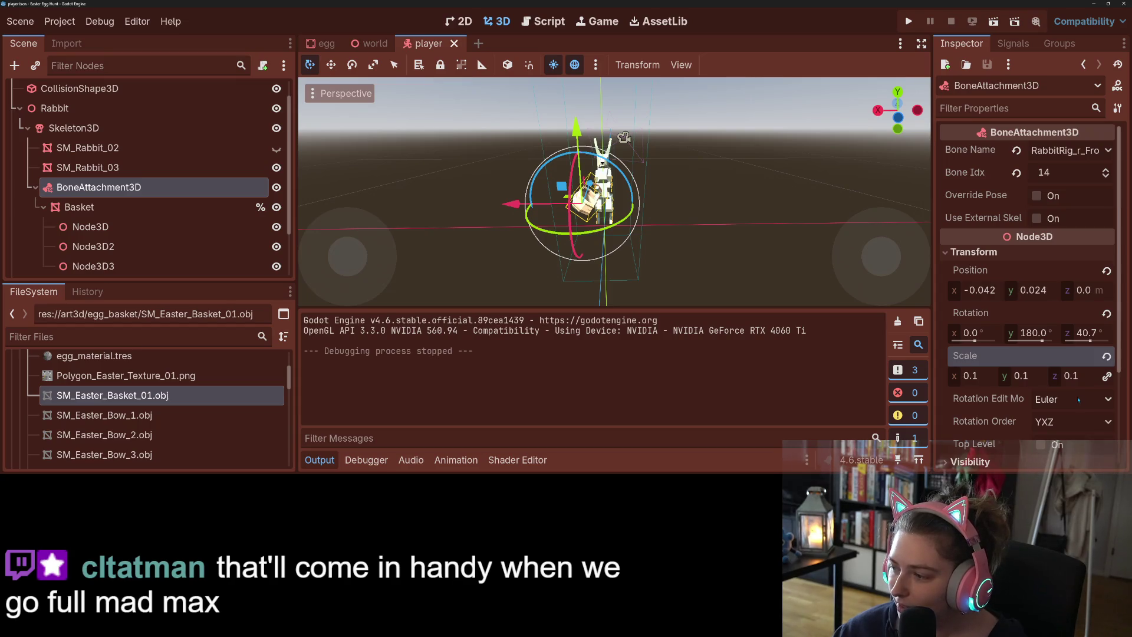
click(1078, 379)
text(0.01)
key(Return)
key(ctrl+s)
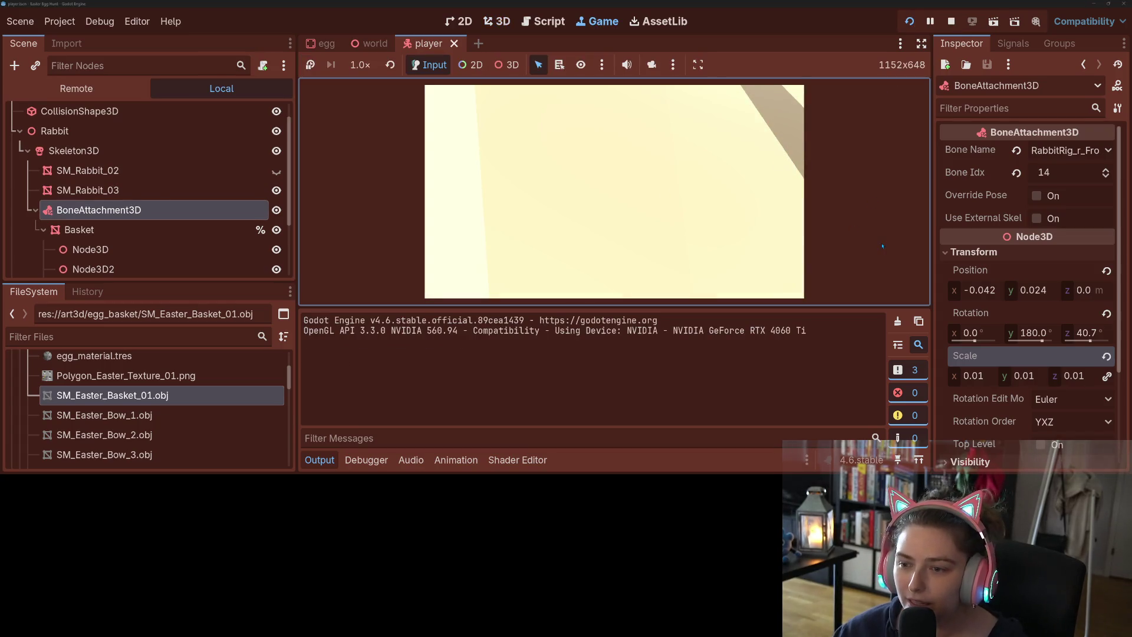
- Try the attachment at 1.0 scale, stop the game, and undo back to 0.1
click(1106, 356)
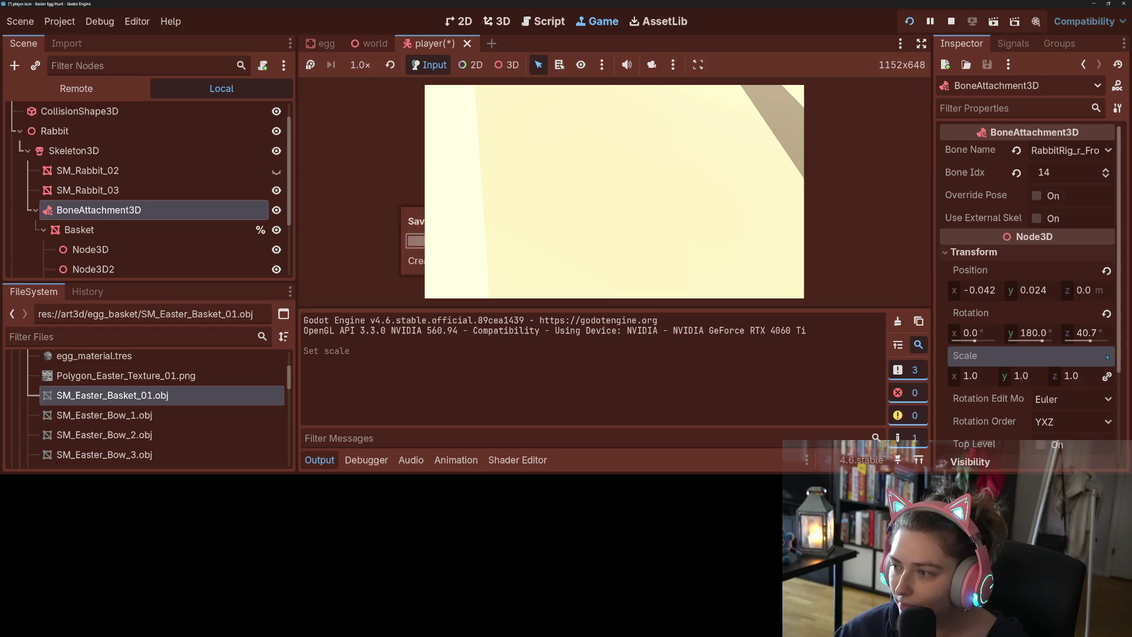
click(763, 251)
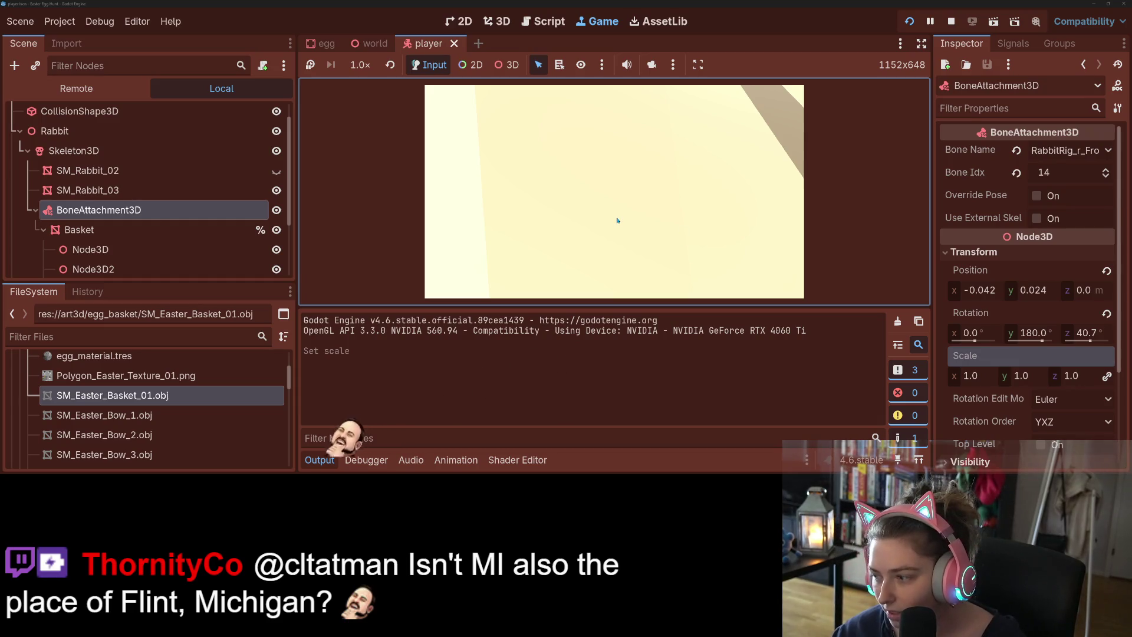
key(F8)
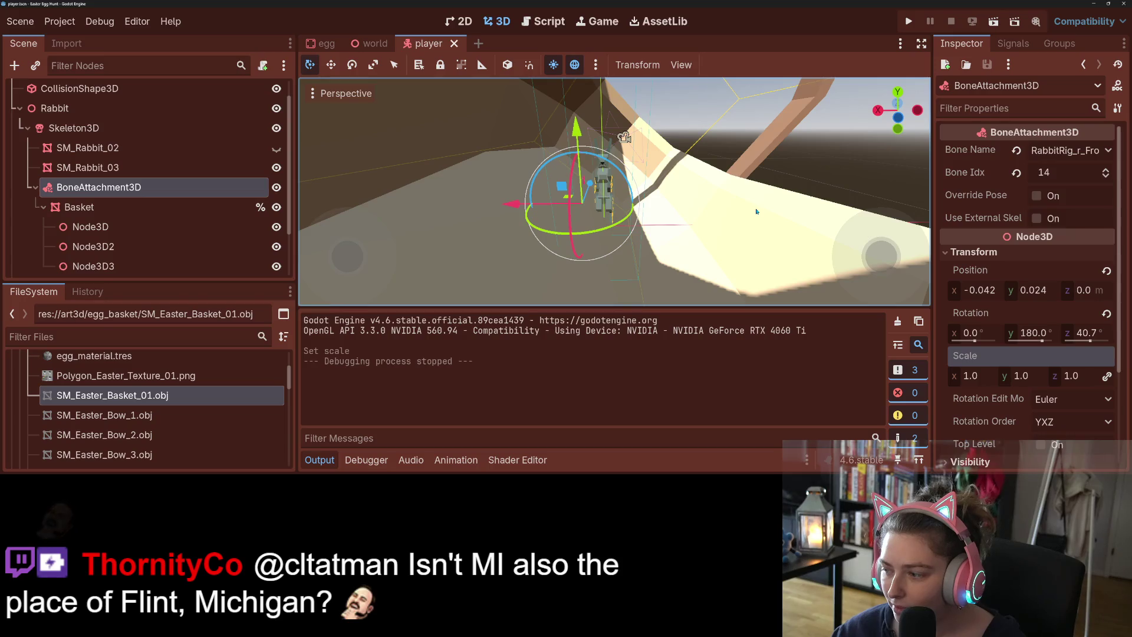
key(ctrl+z)
key(ctrl+z)
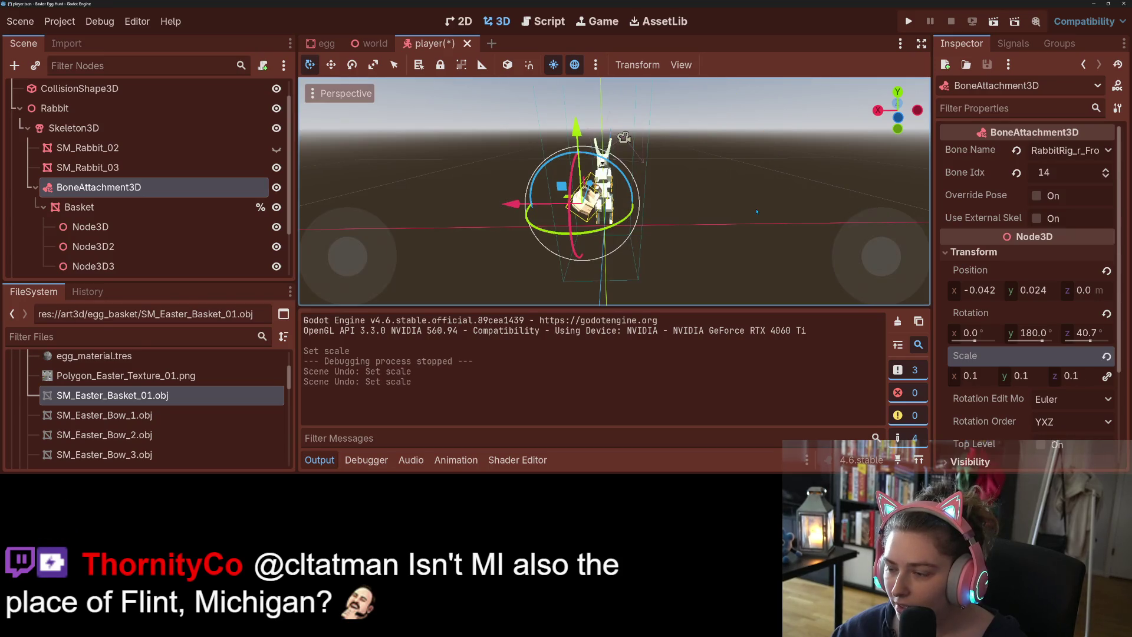
key(ctrl+z)
key(ctrl+z)
key(ctrl+z)
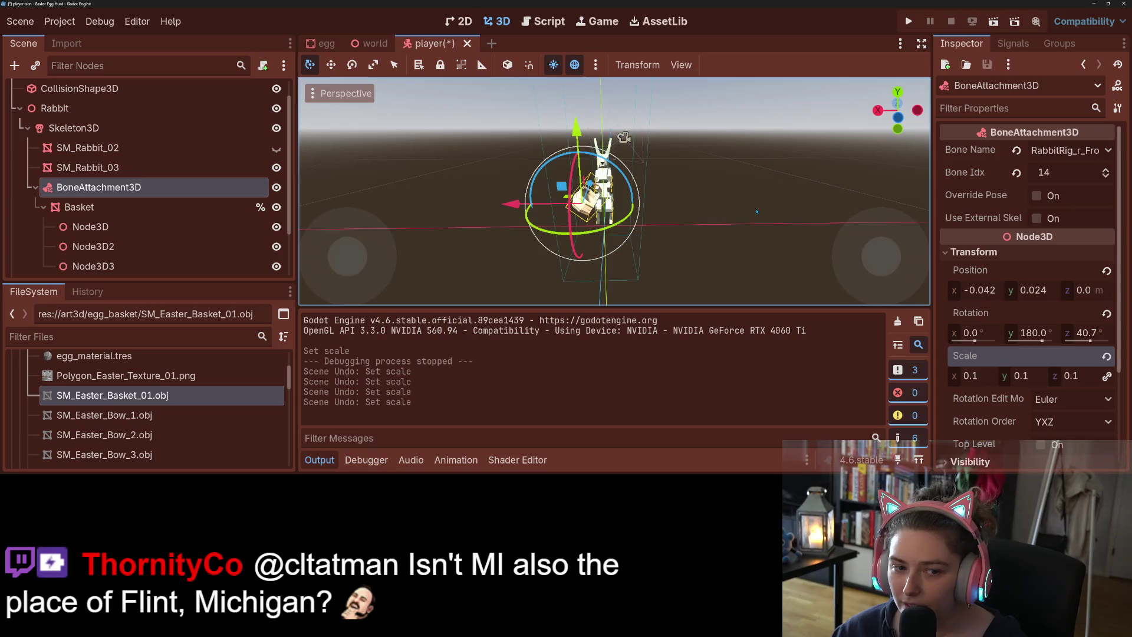
key(ctrl+z)
key(ctrl+z)
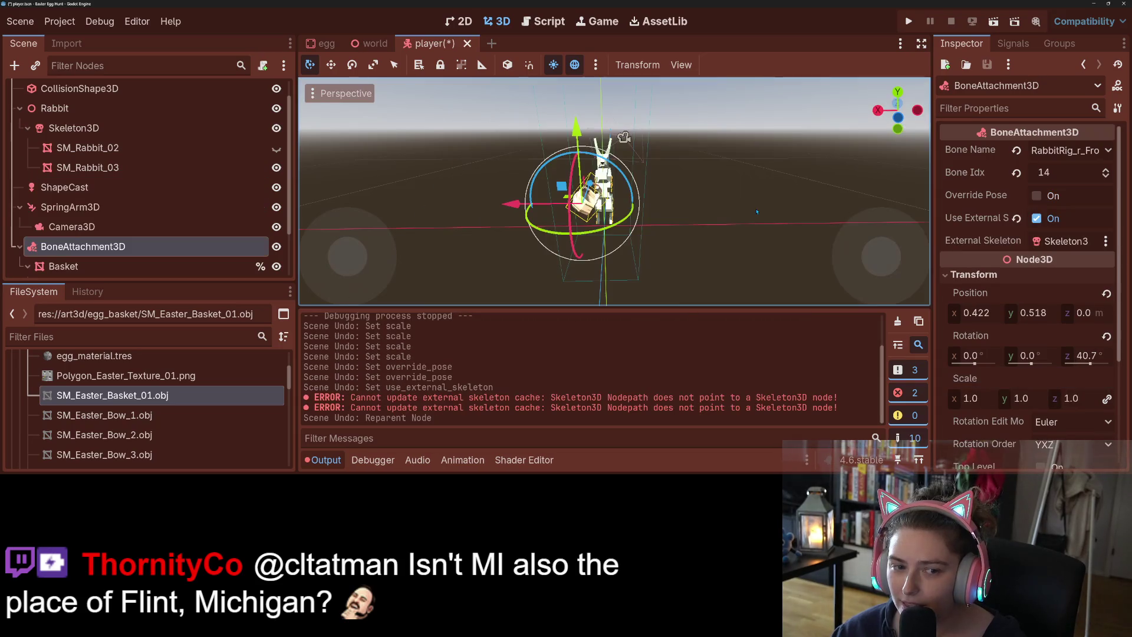
- Set BoneAttachment3D's External Skeleton to Skeleton3D so the rabbit reappears, and run the game
key(ctrl+s)
click(665, 246)
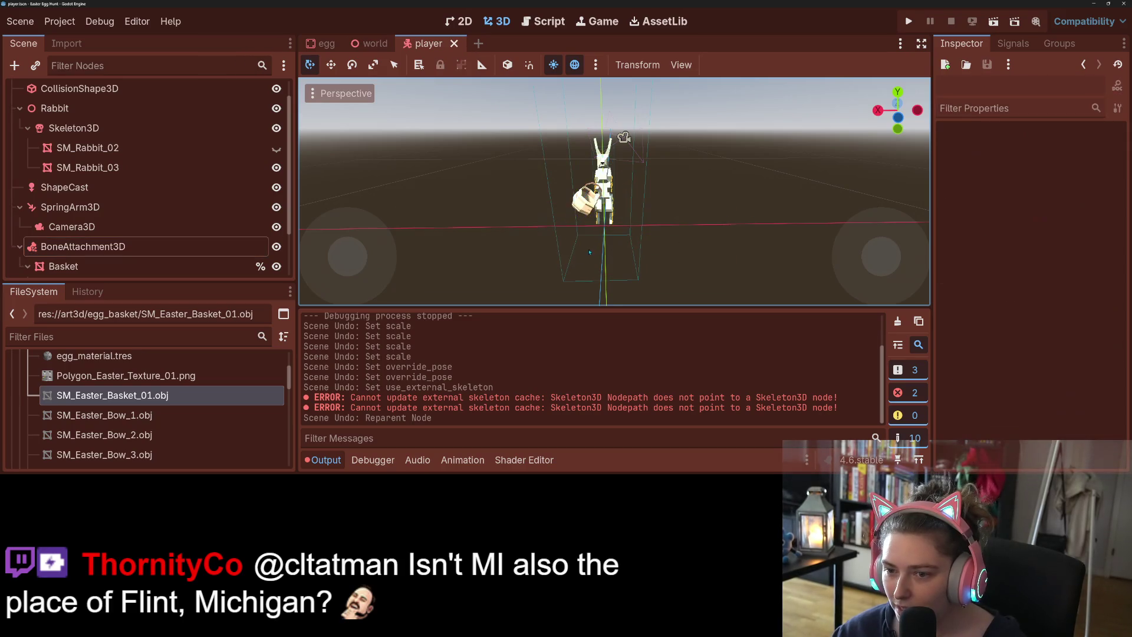
scroll(669, 254, up, 5)
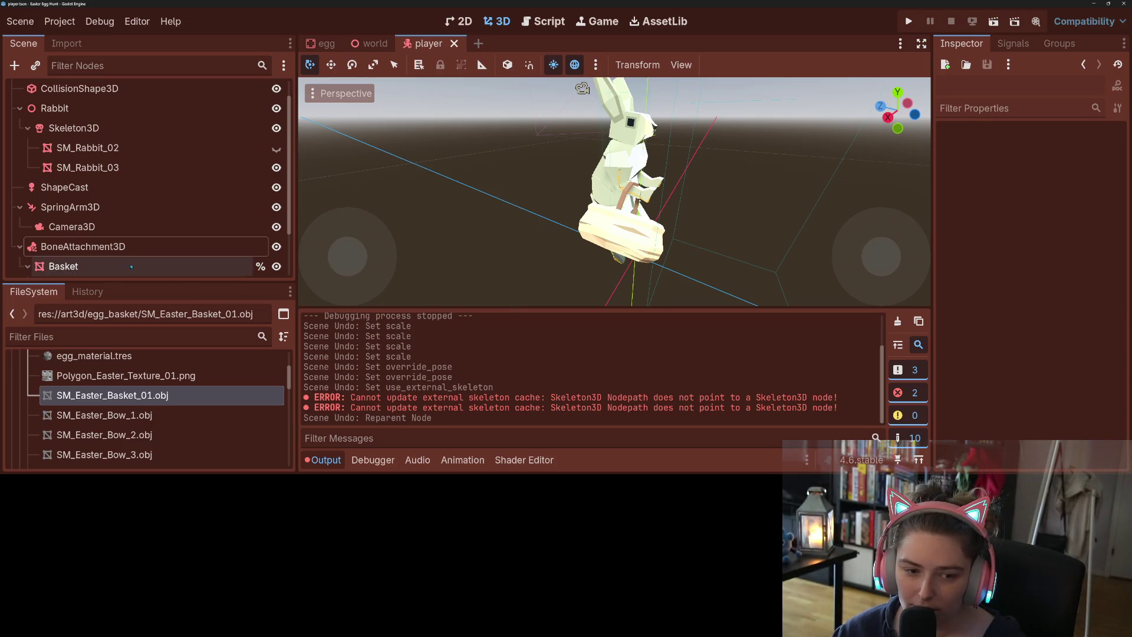
click(83, 246)
click(1061, 240)
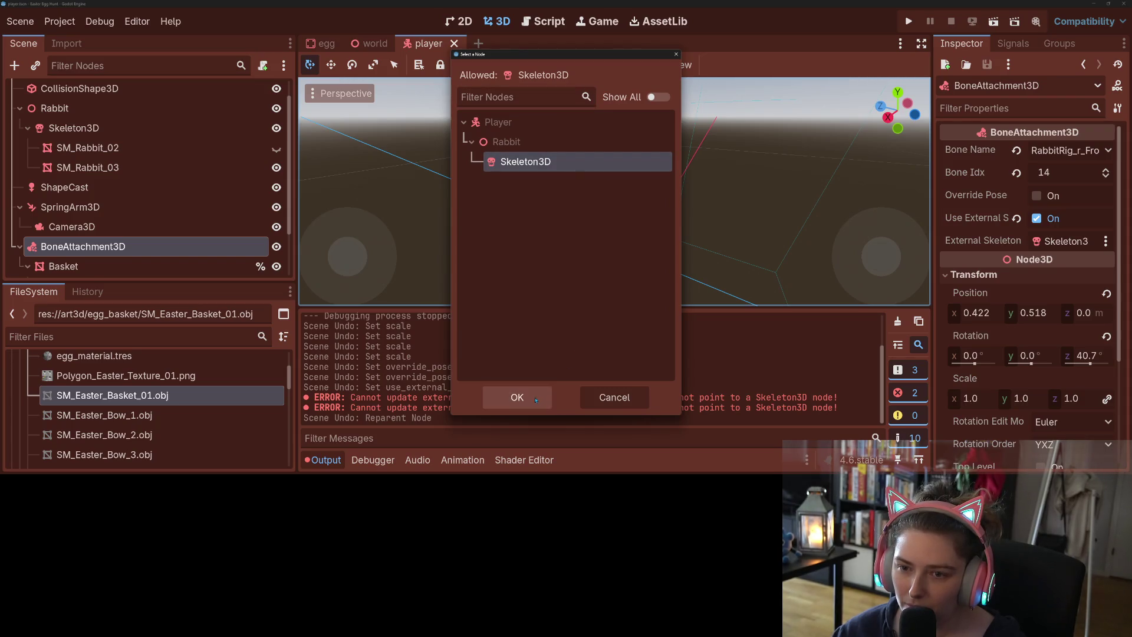
click(517, 396)
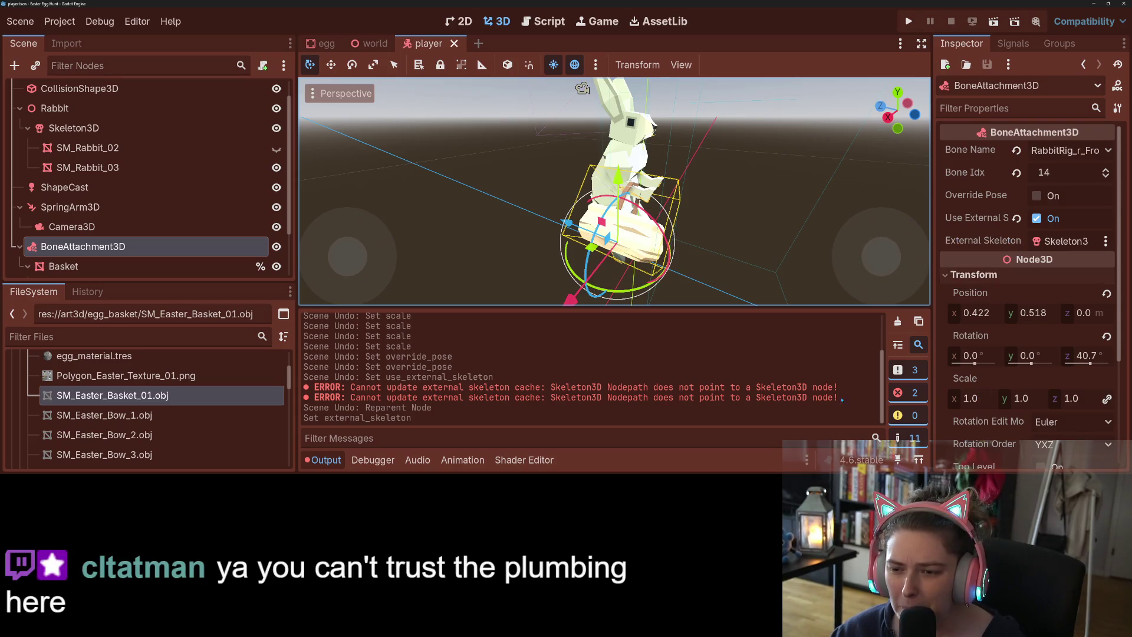
drag(734, 253, 660, 246)
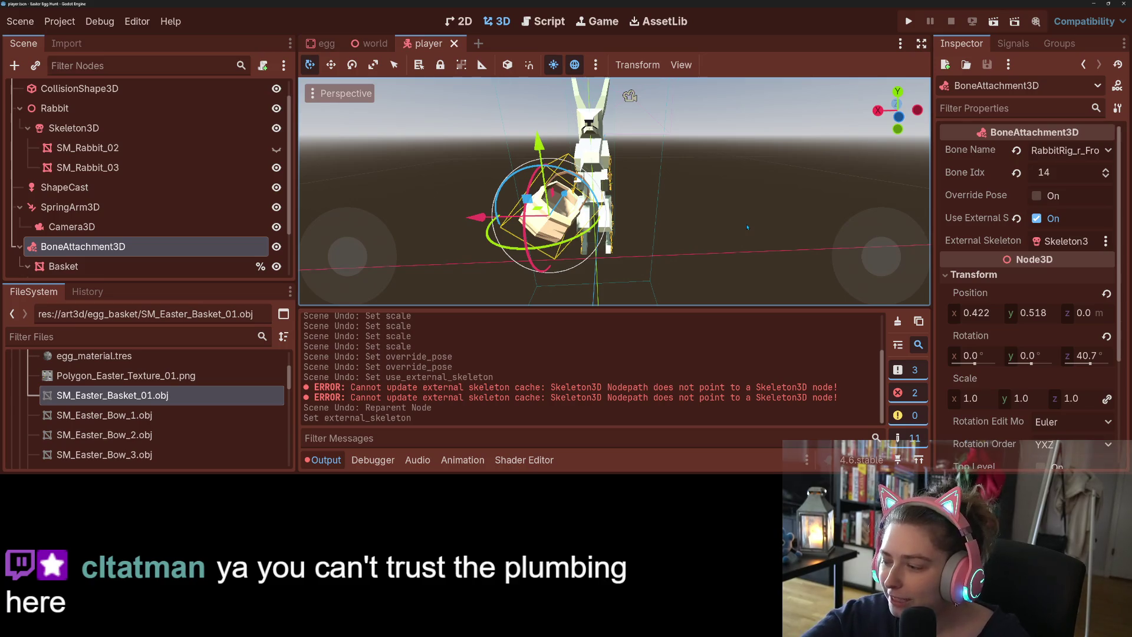
click(909, 21)
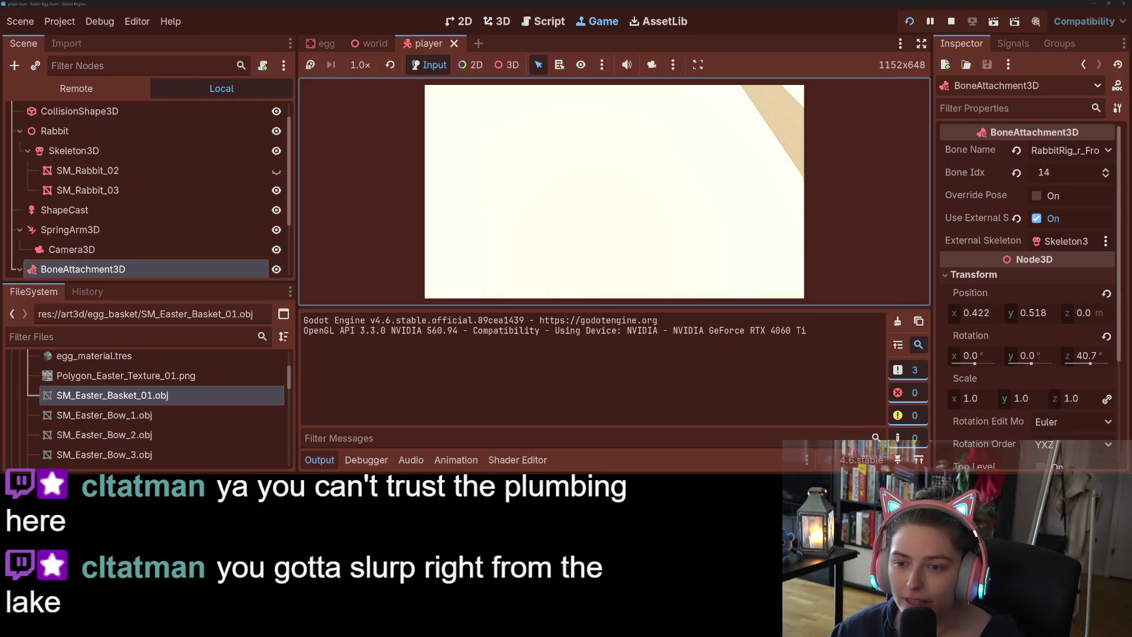
- Stop the game, set the attachment's y scale to 0.1, save, and run again
key(F8)
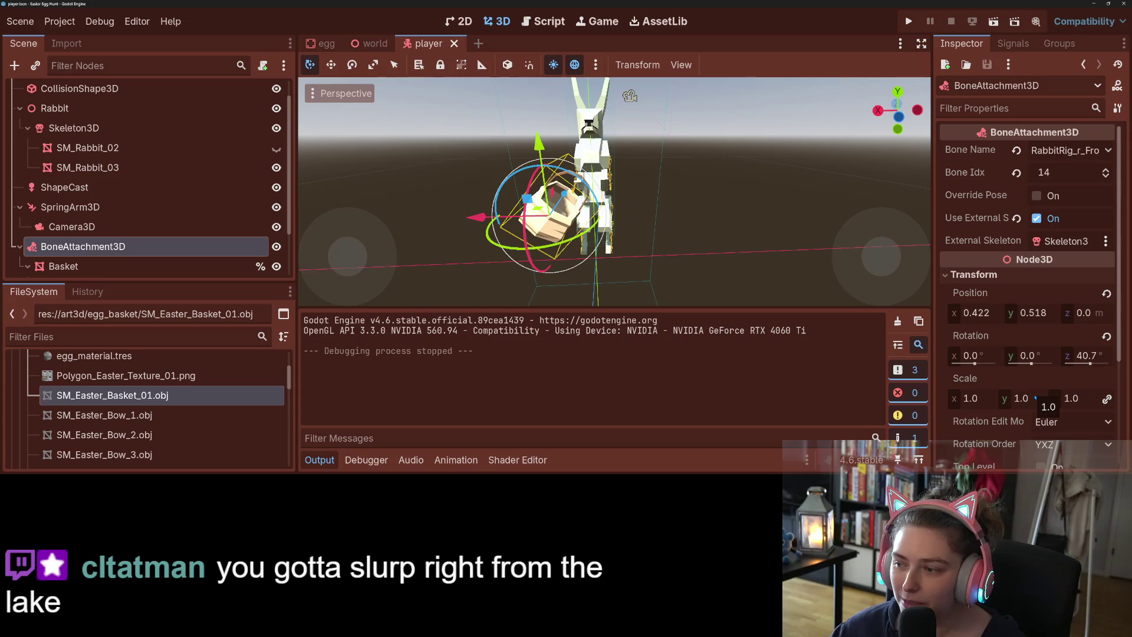
click(1034, 398)
text(0.1)
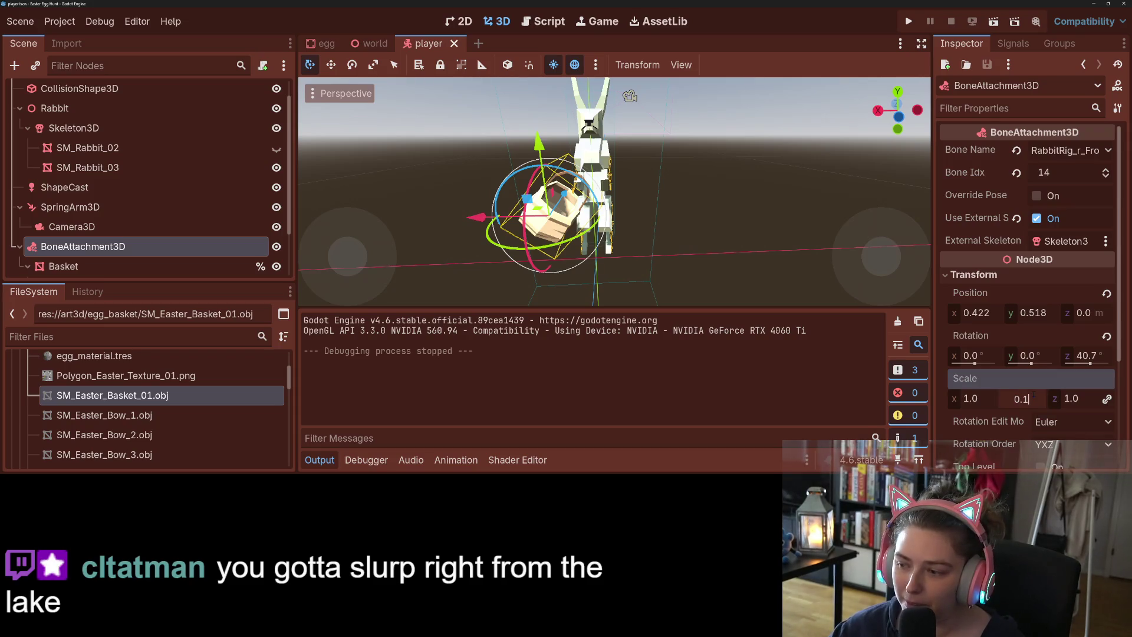
key(Return)
key(ctrl+s)
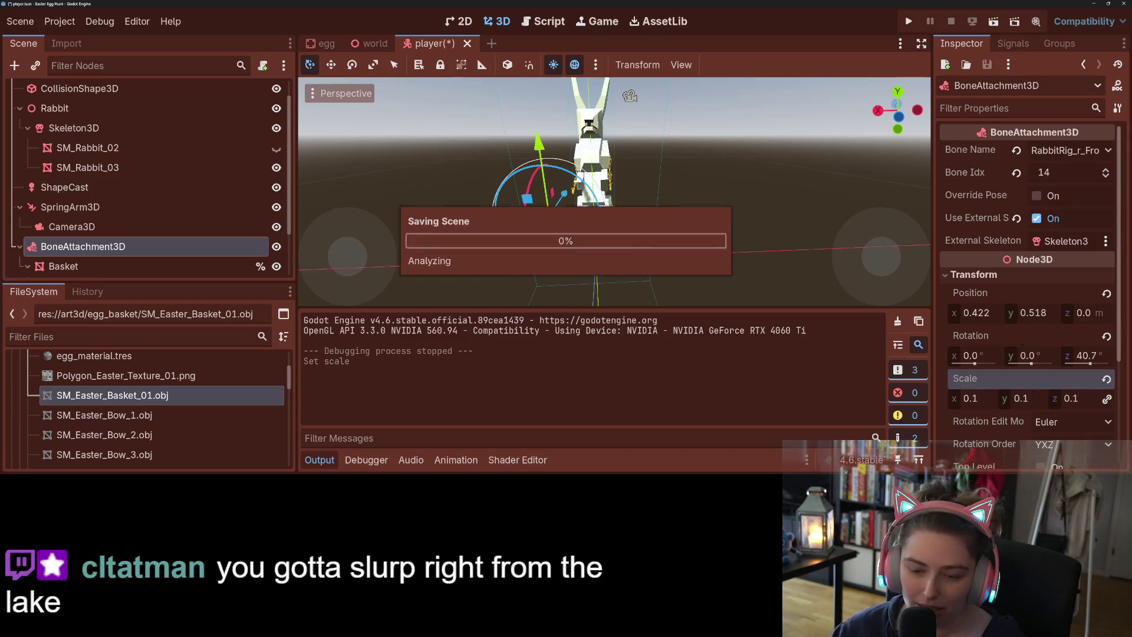
click(908, 22)
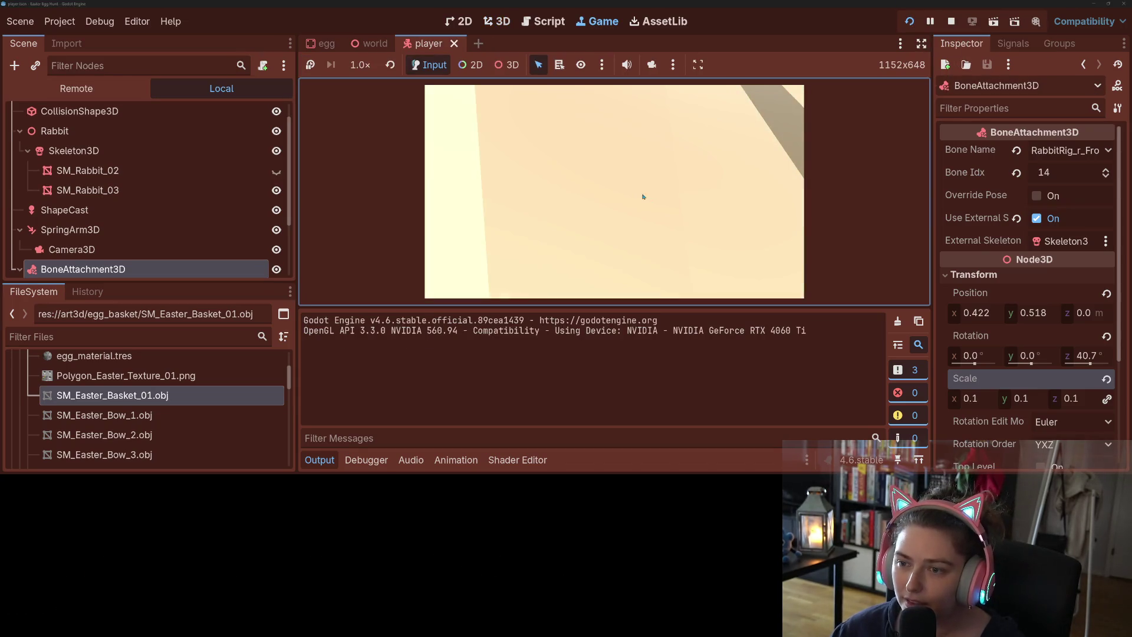
- Try the y scale at 0.01, stop the game, revert the scale to 1.0, and save
click(1021, 399)
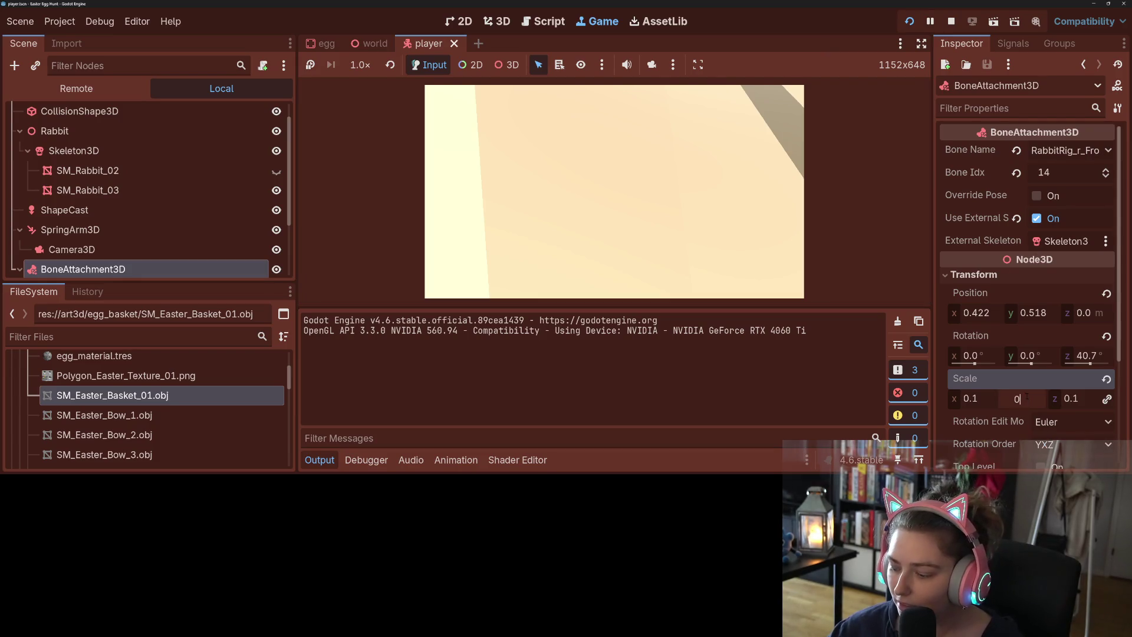
text(.01)
key(Return)
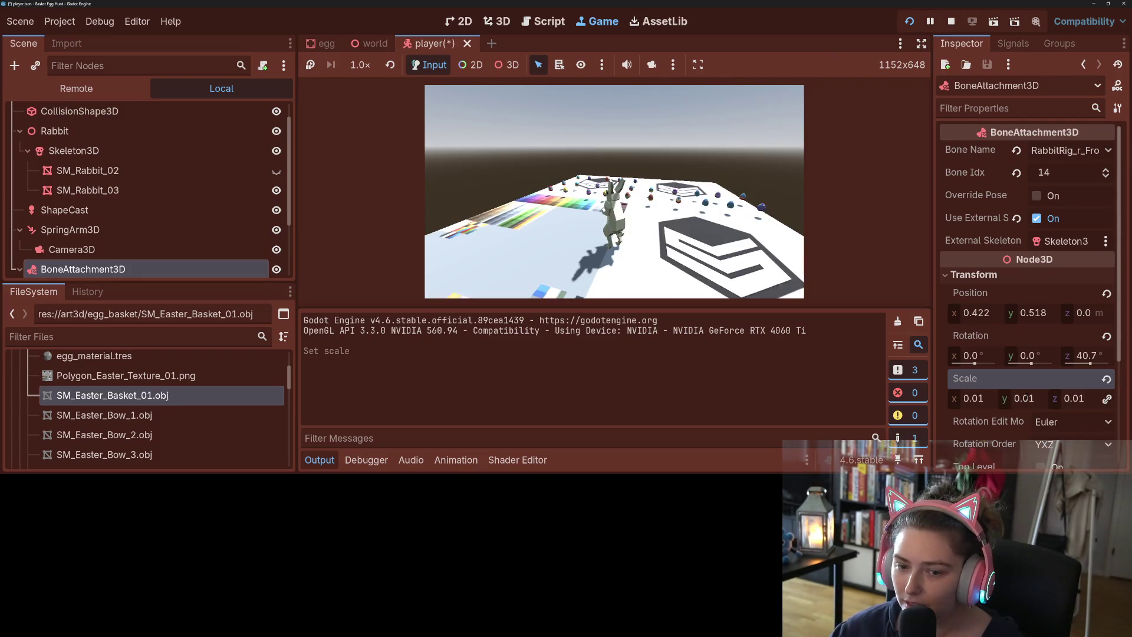
click(655, 242)
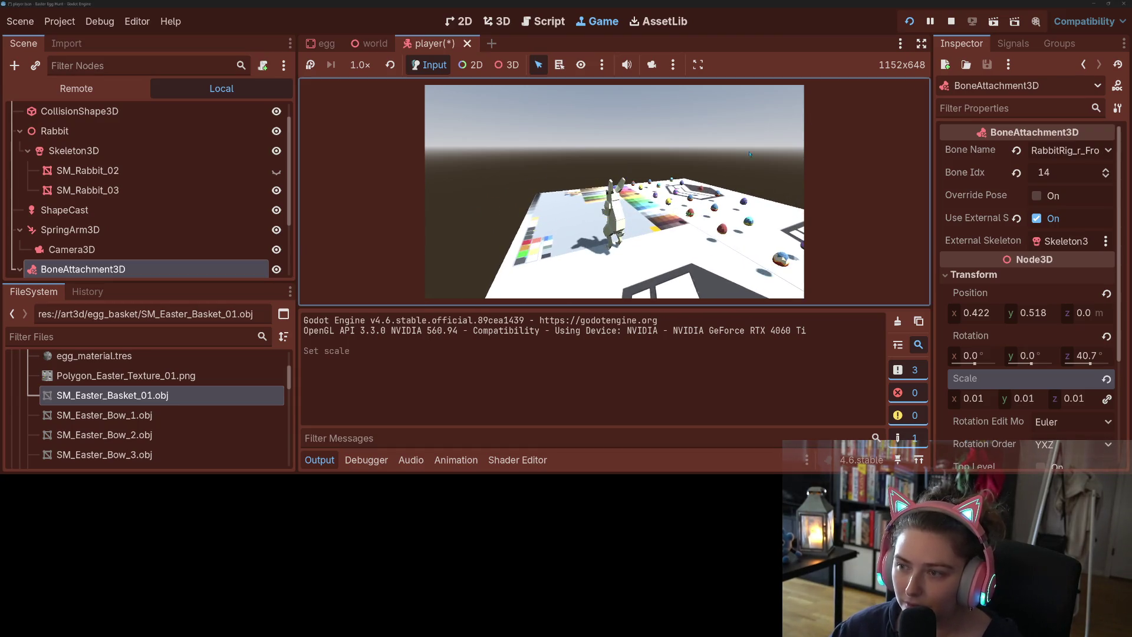
click(951, 21)
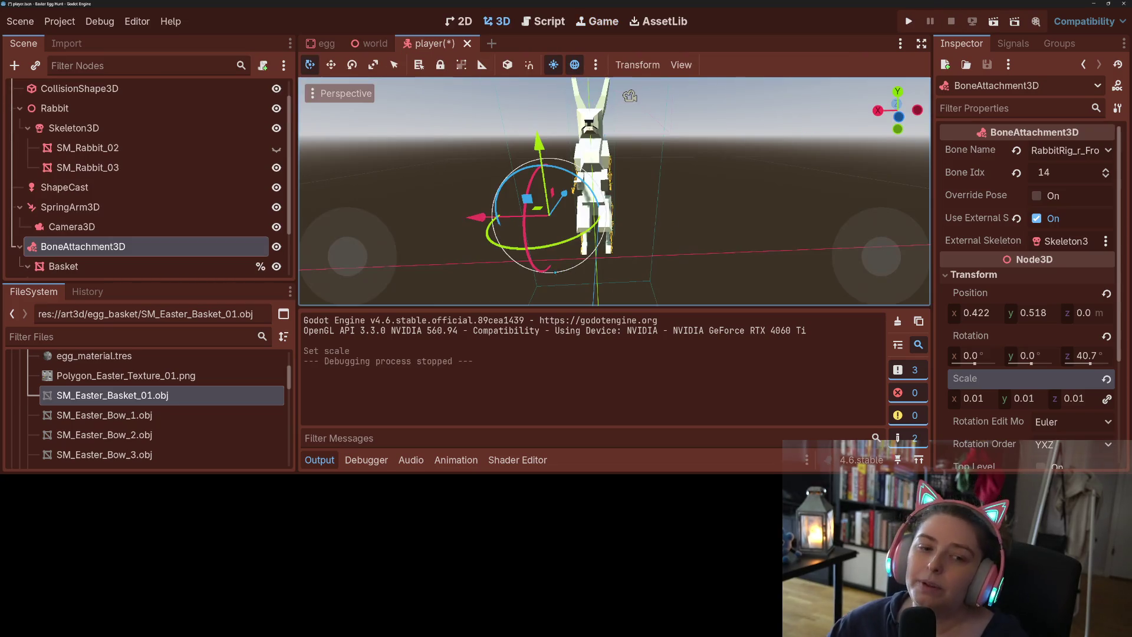
click(1107, 379)
key(ctrl+s)
click(62, 265)
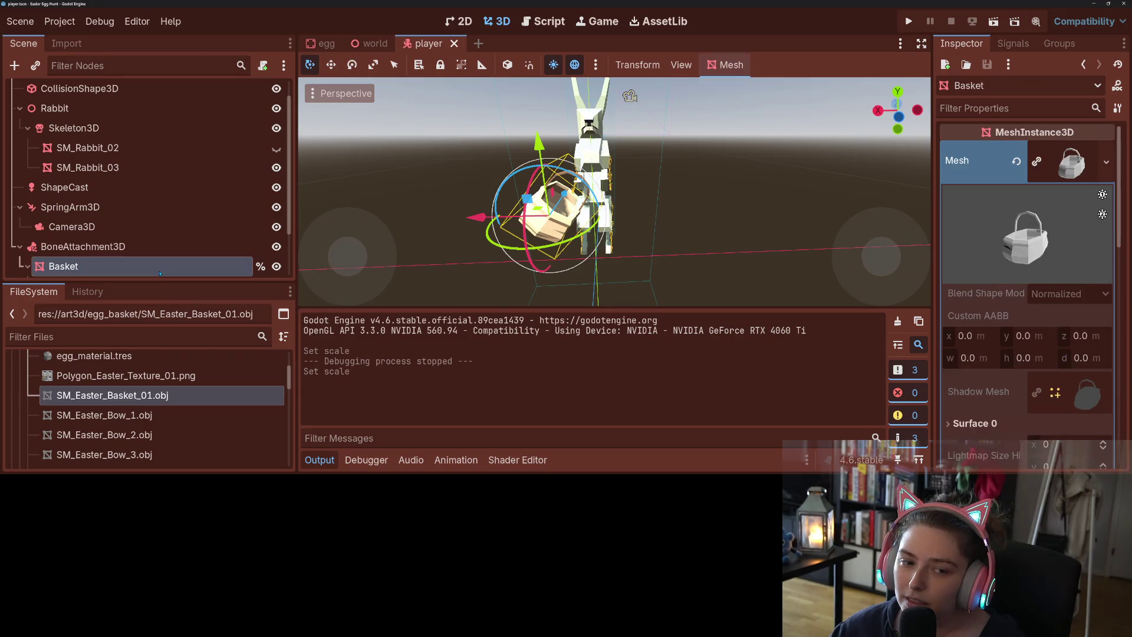
- Move Basket out from under BoneAttachment3D and delete the BoneAttachment3D node
drag(59, 260, 64, 238)
click(78, 265)
key(Delete)
key(Return)
- Reset the scale of Basket's three Node3D children to 1 and save the scene
click(67, 225)
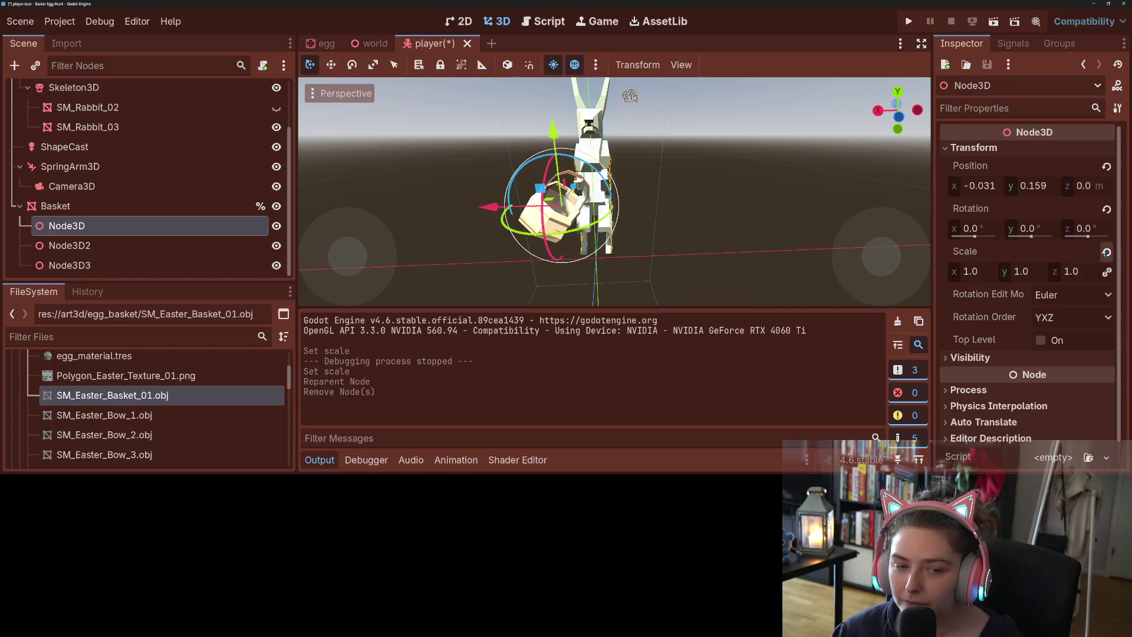
shift+click(69, 265)
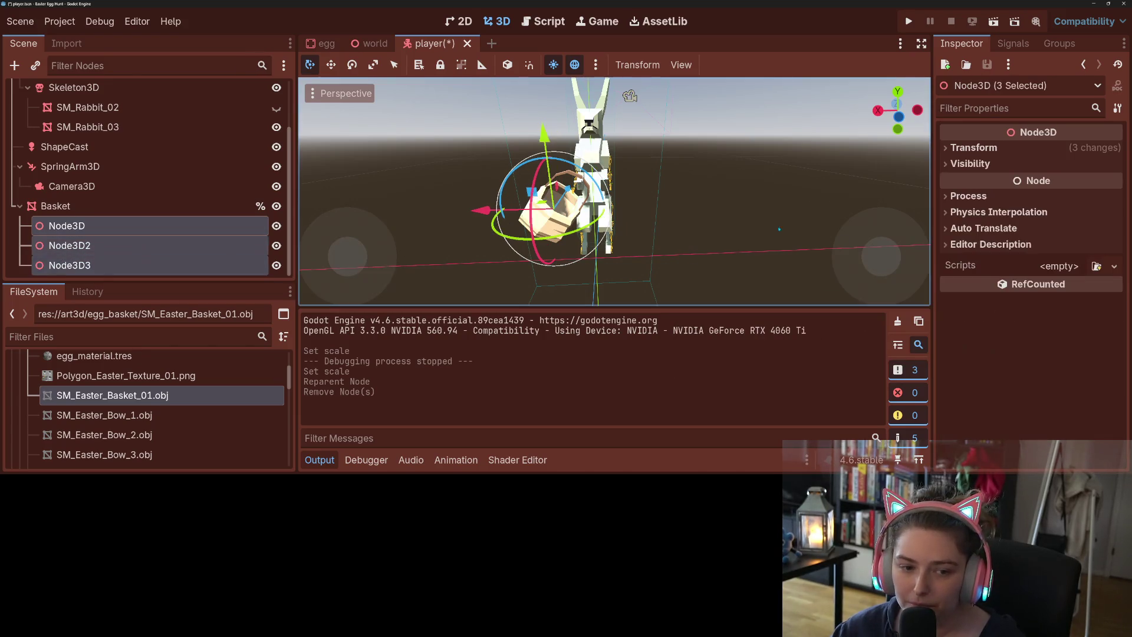
click(1041, 164)
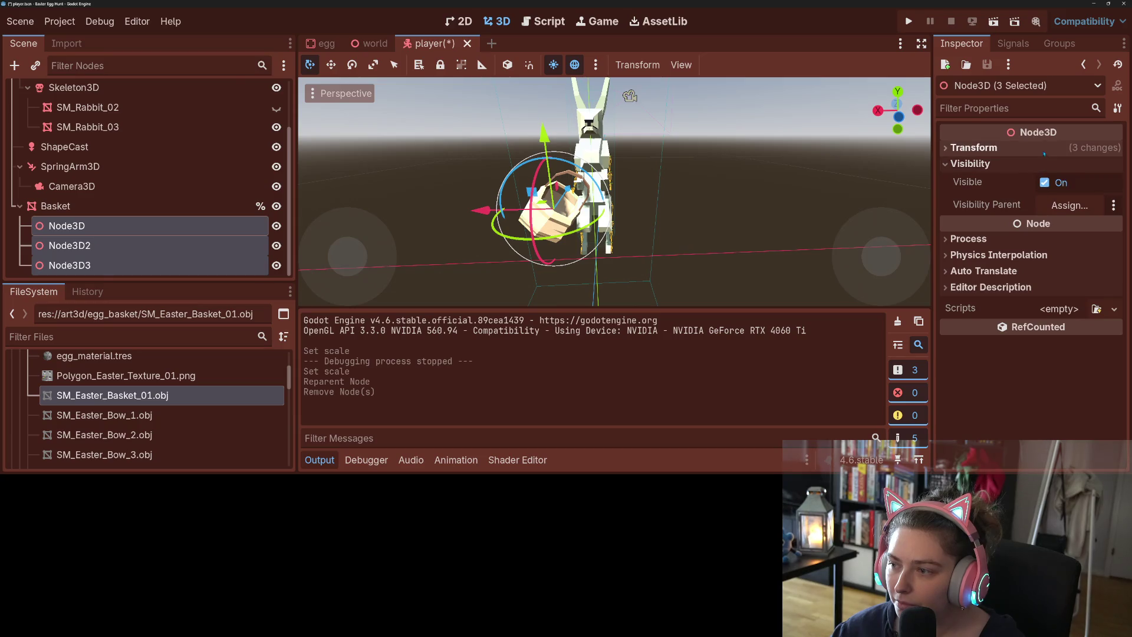
click(1044, 152)
click(1107, 252)
key(ctrl+s)
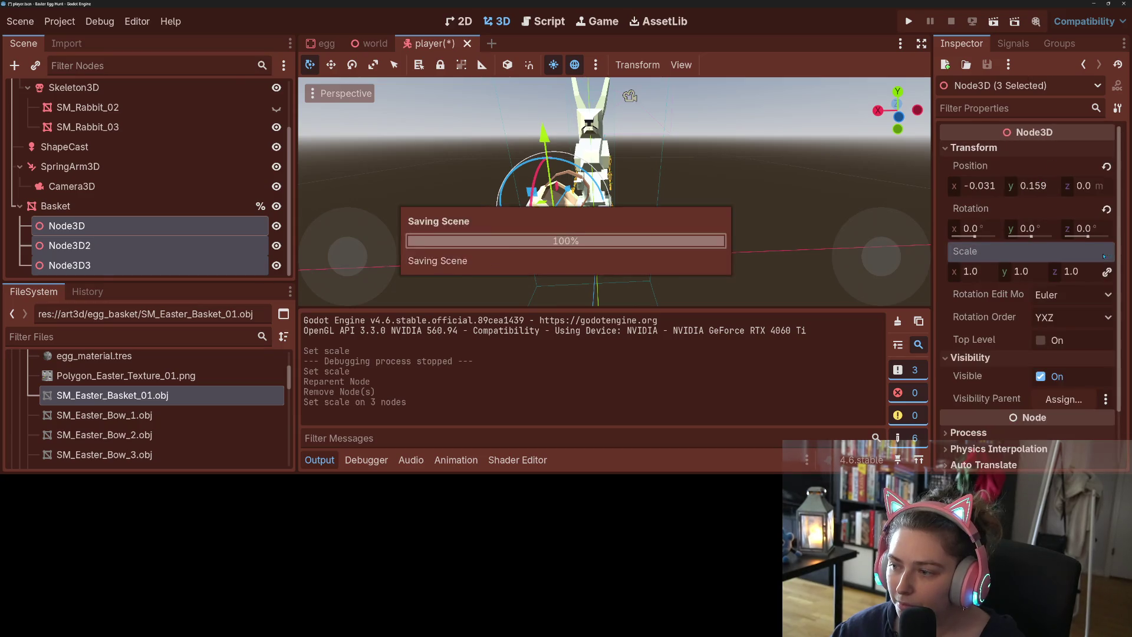
- Select Basket and run the game with F5
click(59, 206)
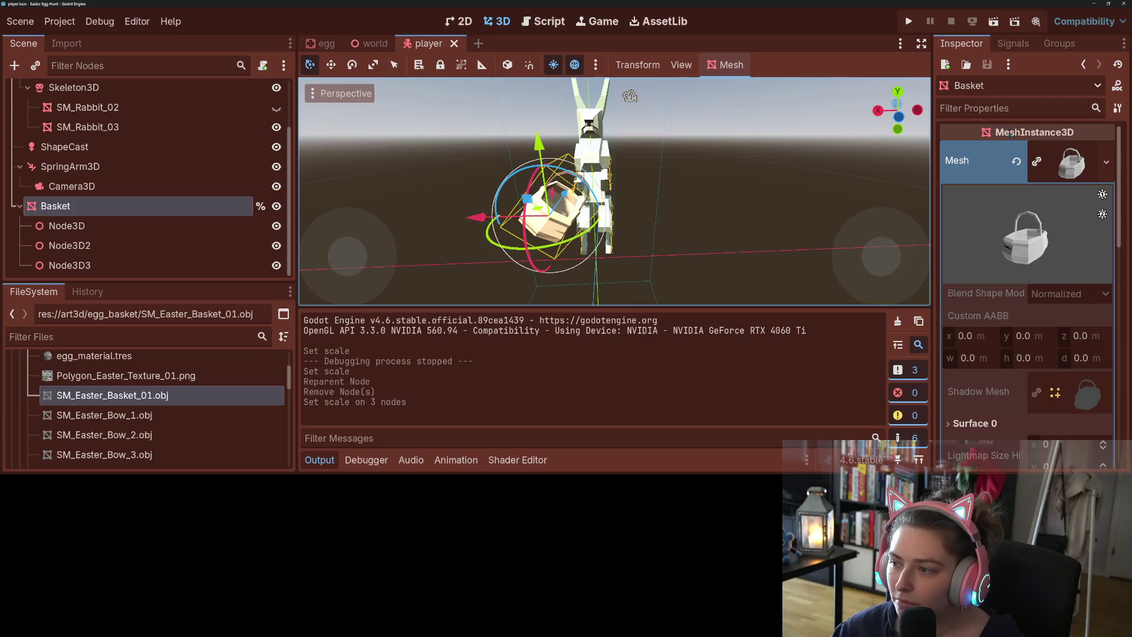
click(1072, 162)
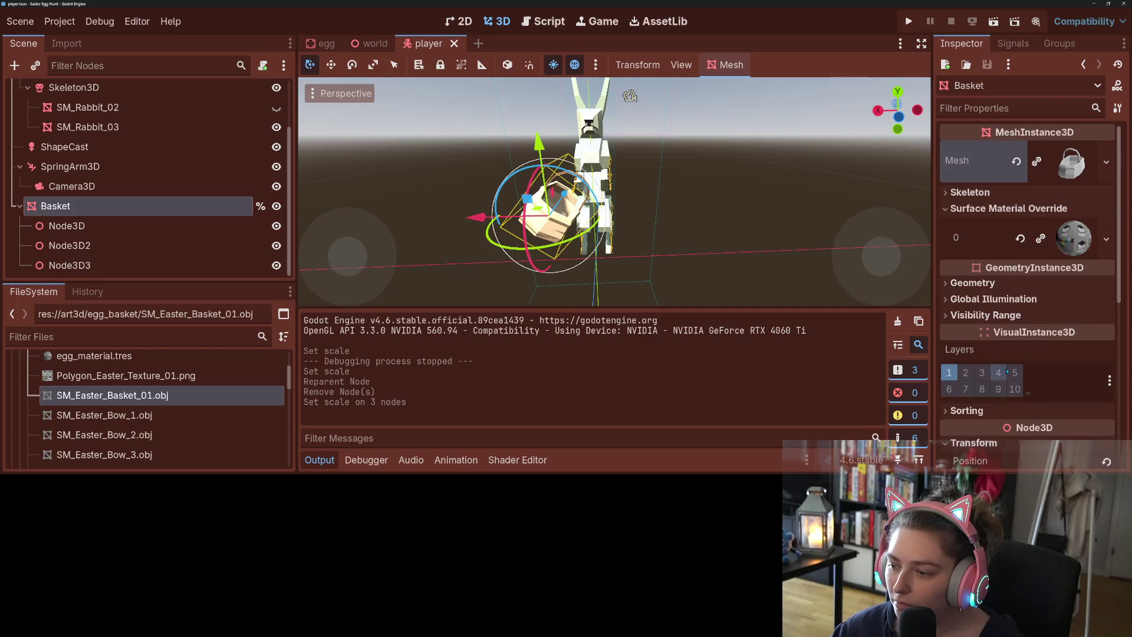
scroll(1006, 371, down, 2)
scroll(1071, 384, down, 2)
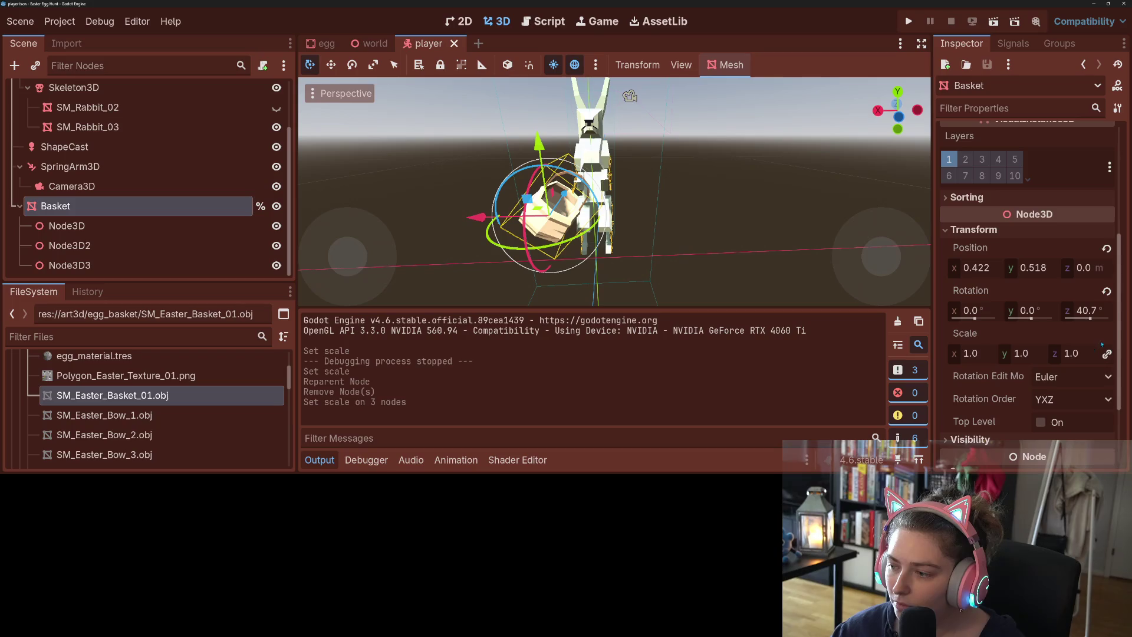
key(F5)
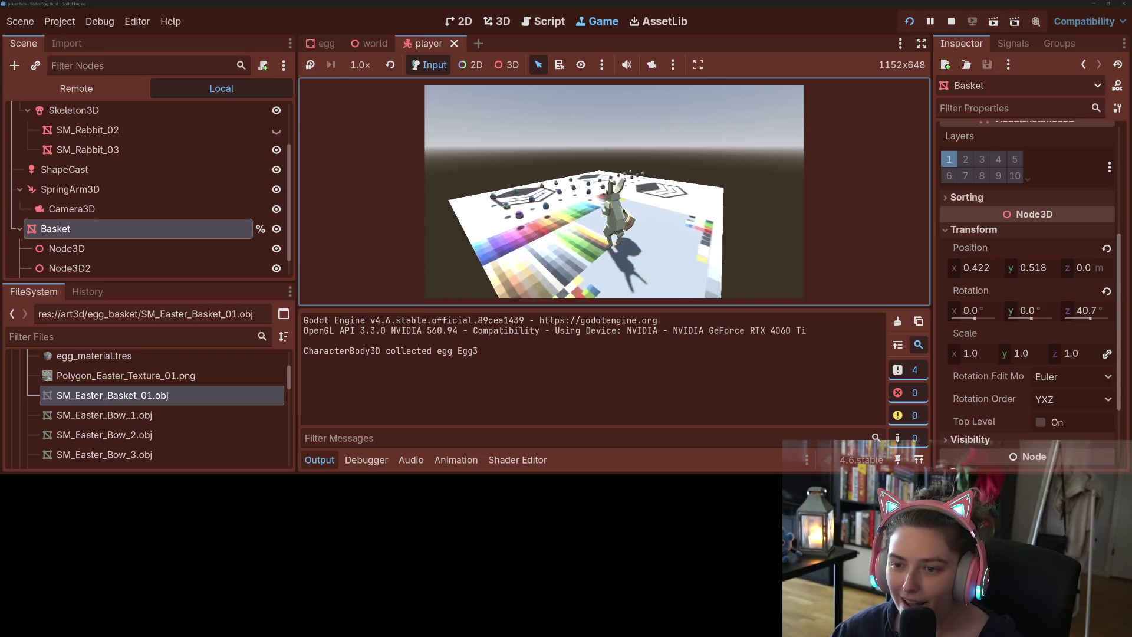
- Stop the game and open the Player node's script at collect_egg
click(951, 22)
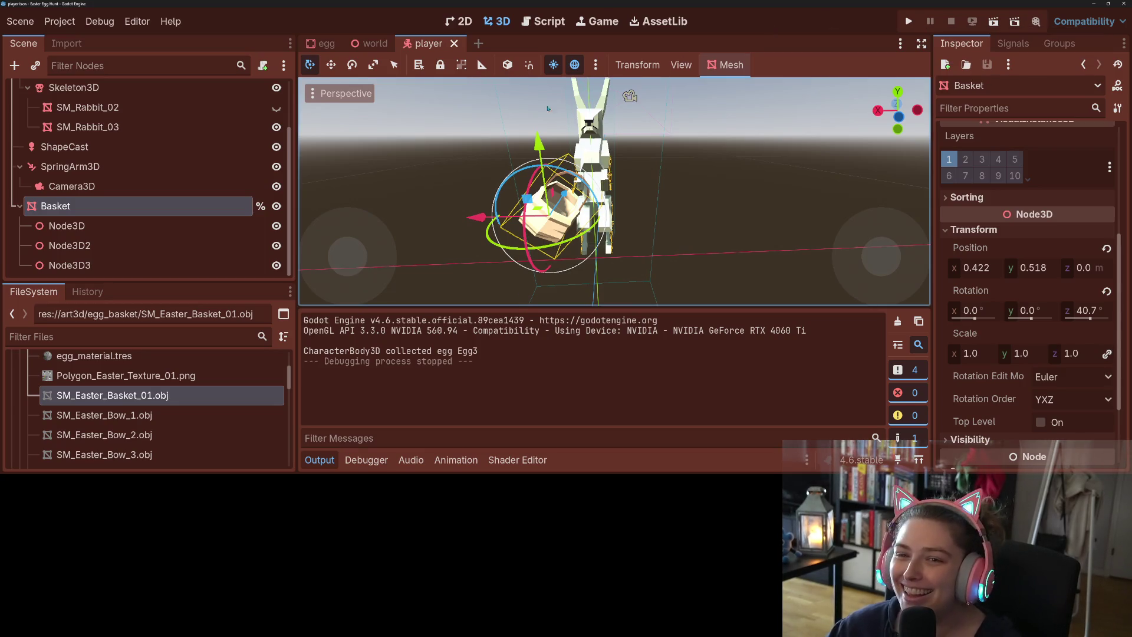
scroll(261, 230, up, 3)
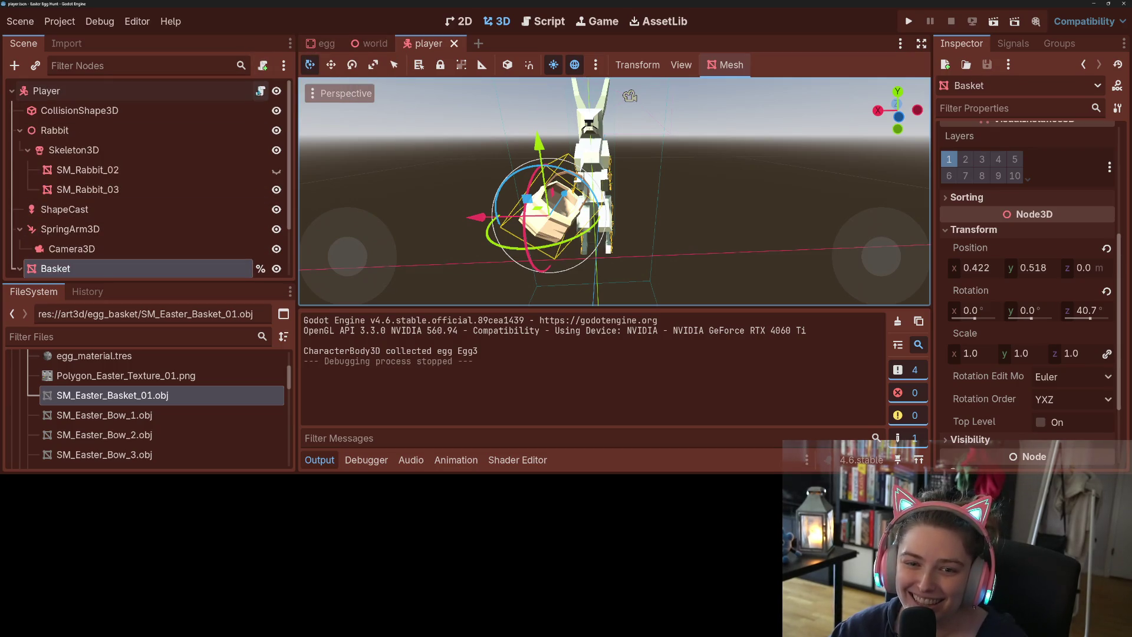
click(260, 91)
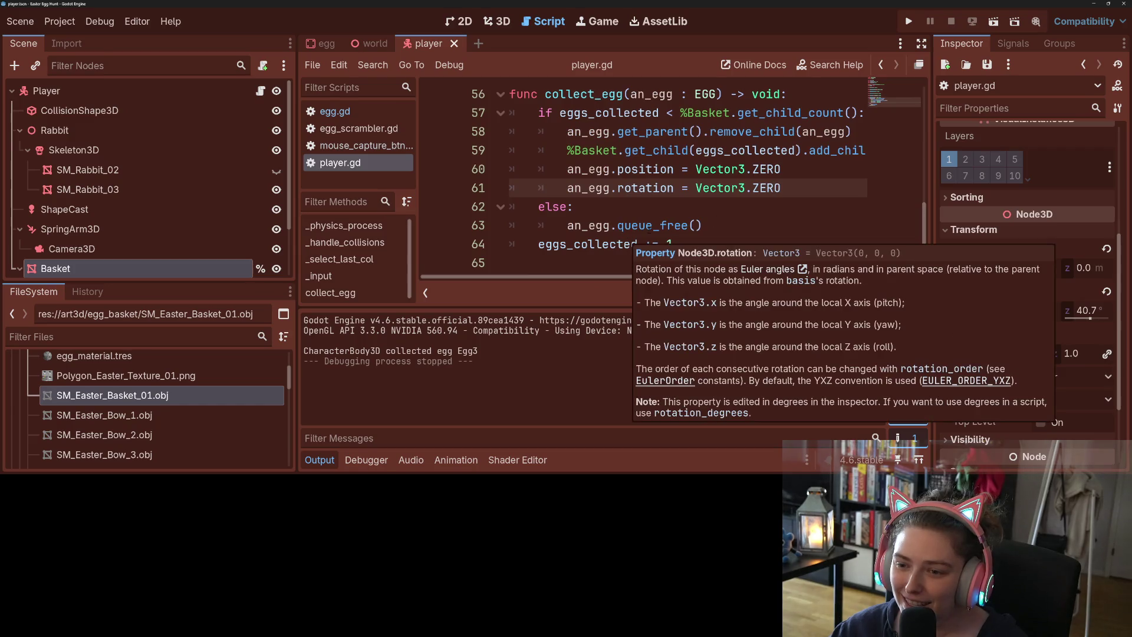
- Add 'an_egg.collision_layer = 0' above the remove_child line in collect_egg
click(652, 225)
click(784, 187)
key(Return)
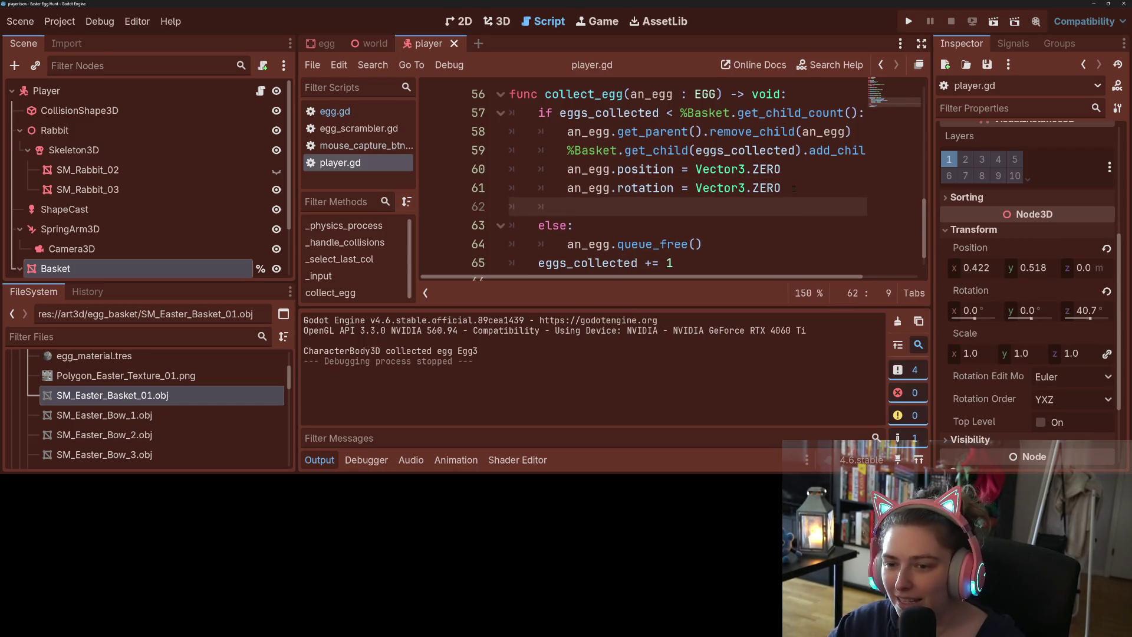
key(ctrl+z)
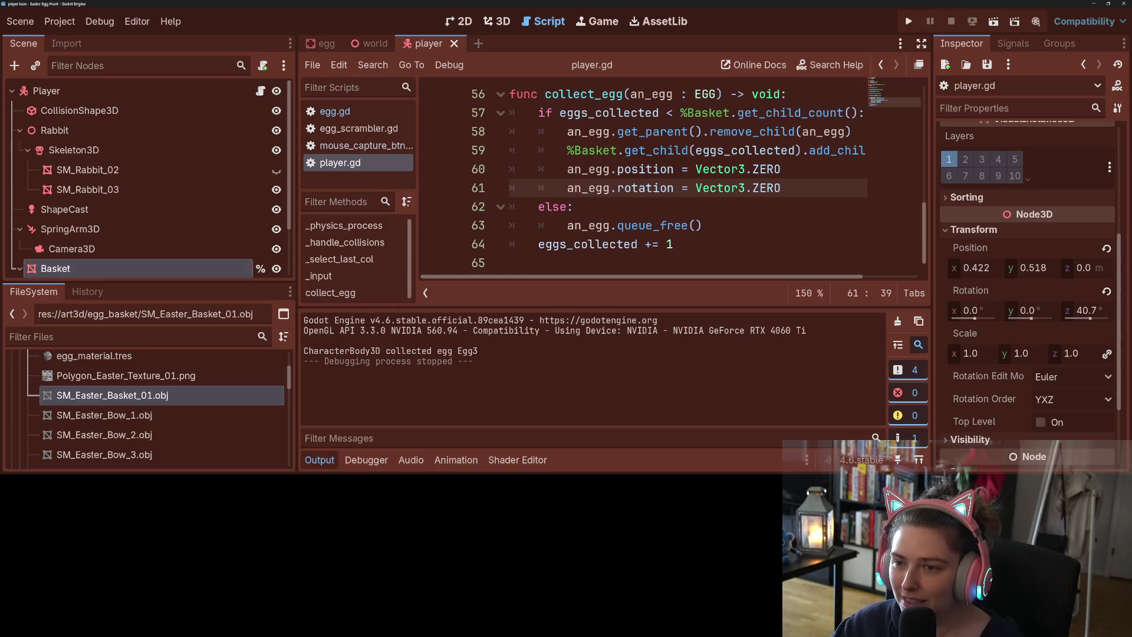
key(ctrl+z)
key(ctrl+shift+Return)
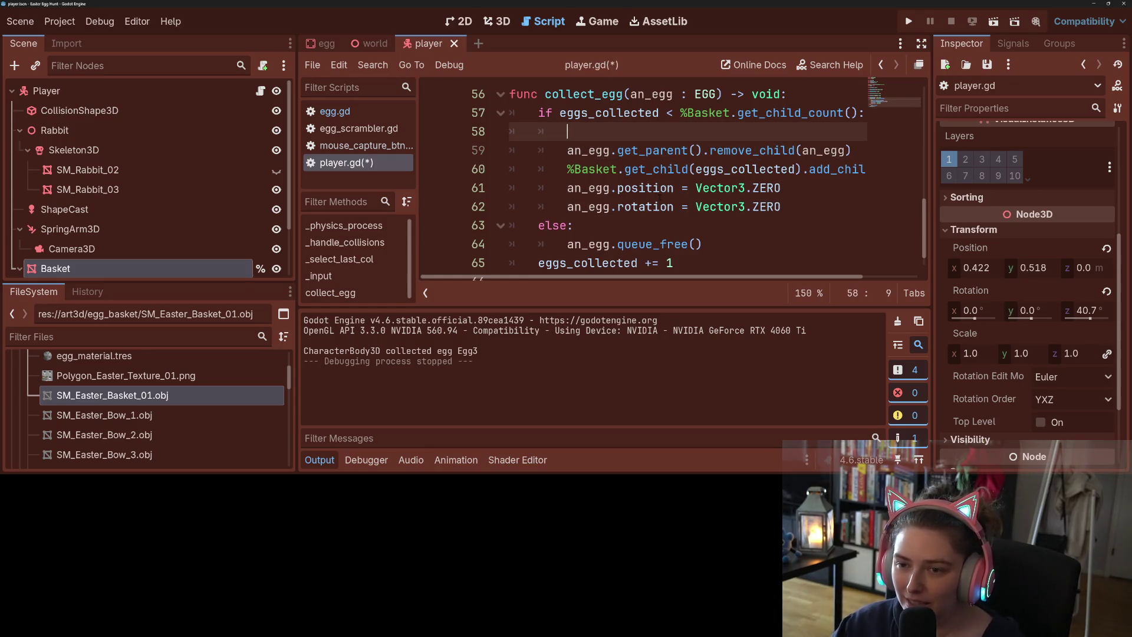
text(an)
key(Return)
text(an_egg.)
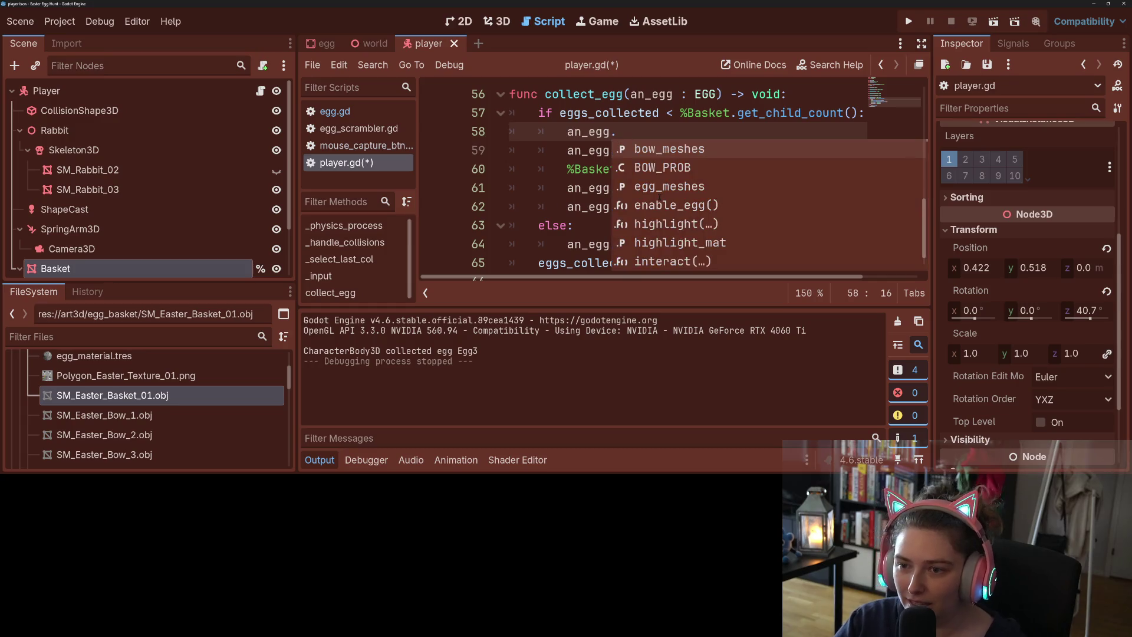
text(coll)
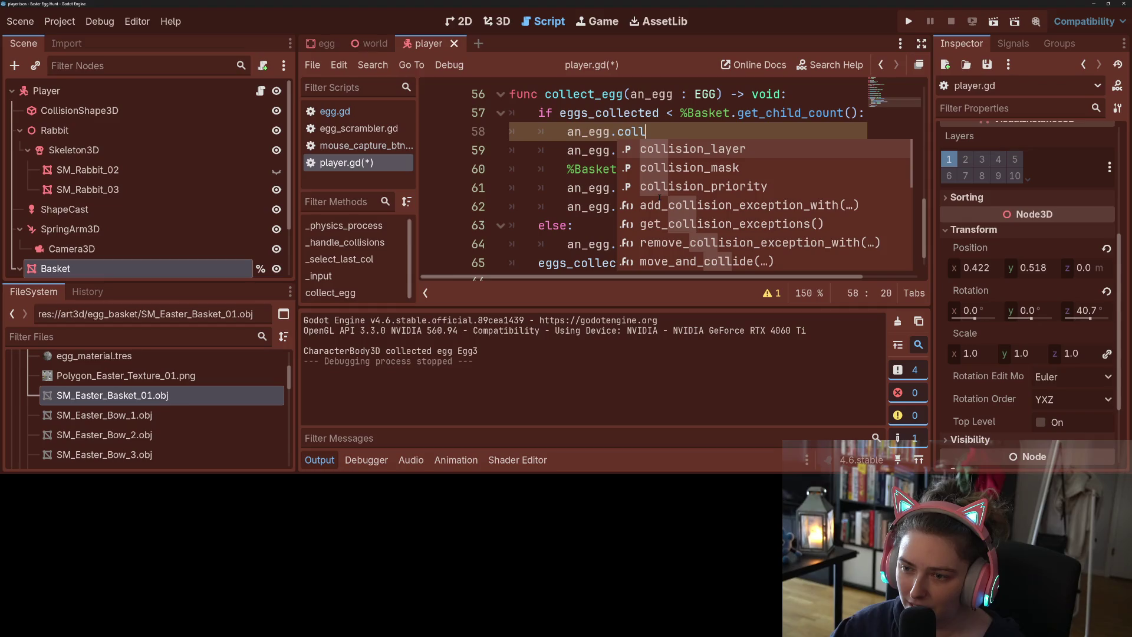
key(Return)
text(= 0)
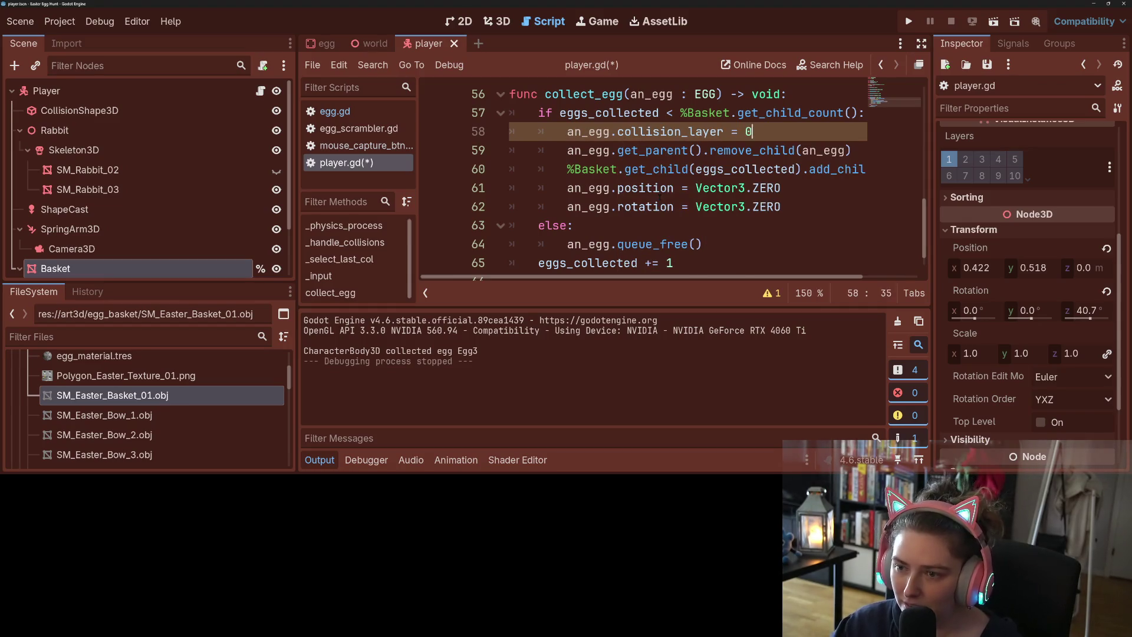
- Duplicate it as 'an_egg.collision_mask = 0', save the script, and run the game
key(ctrl+shift+d)
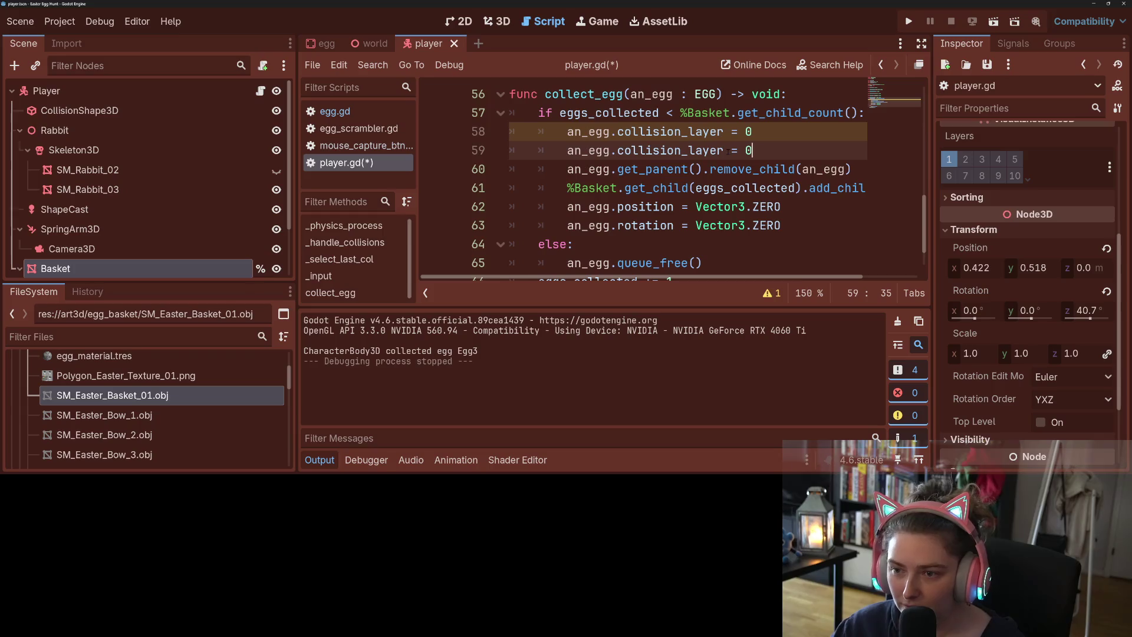
drag(724, 151, 689, 151)
text(mask)
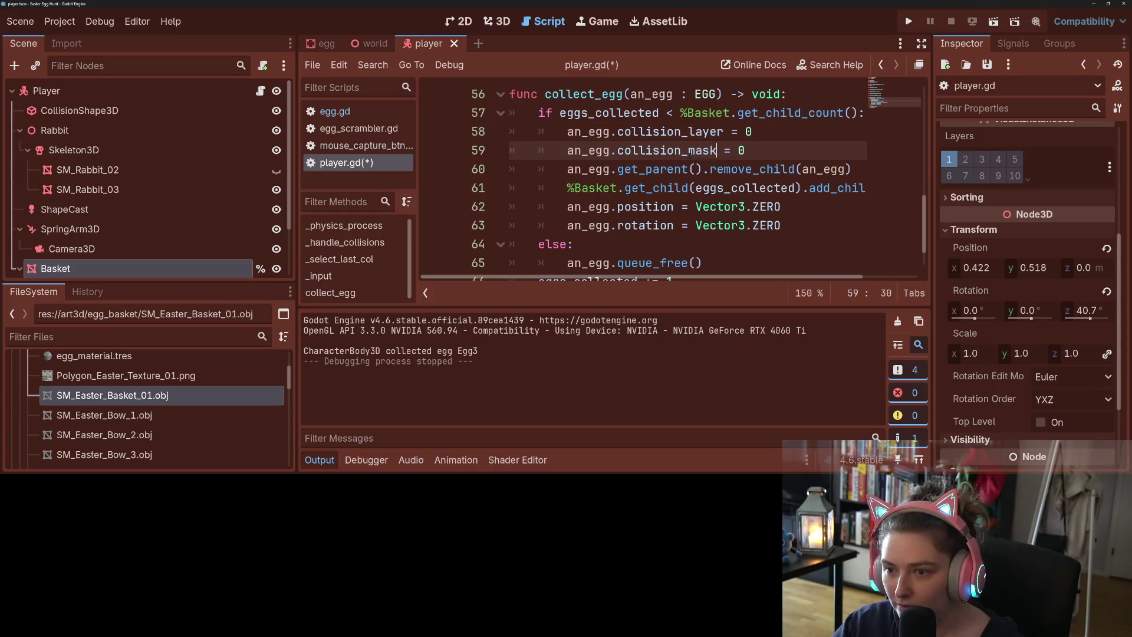
key(ctrl+s)
key(F5)
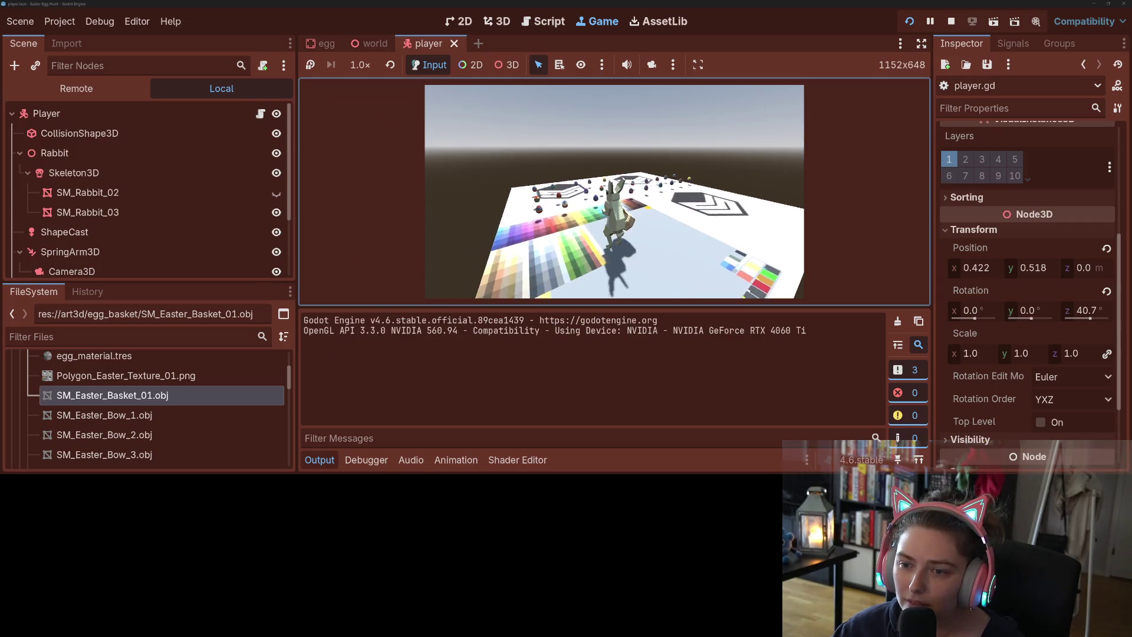
- Move the rabbit to collect eggs until the null last_col error, then stop debugging
key(w)
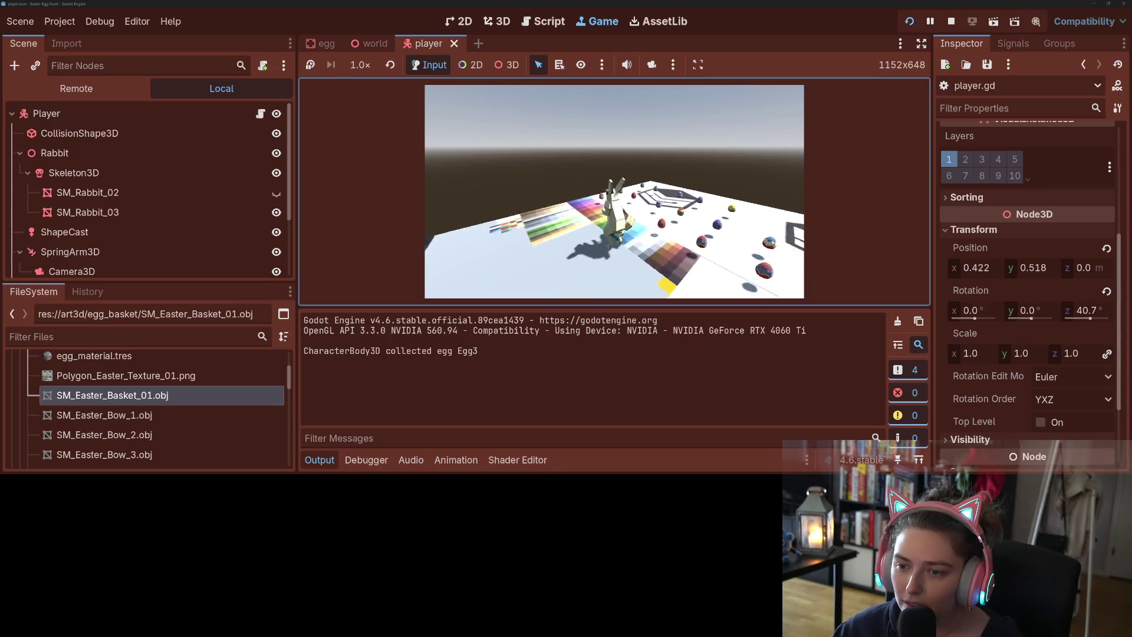
key(w)
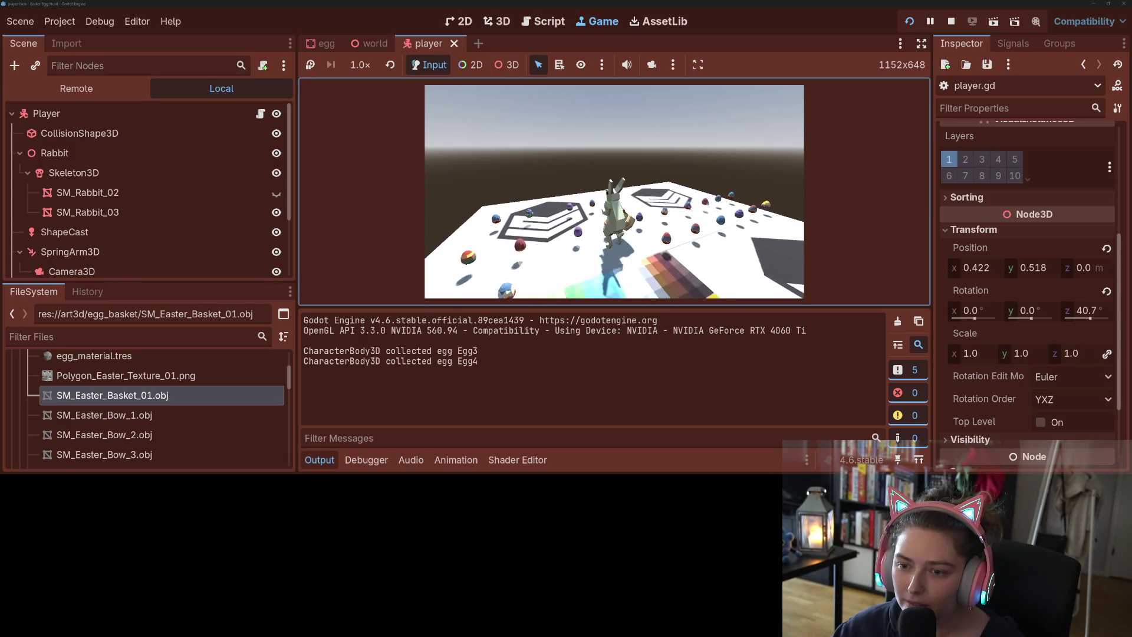
mouse_move(613, 189)
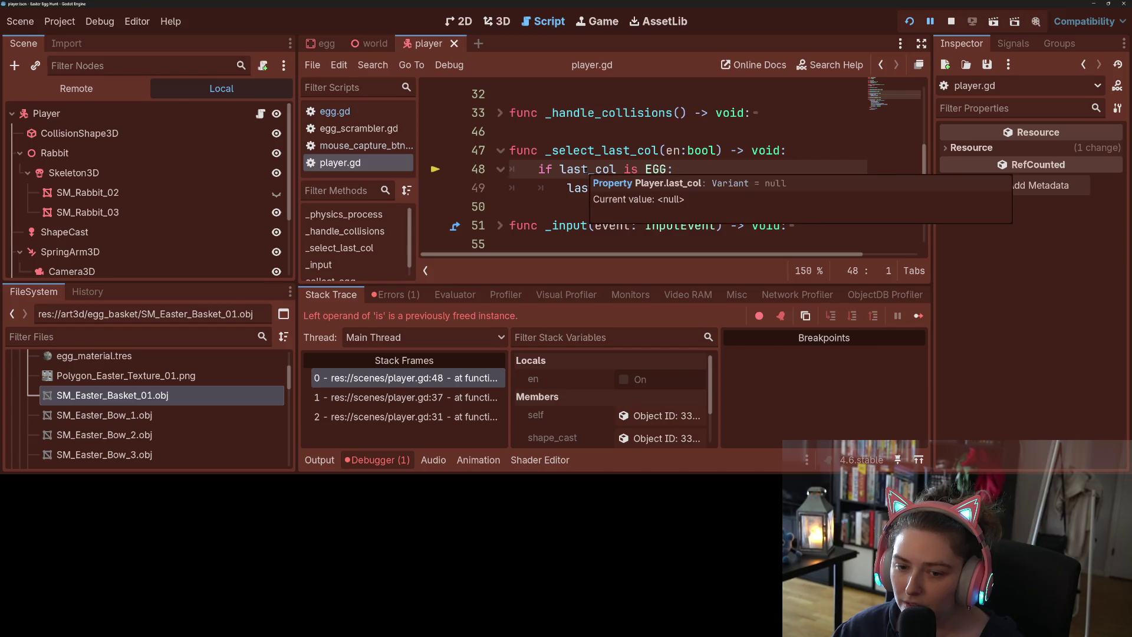
click(616, 170)
- Wrap the EGG check in an 'if last_col' guard with the body indented, then rerun
click(951, 21)
click(801, 153)
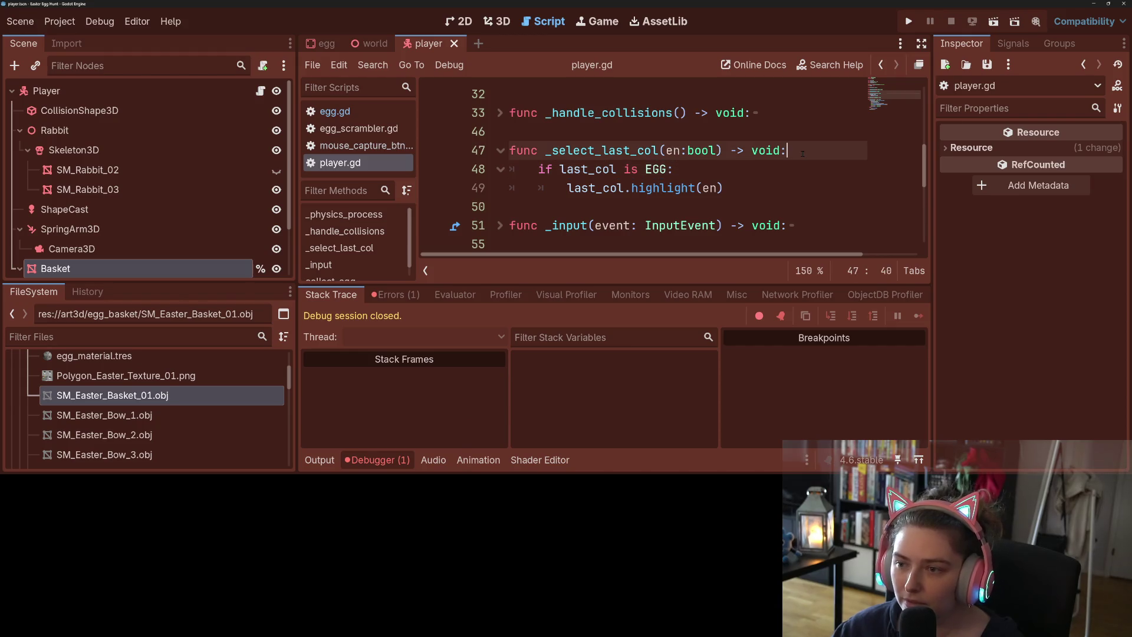
key(Return)
text(if last_col:)
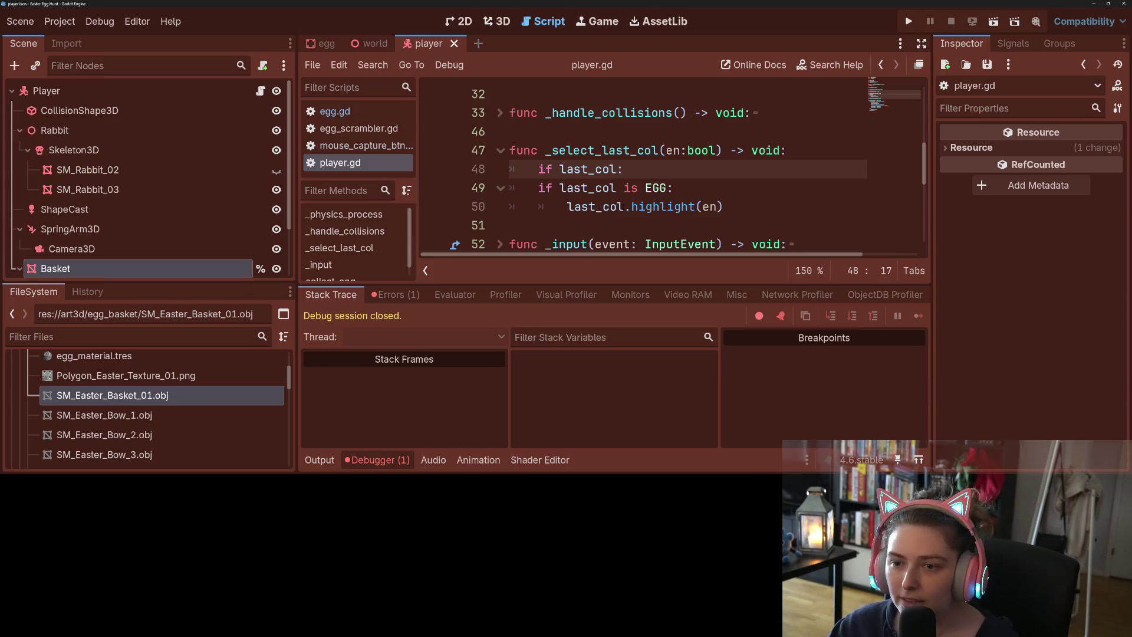
drag(545, 187, 603, 206)
key(Tab)
key(F5)
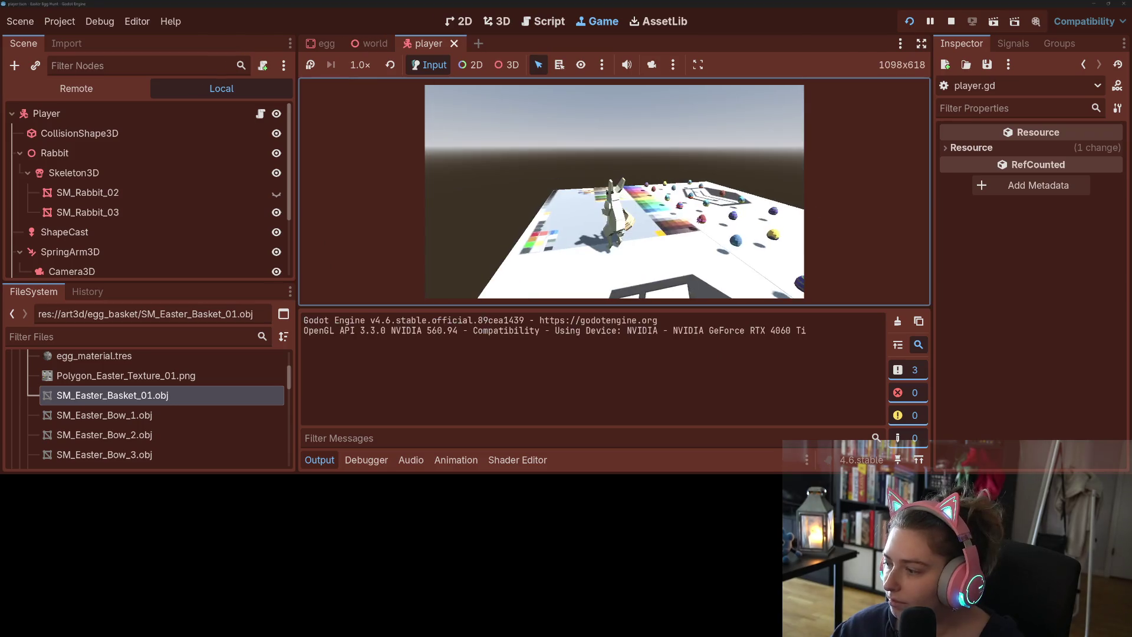
- Drive the rabbit with WASD across the board collecting all eggs, then stop the game
key(w)
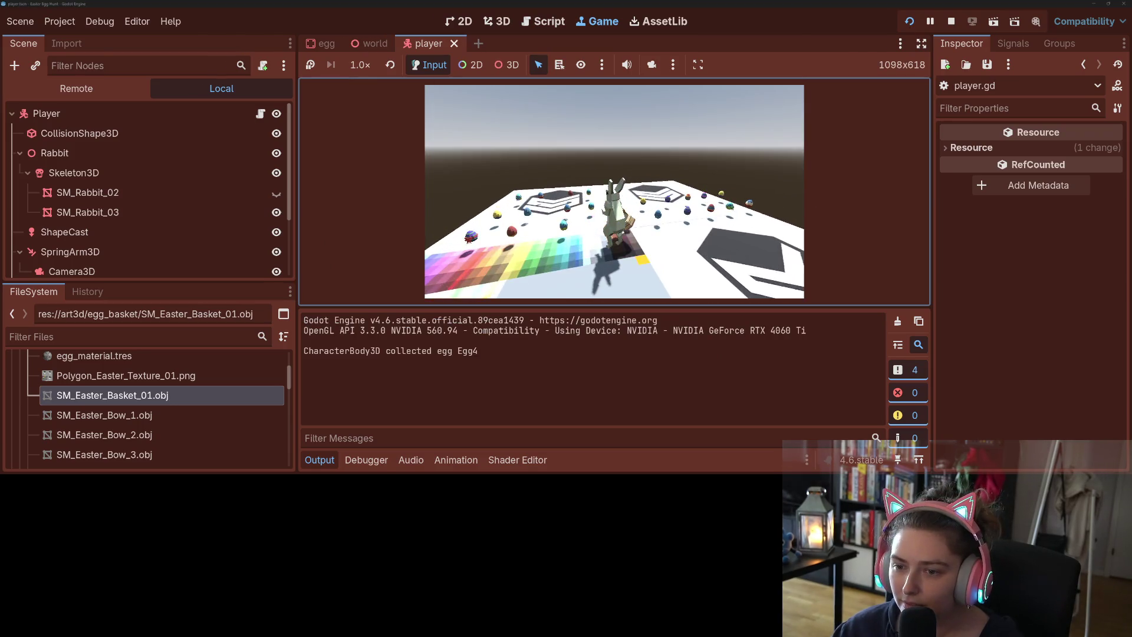
key(w)
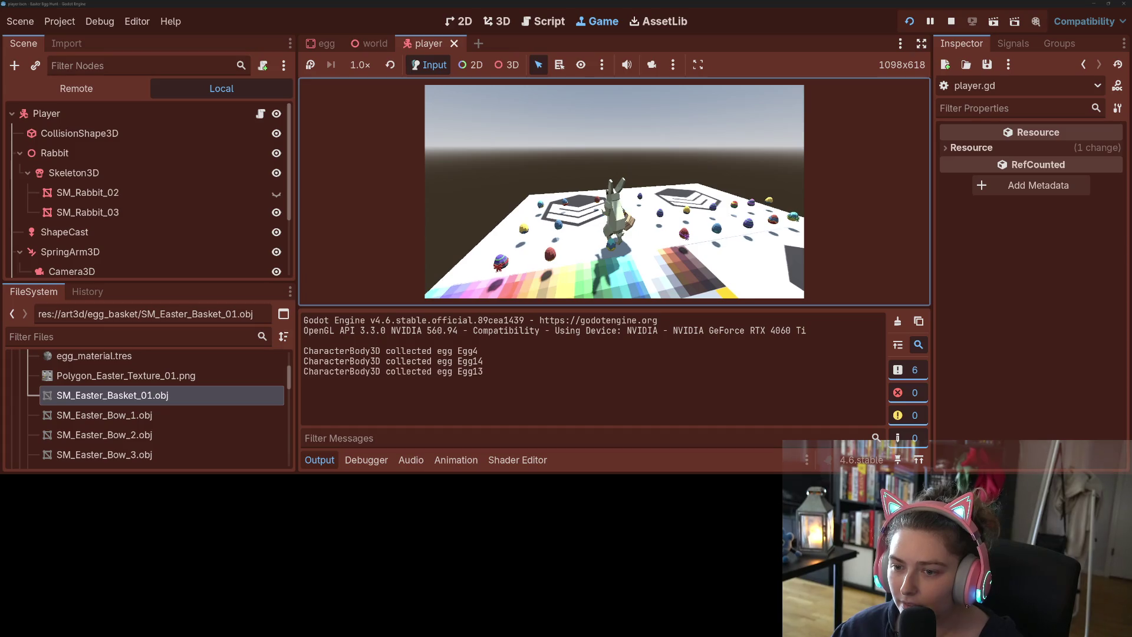
key(s)
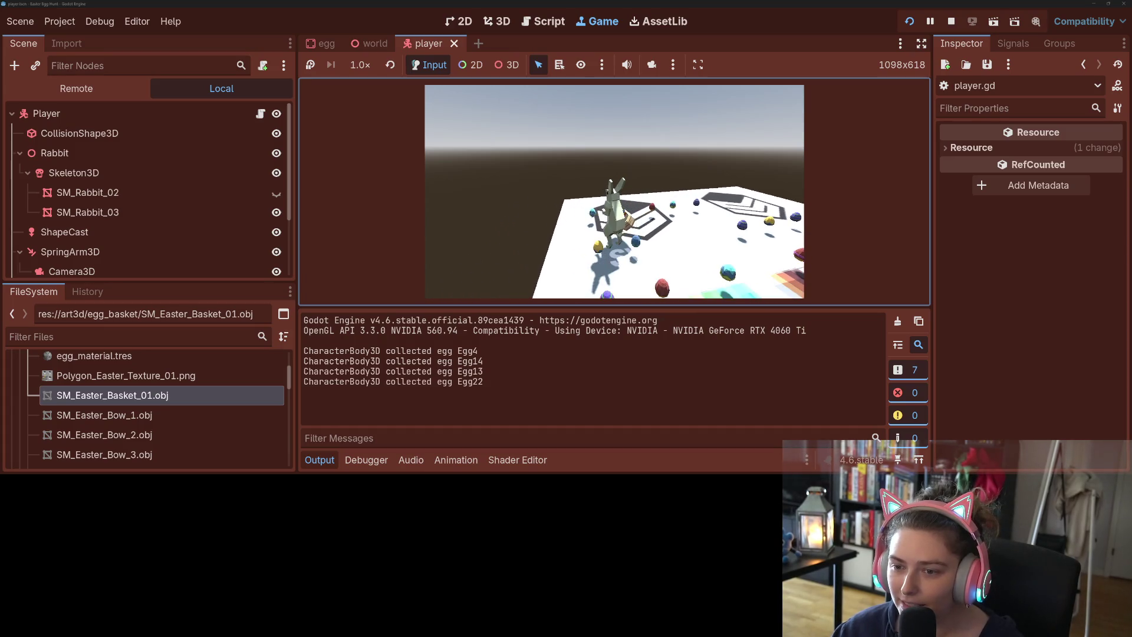
key(a)
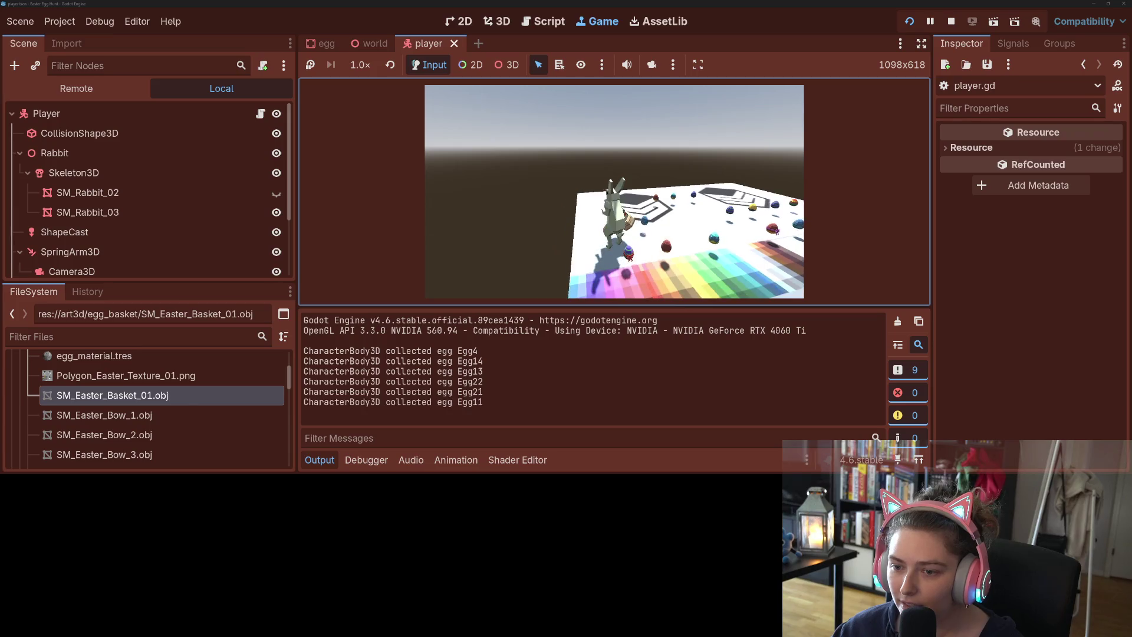
key(w)
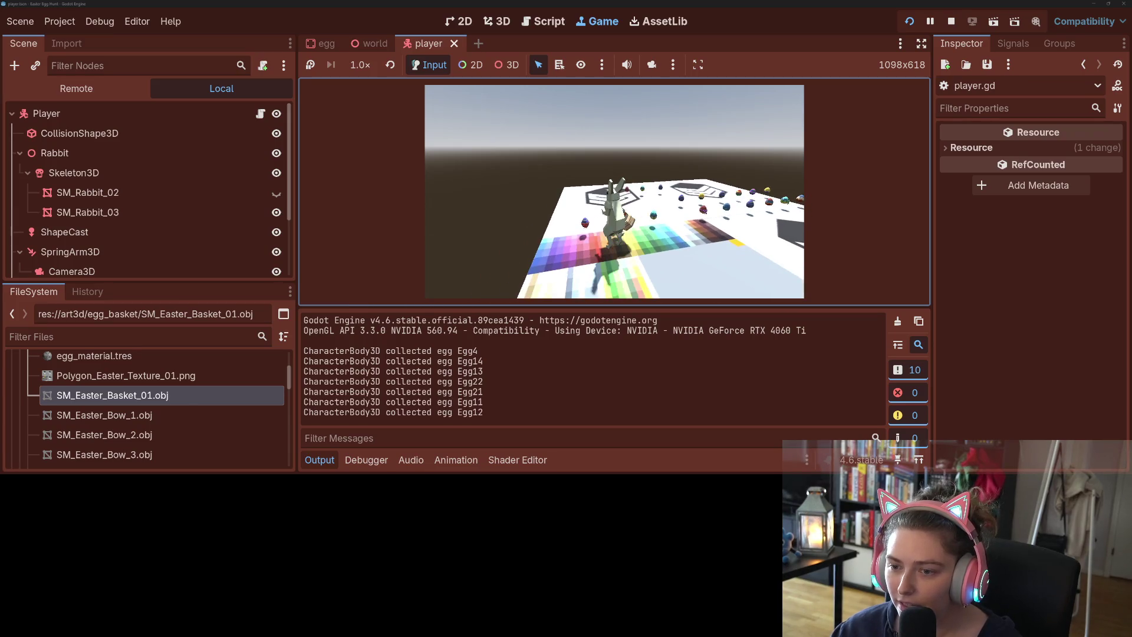
key(d)
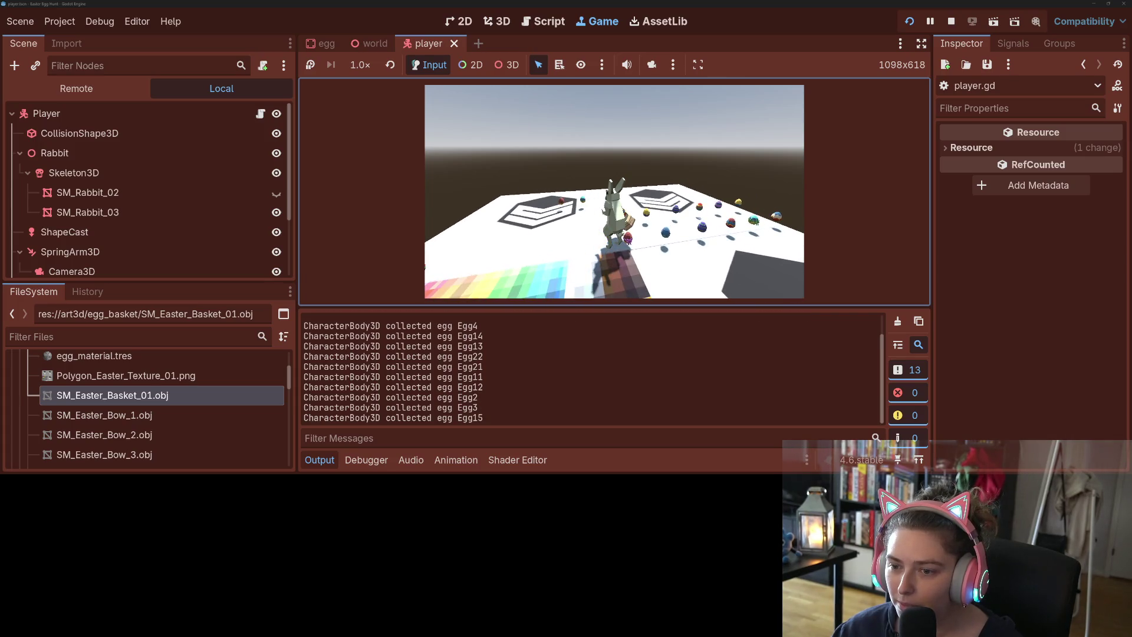
key(d)
key(a)
key(s)
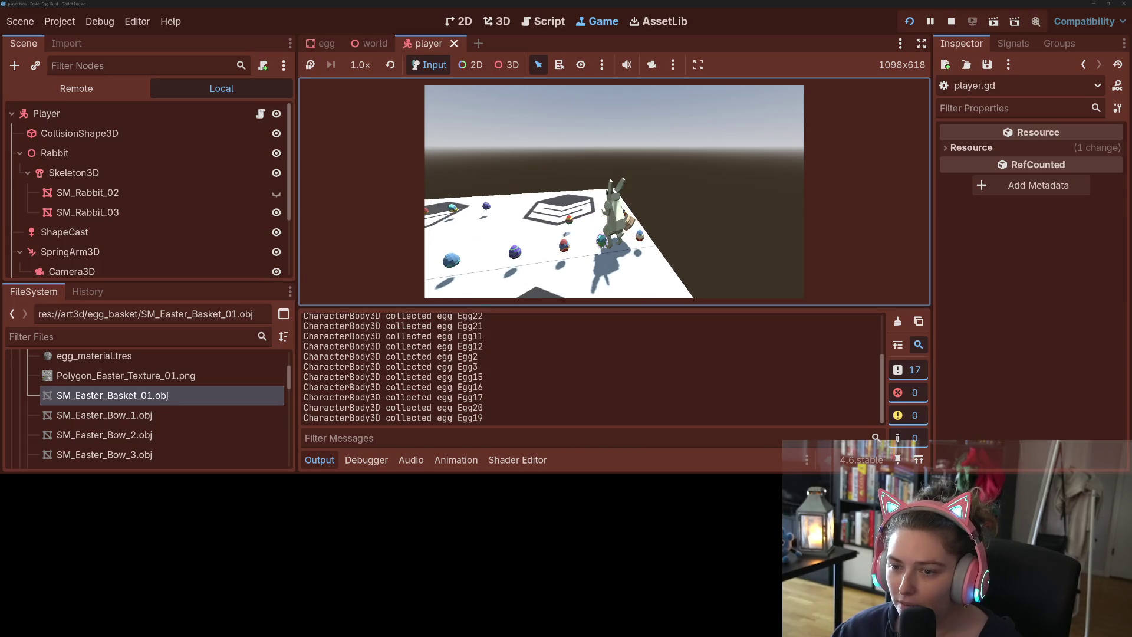
key(s)
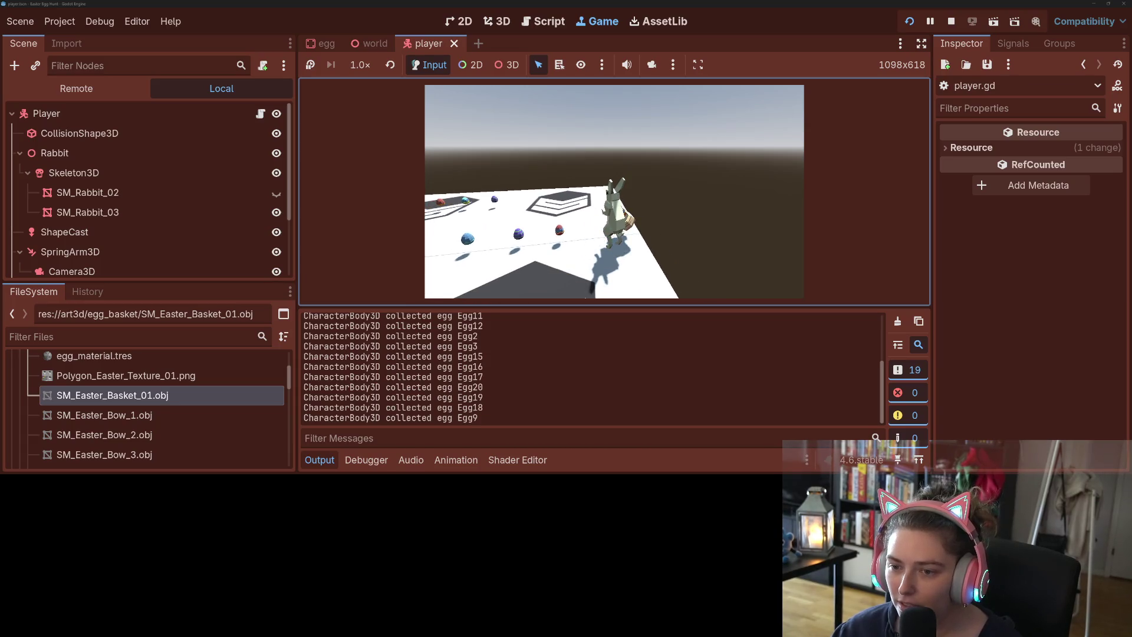
key(s)
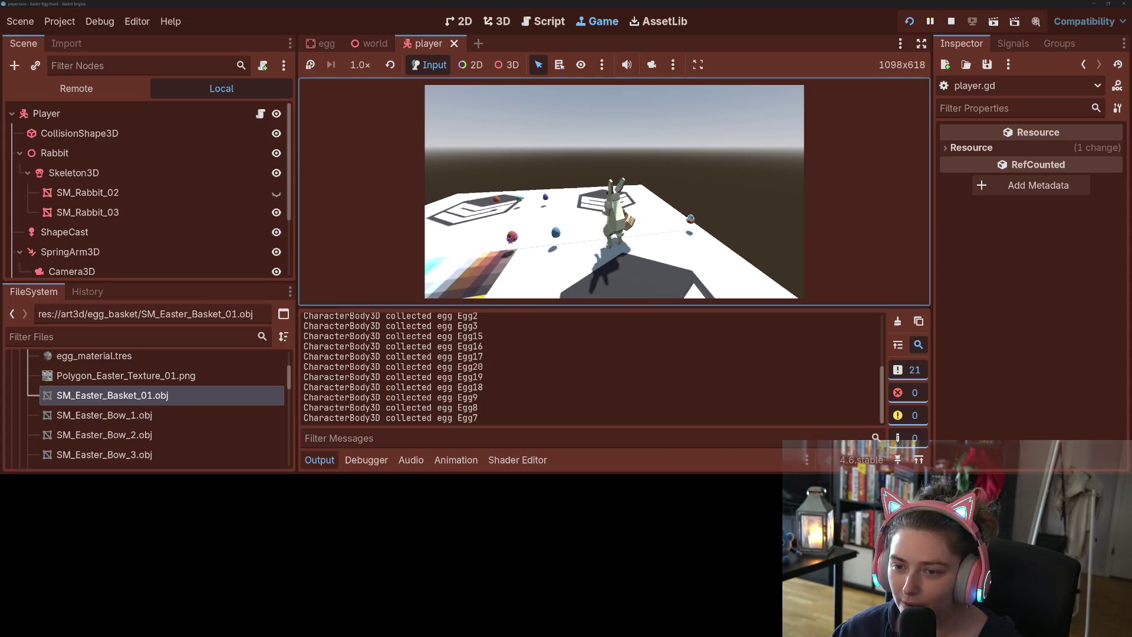
key(s)
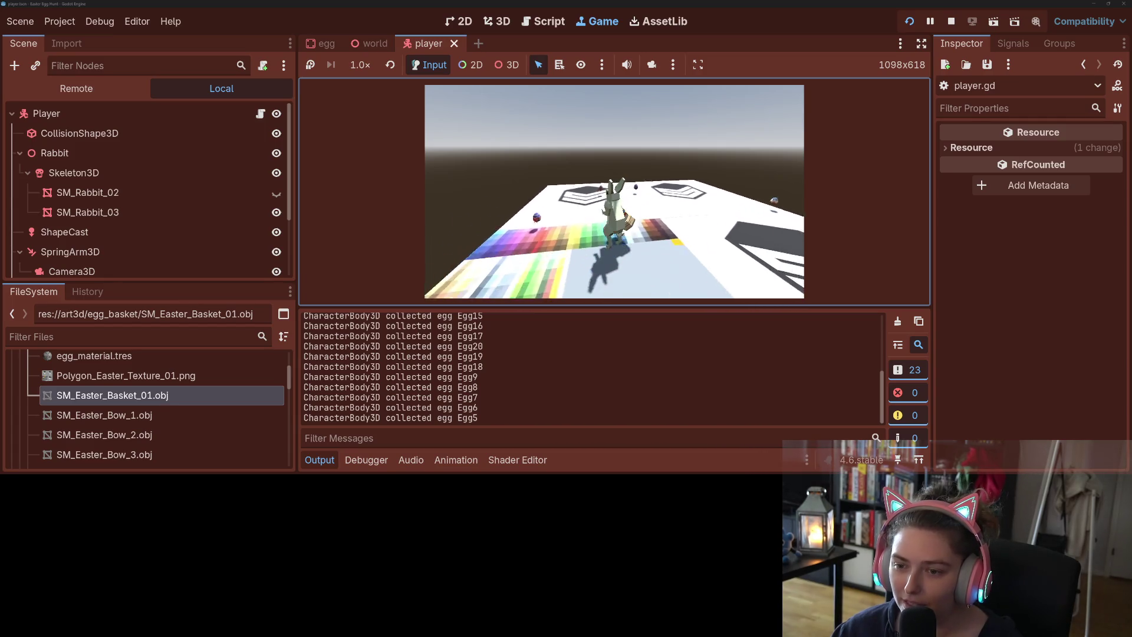
key(w)
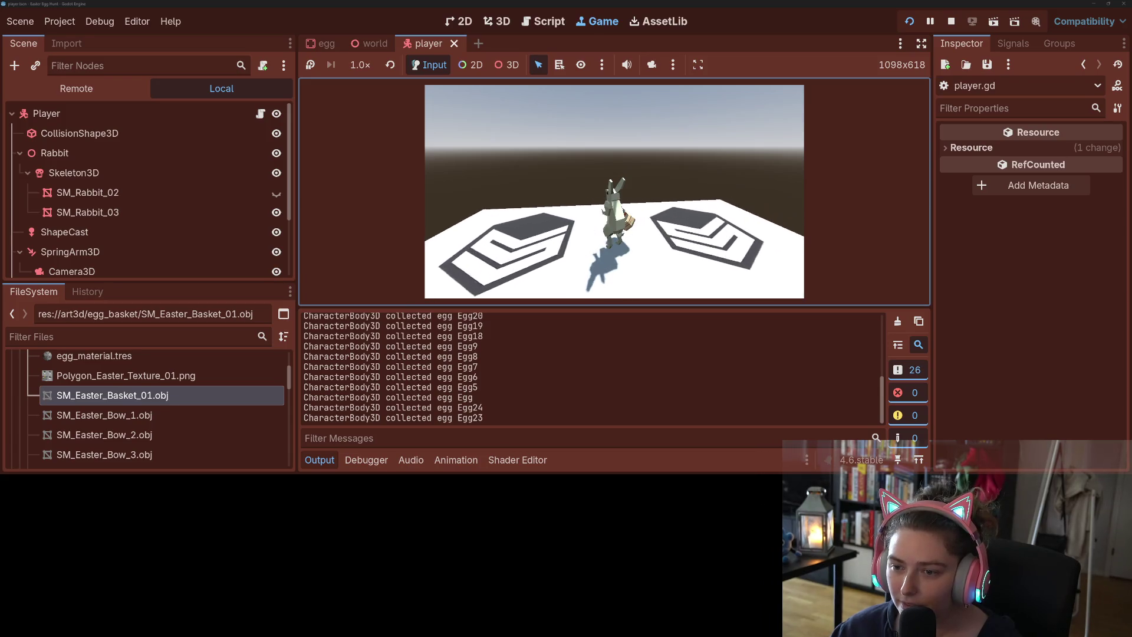
key(s)
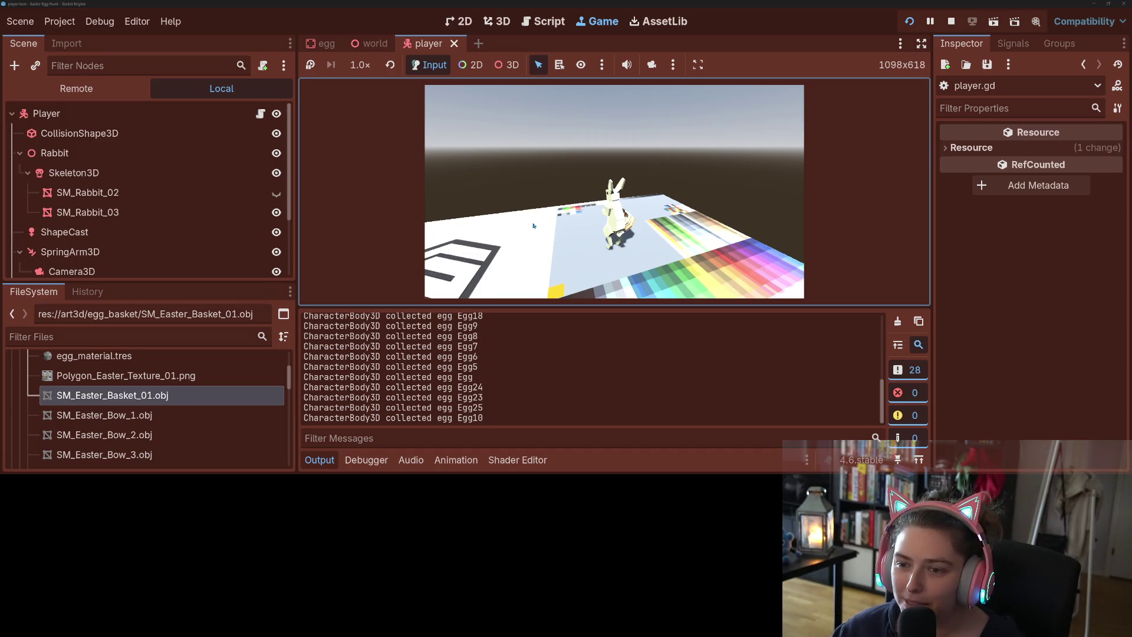
click(951, 22)
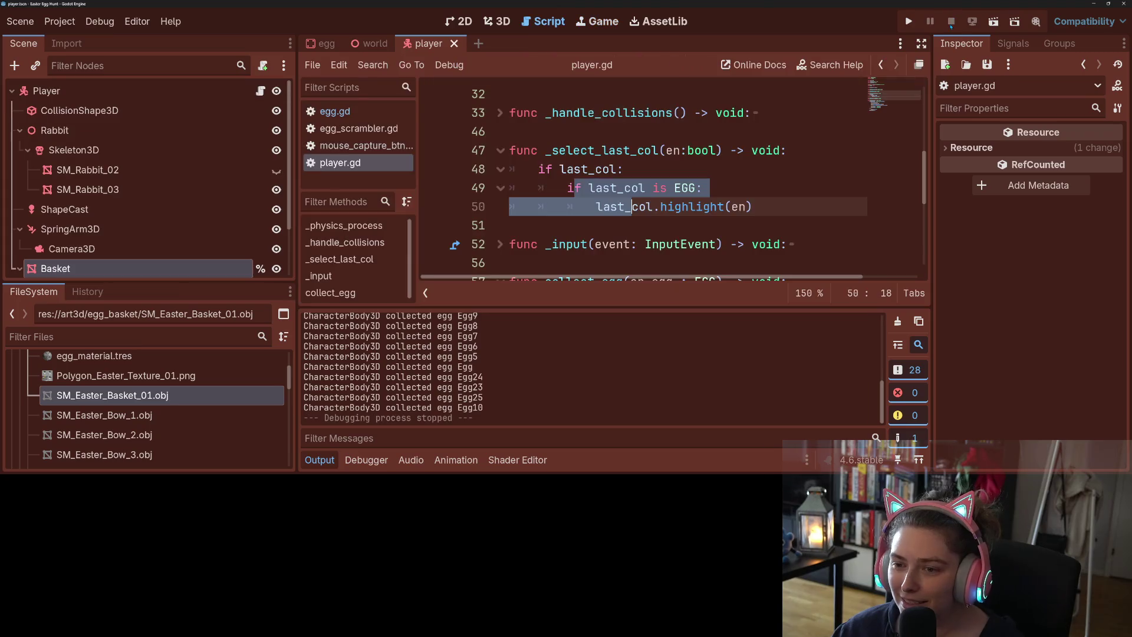
- In the 3D view, reposition the basket with the gizmo and tilt it about 13 degrees
click(497, 22)
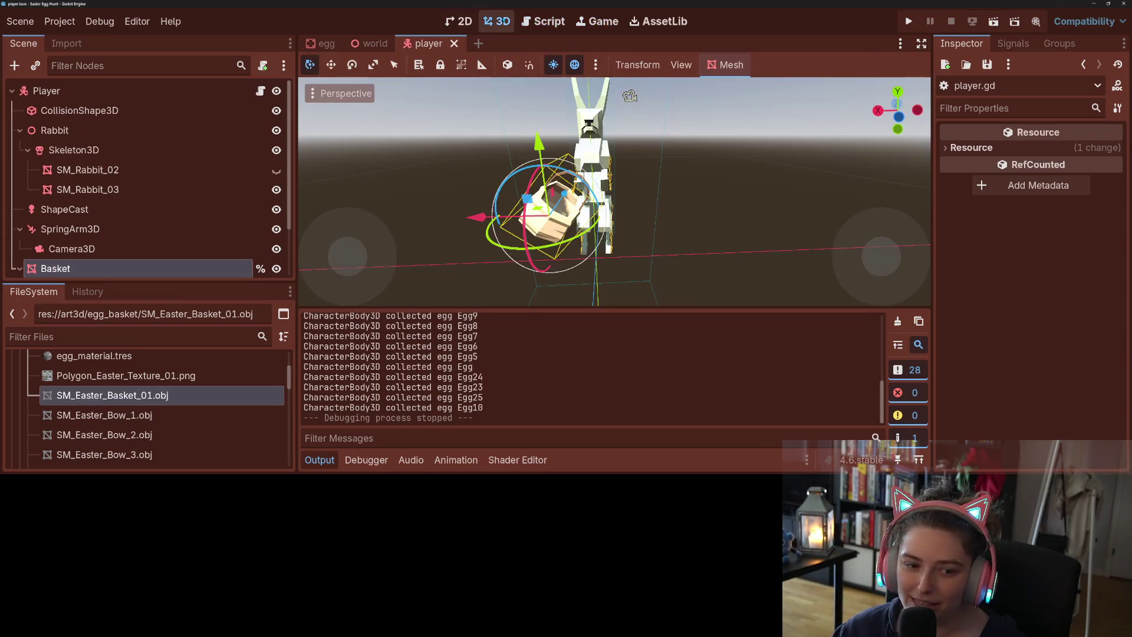
drag(613, 188, 580, 215)
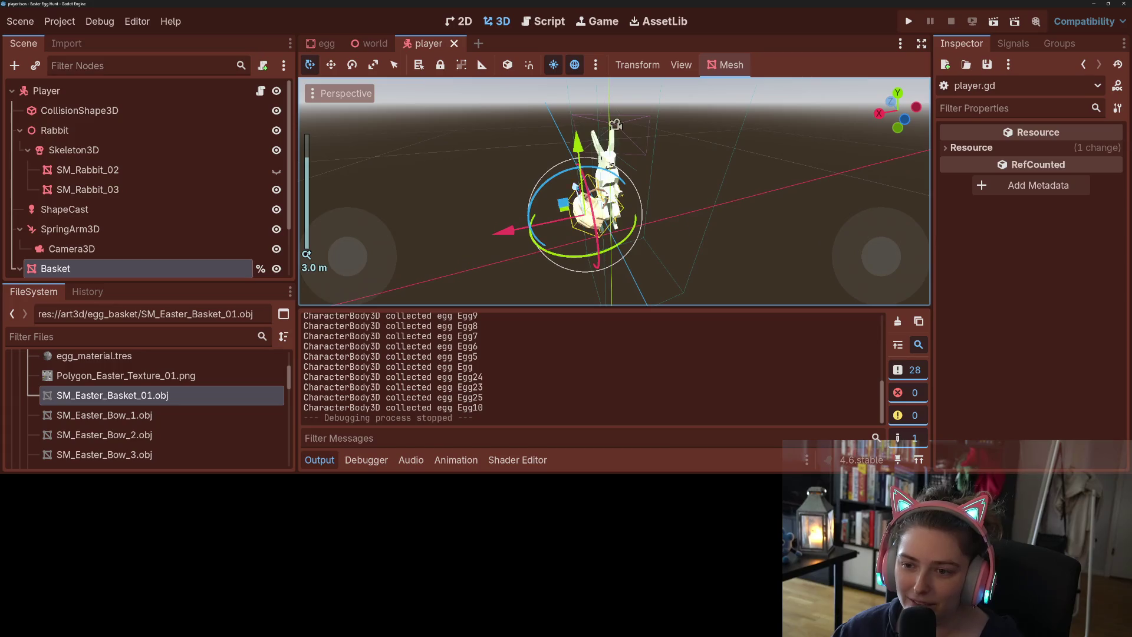
key(KP_1)
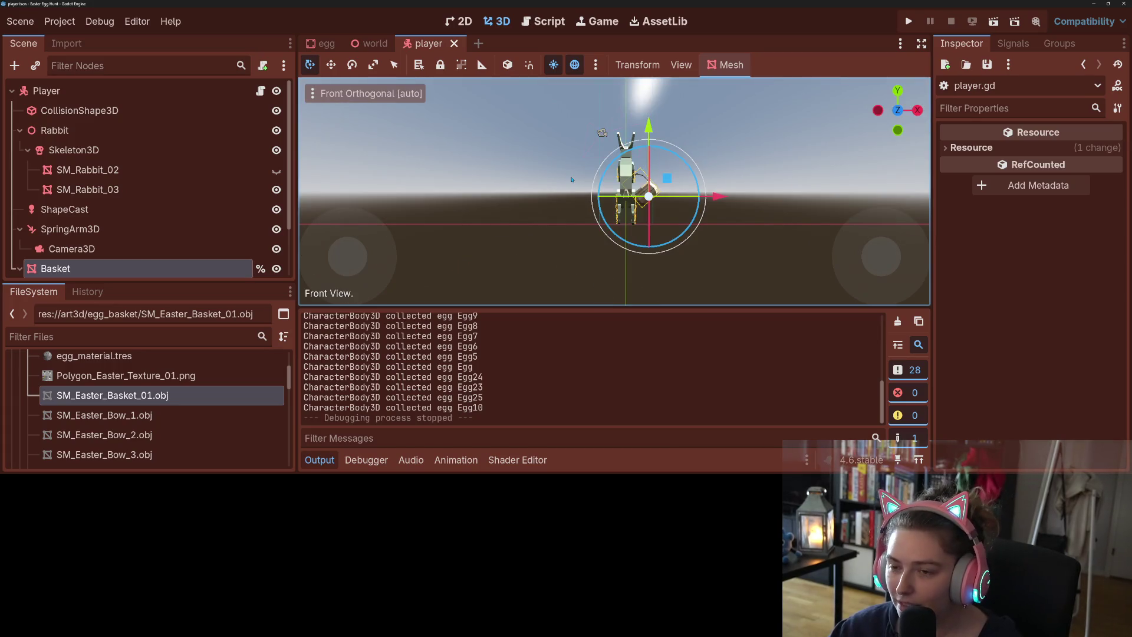
key(KP_4)
key(KP_4)
key(KP_4)
key(KP_4)
key(KP_4)
mouse_move(557, 152)
mouse_down()
mouse_move(528, 186)
mouse_move(600, 184)
mouse_up()
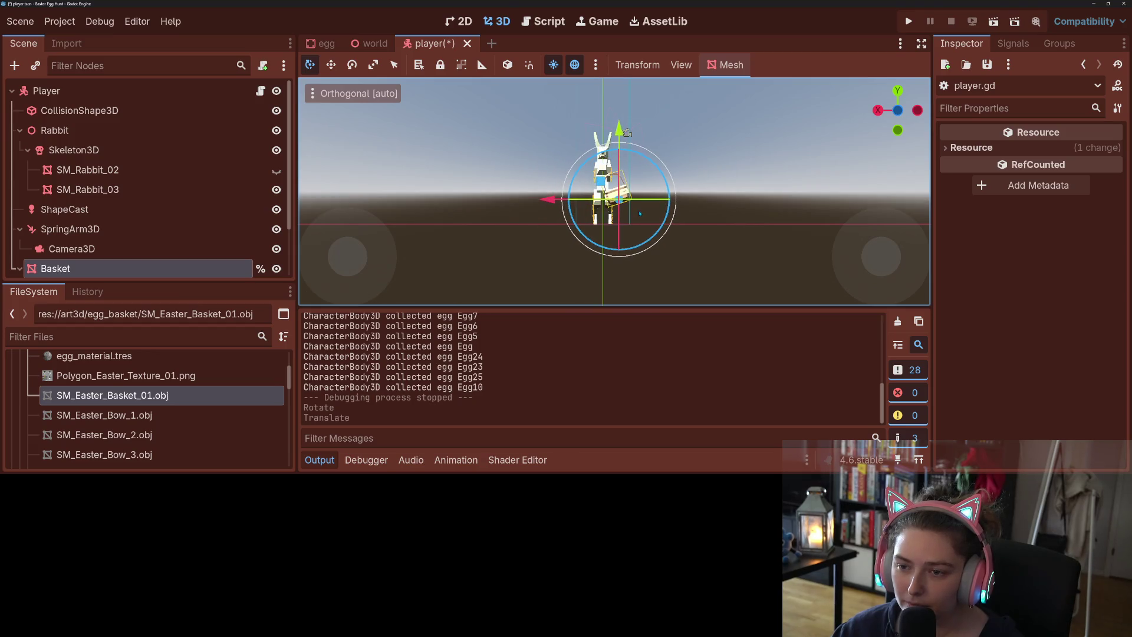
scroll(634, 206, up, 5)
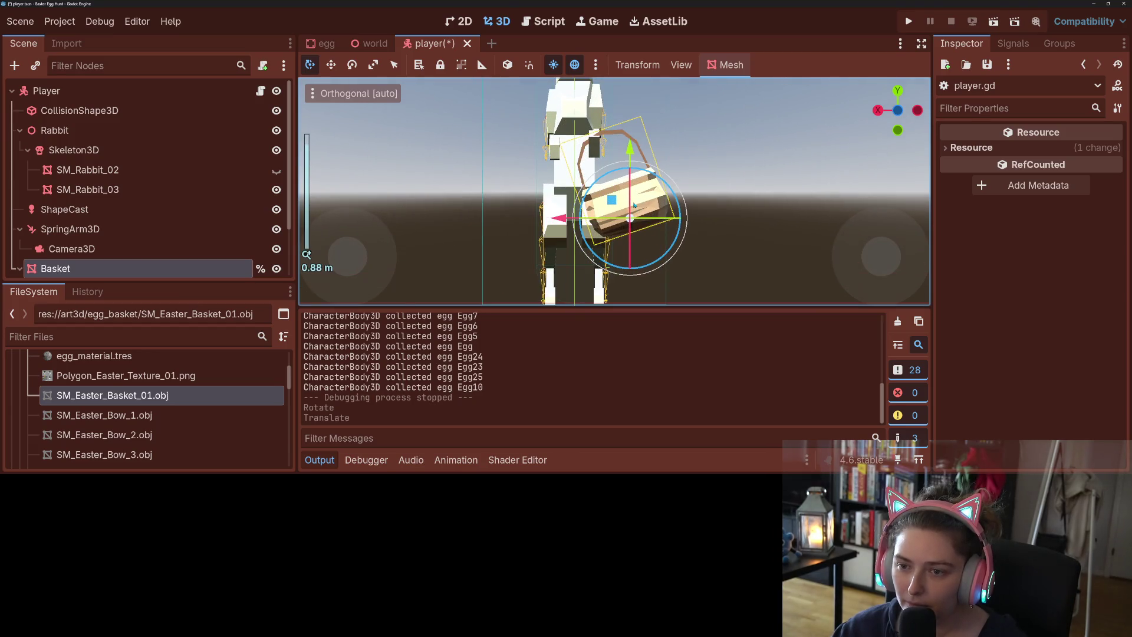
drag(633, 148, 634, 145)
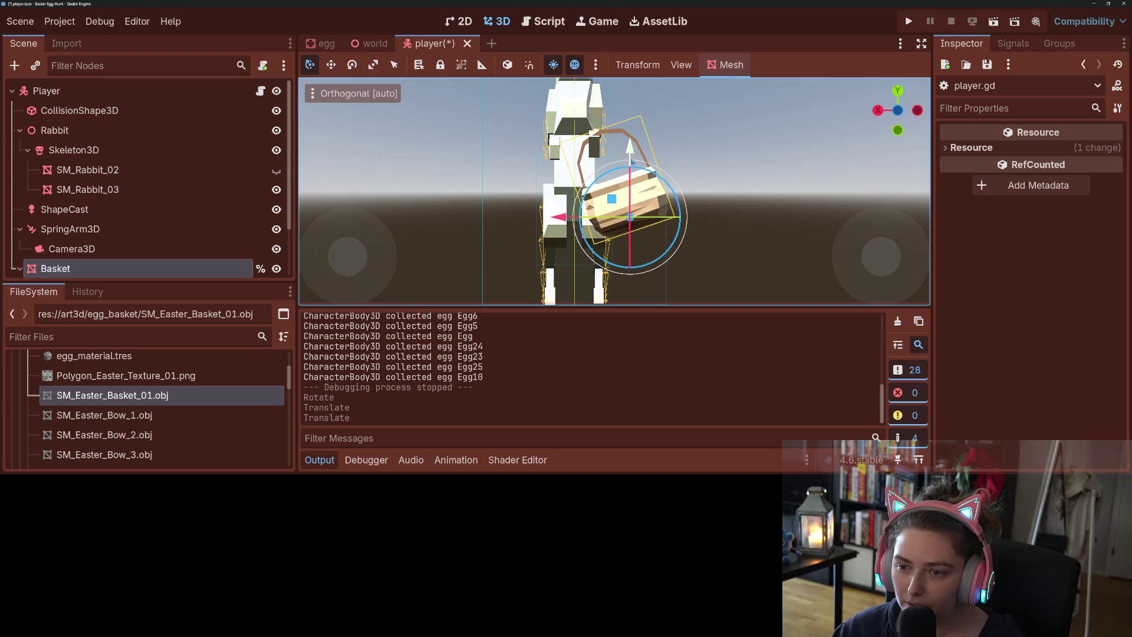
drag(558, 220, 557, 219)
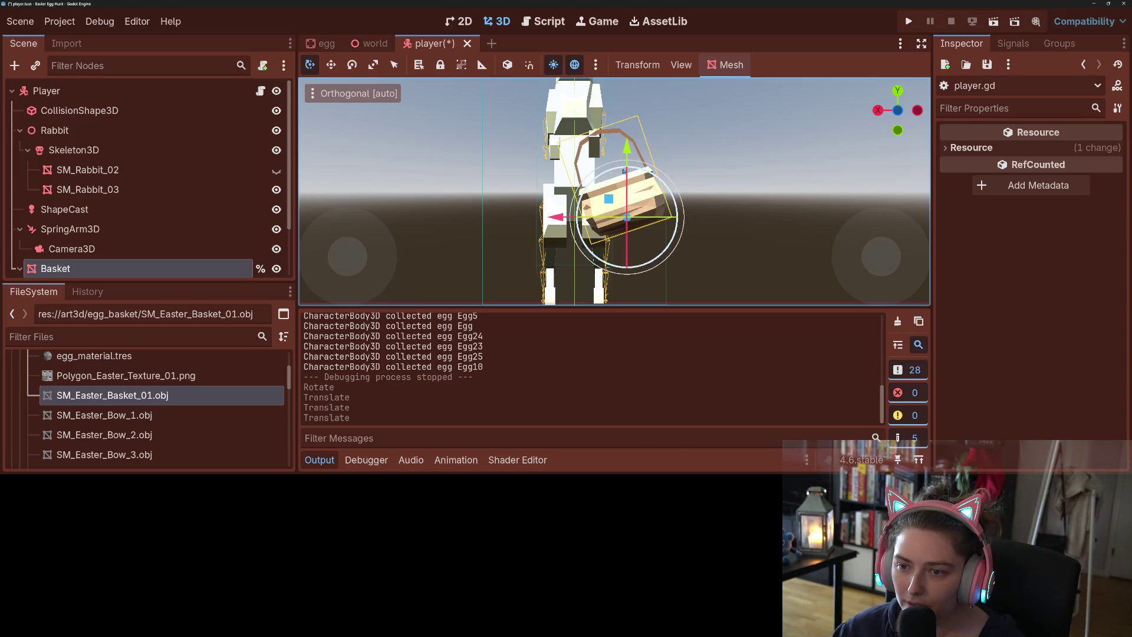
mouse_move(623, 171)
mouse_down()
mouse_move(650, 188)
mouse_move(578, 216)
mouse_move(595, 213)
mouse_move(602, 165)
mouse_up()
- Check the front and side views, then lower the basket to the rabbit's waist
key(KP_1)
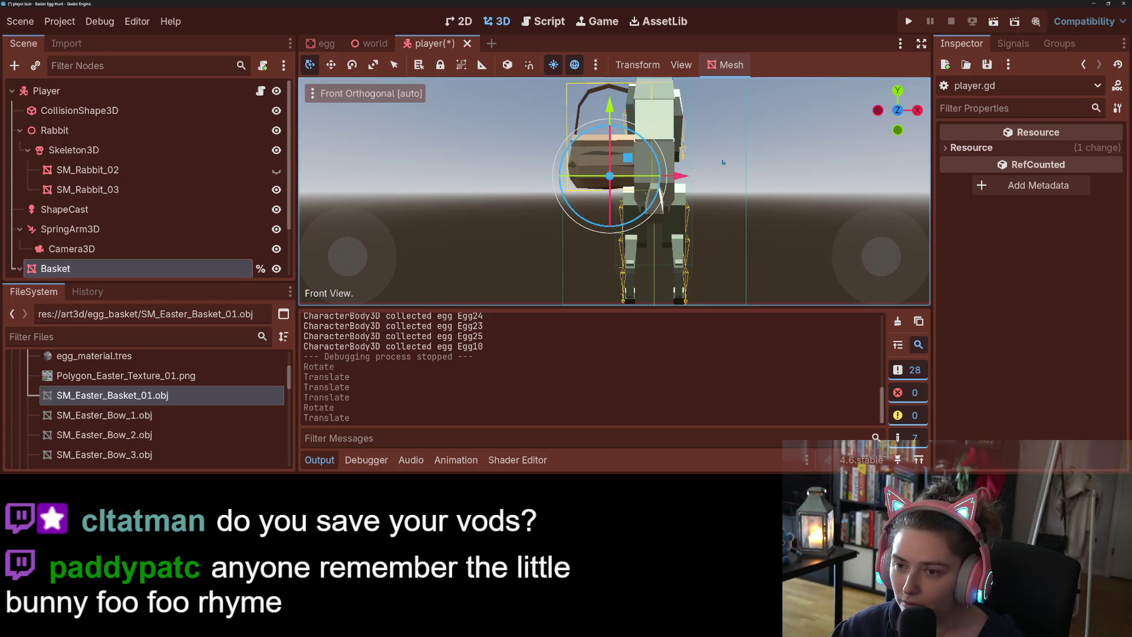
key(KP_3)
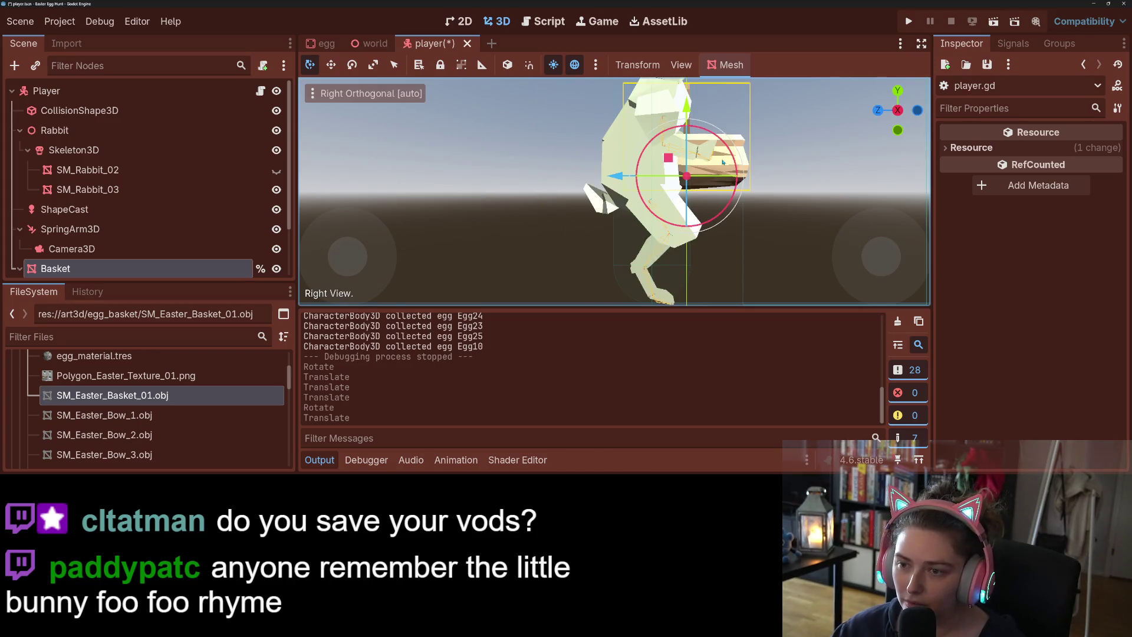
key(KP_4)
key(KP_4)
key(KP_4)
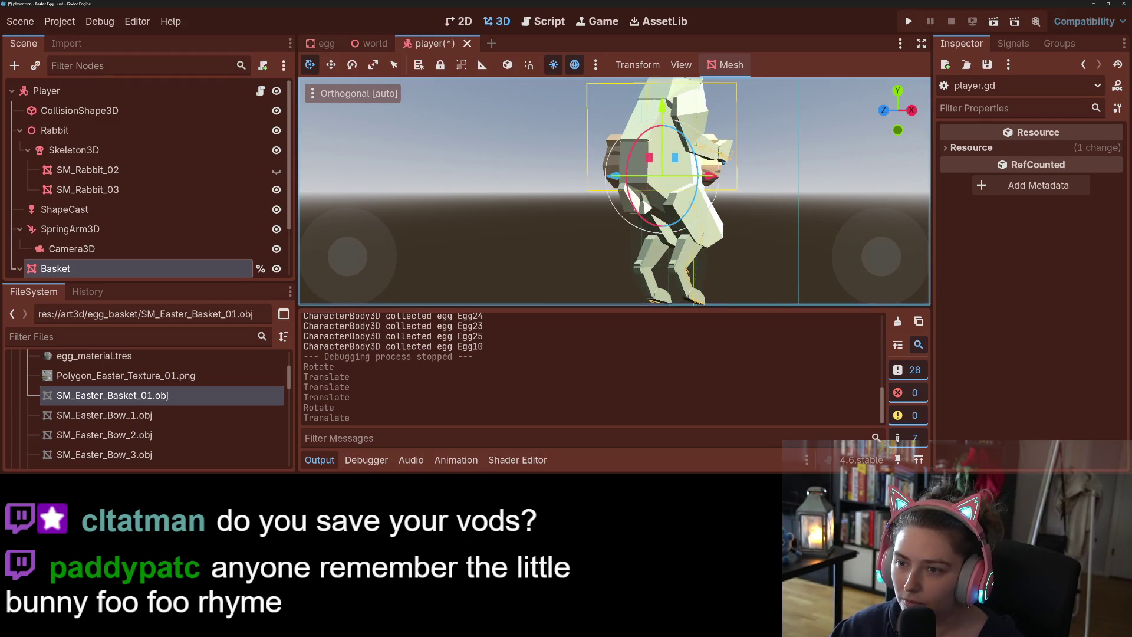
scroll(722, 163, down, 5)
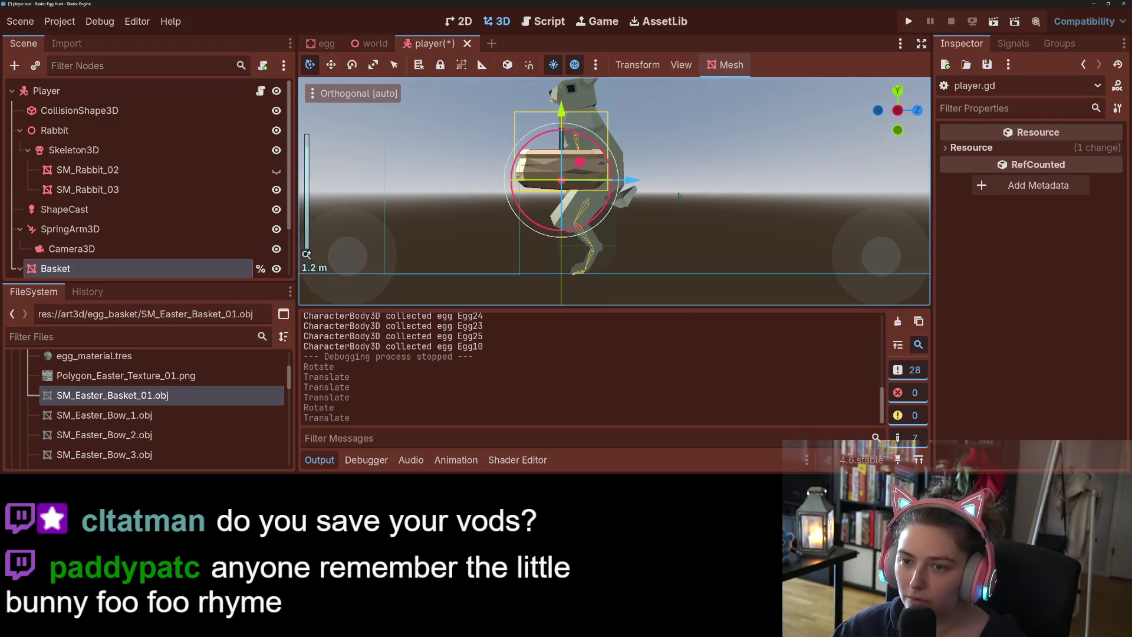
drag(590, 164, 589, 196)
click(747, 276)
drag(746, 276, 643, 259)
- Play-test the game, collecting eggs into the rabbit's repositioned basket, then stop the run
click(909, 22)
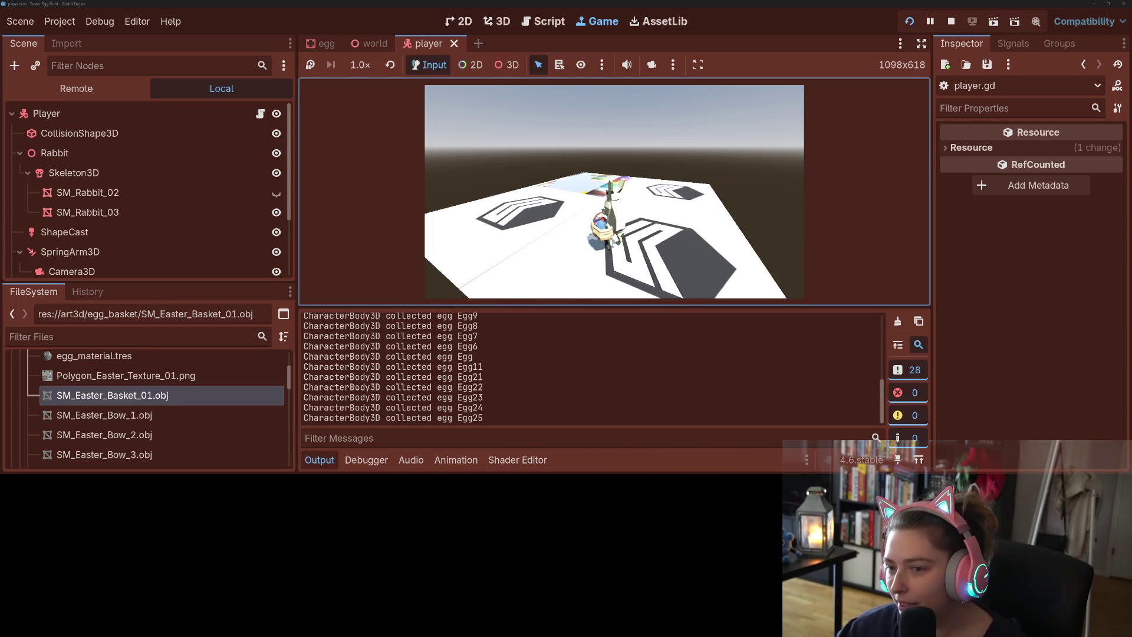
key(F8)
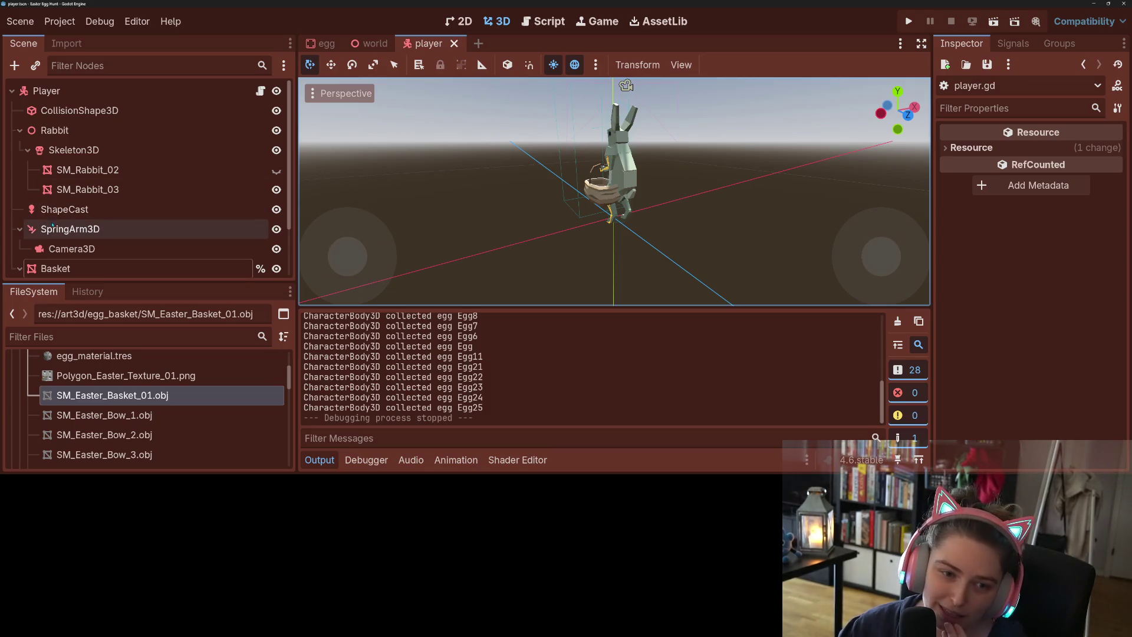
- Select Node3D under Basket to show its transform in the Inspector
scroll(61, 235, down, 3)
click(67, 228)
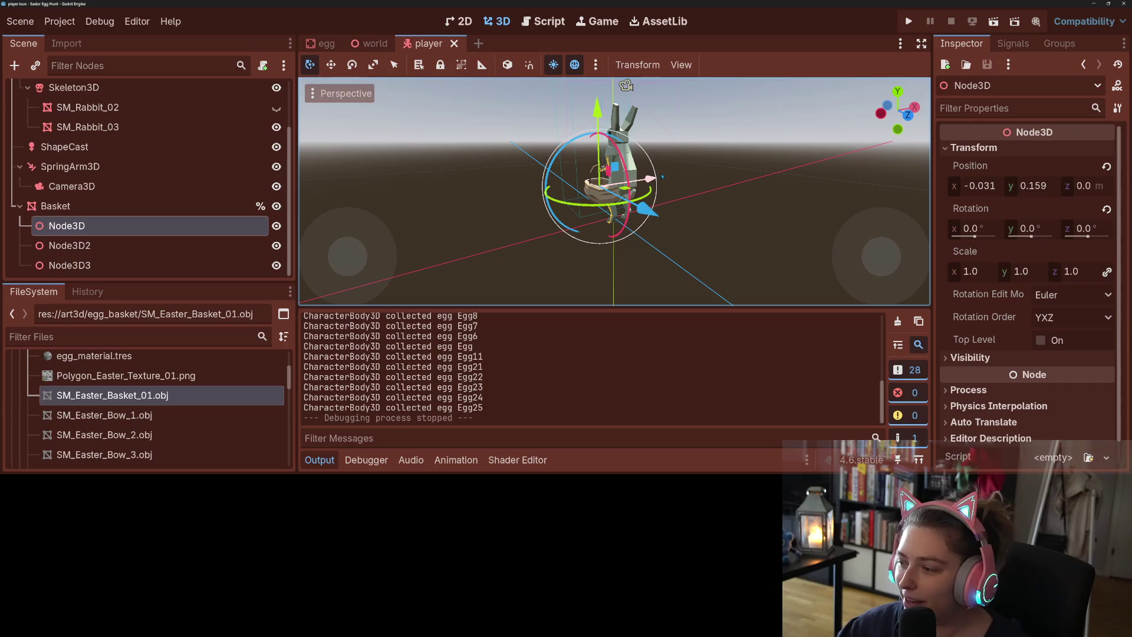
scroll(626, 85, up, 2)
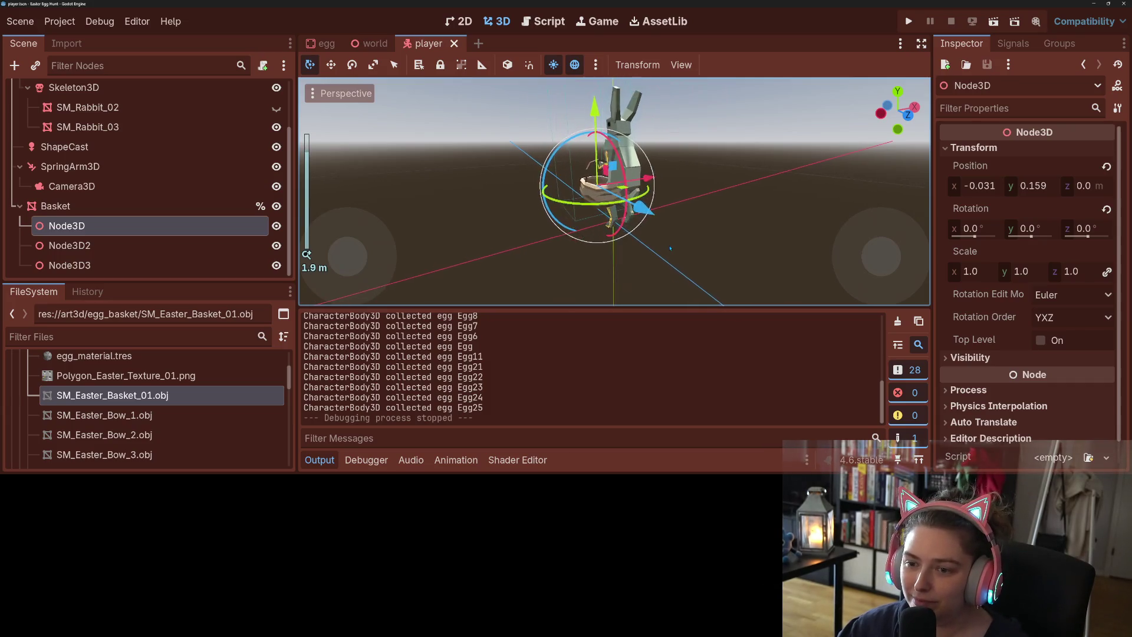
- Collapse the Output panel, orbit to the rabbit's front, and switch to GitHub Desktop
click(319, 460)
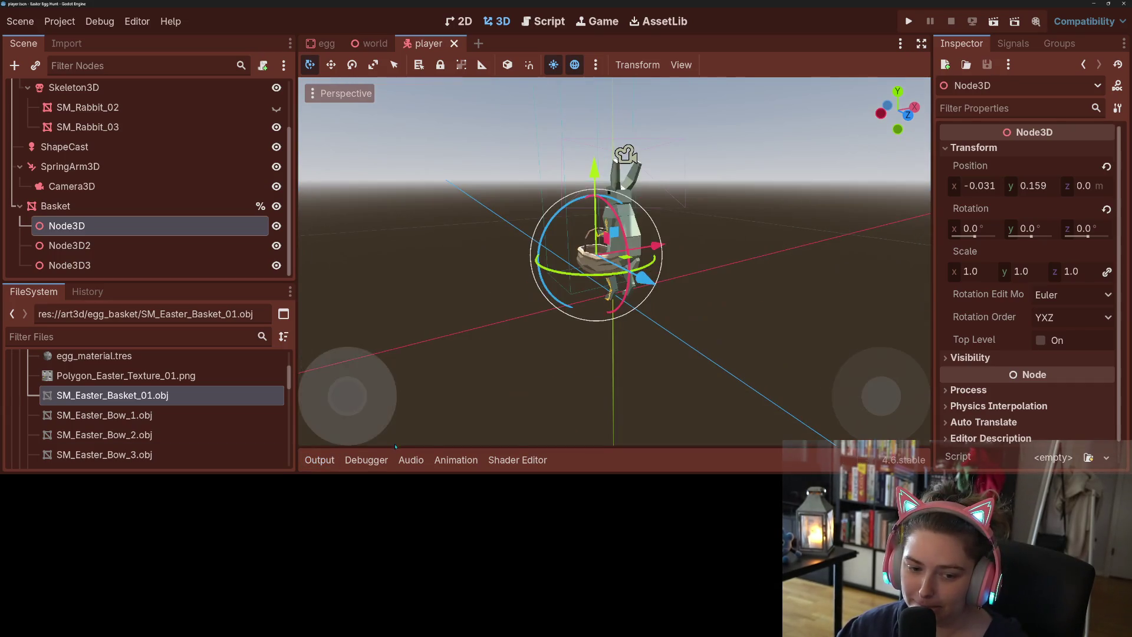
scroll(235, 415, up, 5)
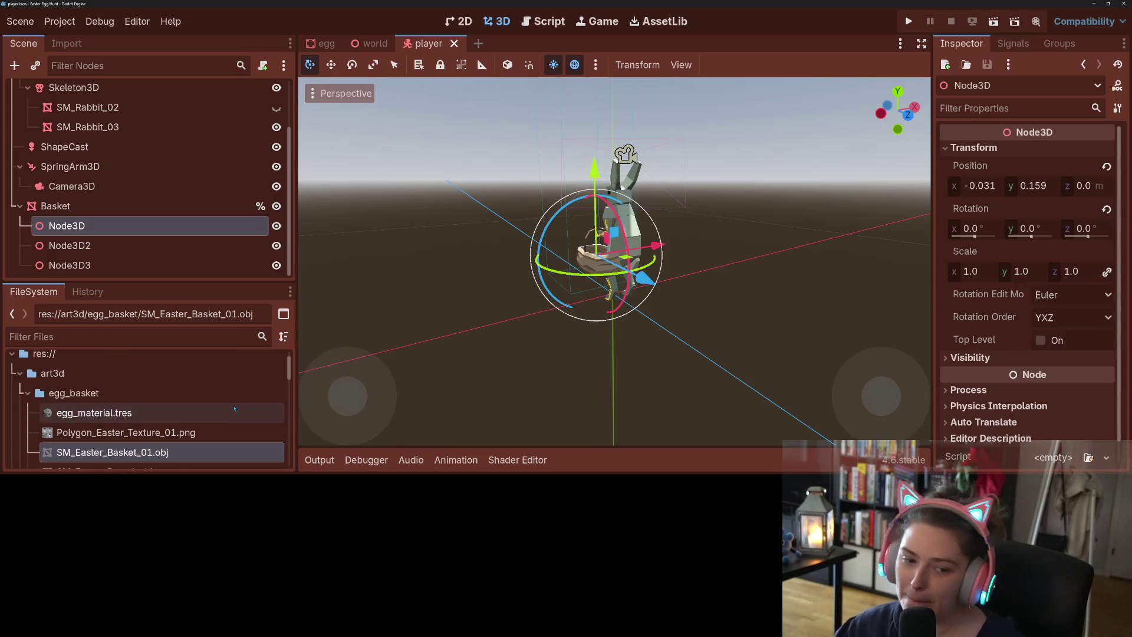
mouse_move(638, 295)
mouse_down()
mouse_move(834, 332)
mouse_move(619, 350)
mouse_up()
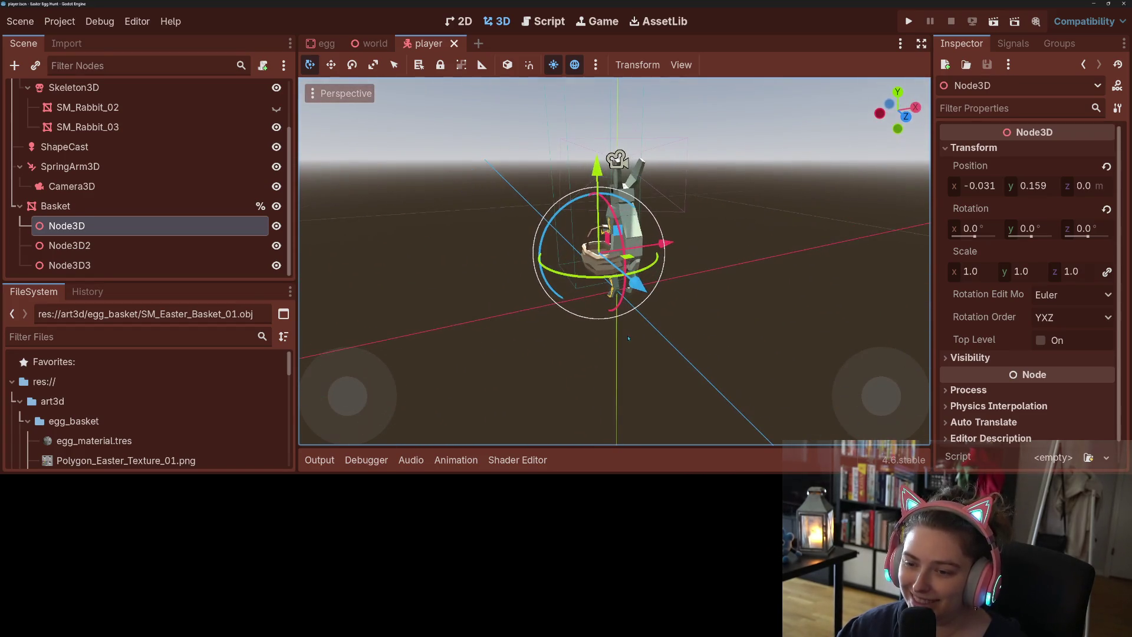
key(alt+Tab)
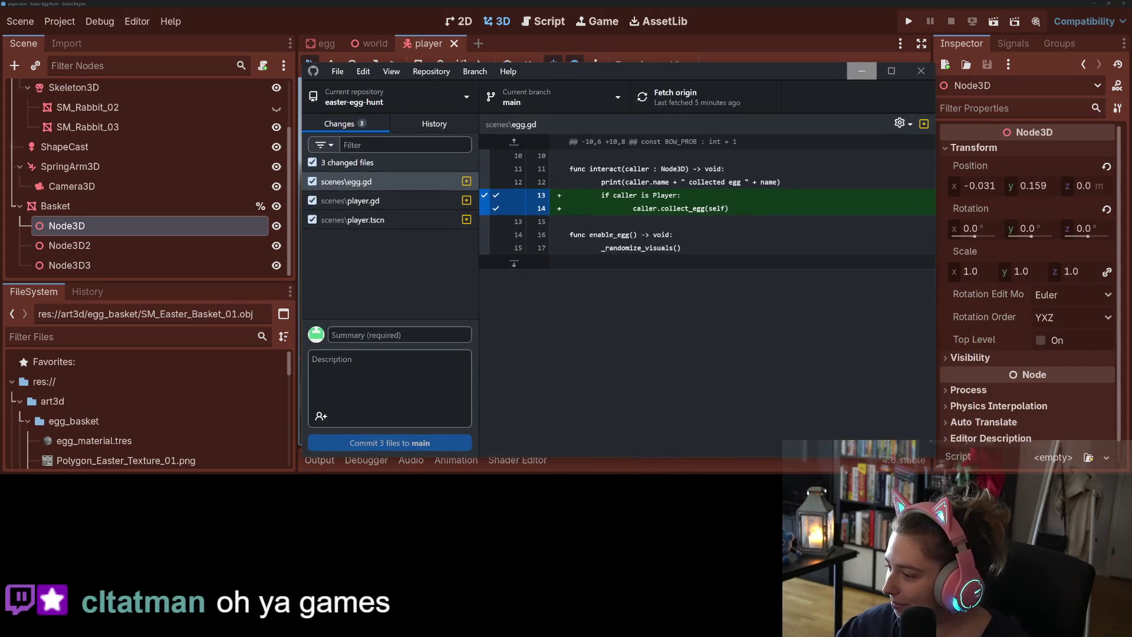
- Commit the three changed files to main as 'adds ability to collect eggs, count eggs collected'
click(389, 335)
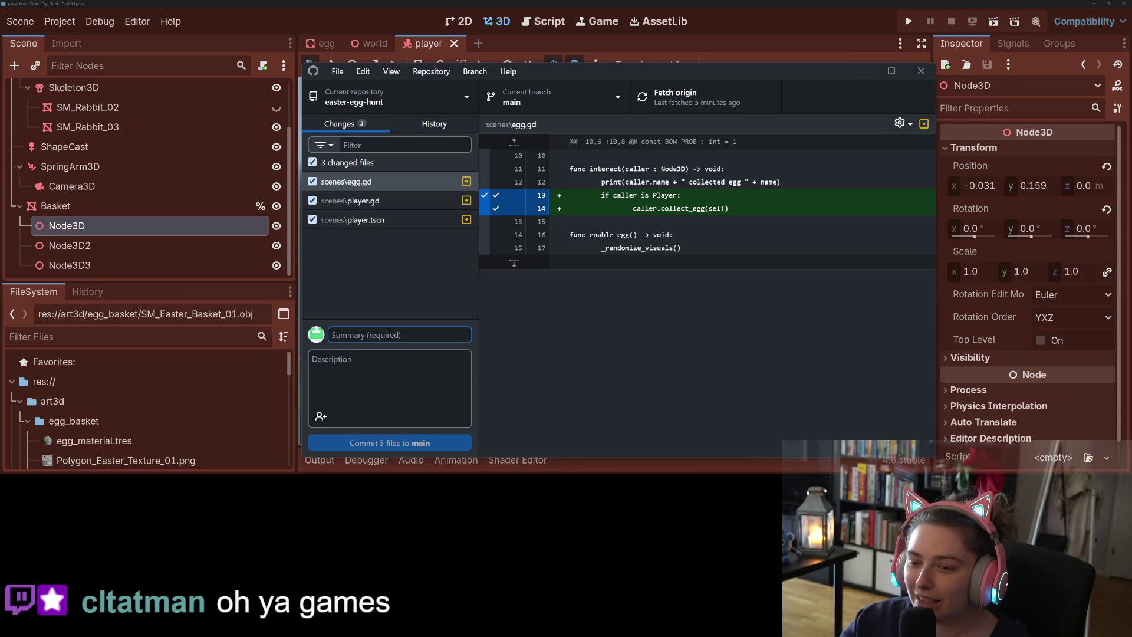
text(adds )
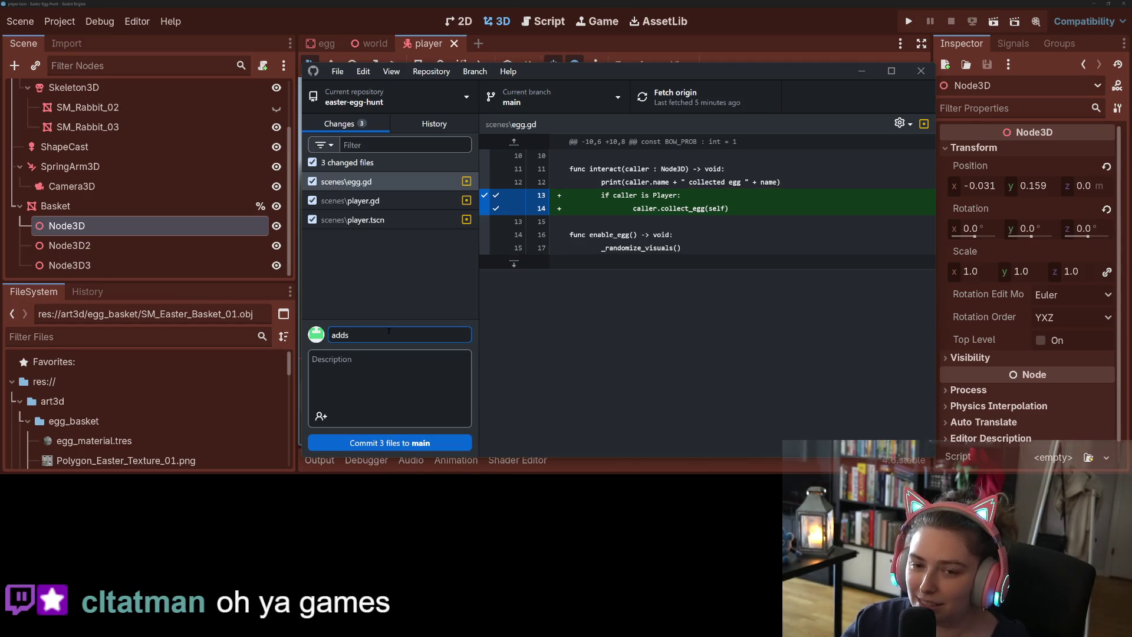
text( ability to)
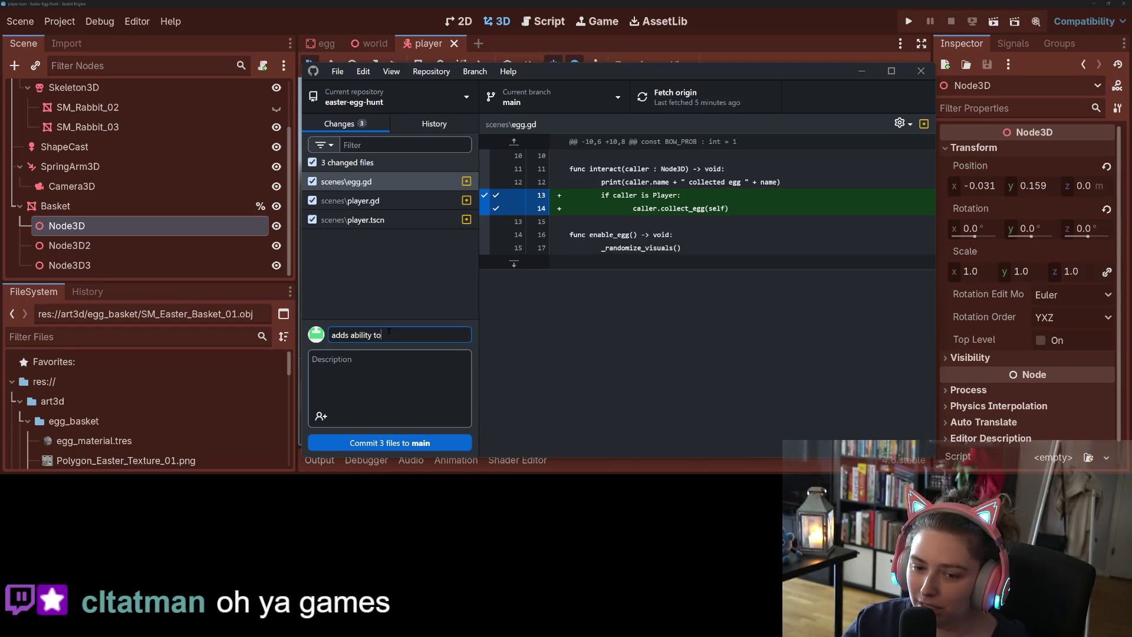
text( collect eggs)
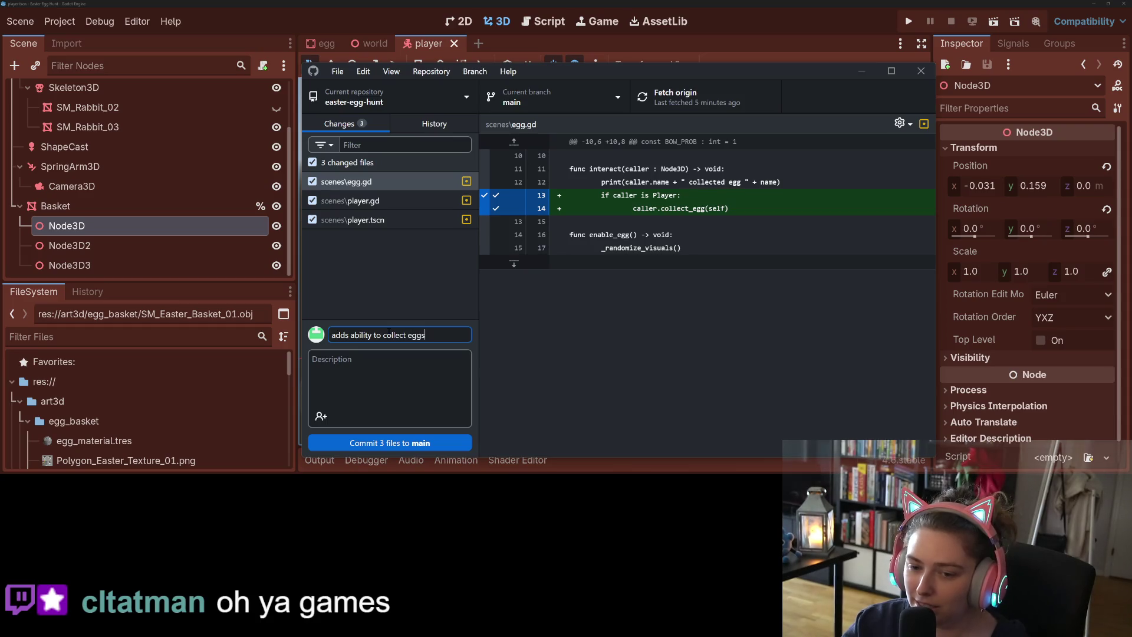
text(, count egg)
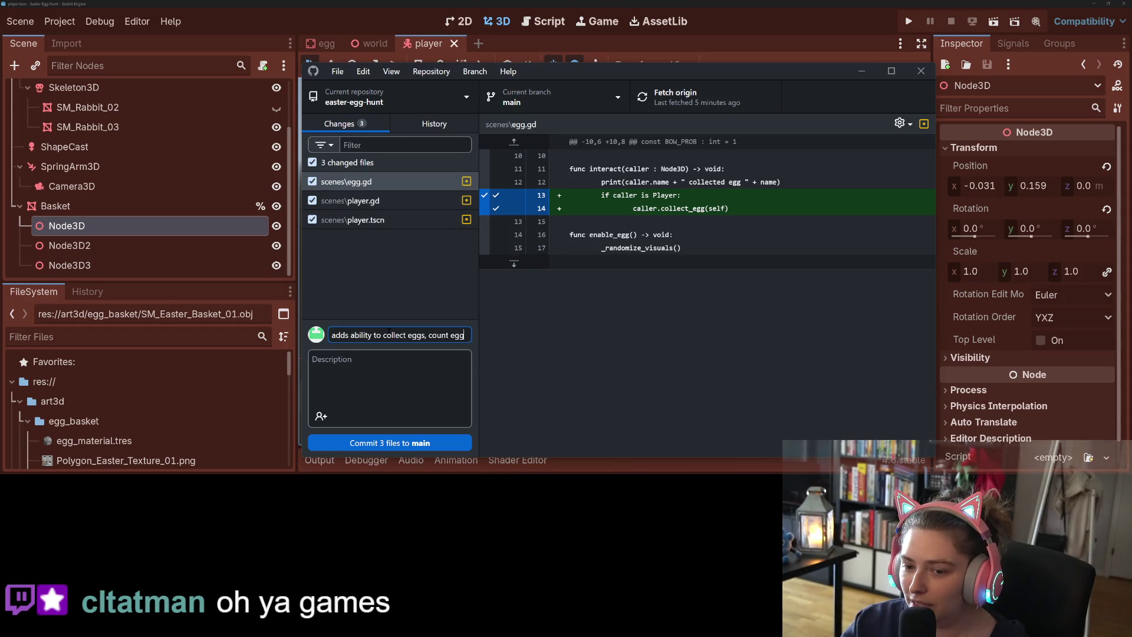
text(s collected)
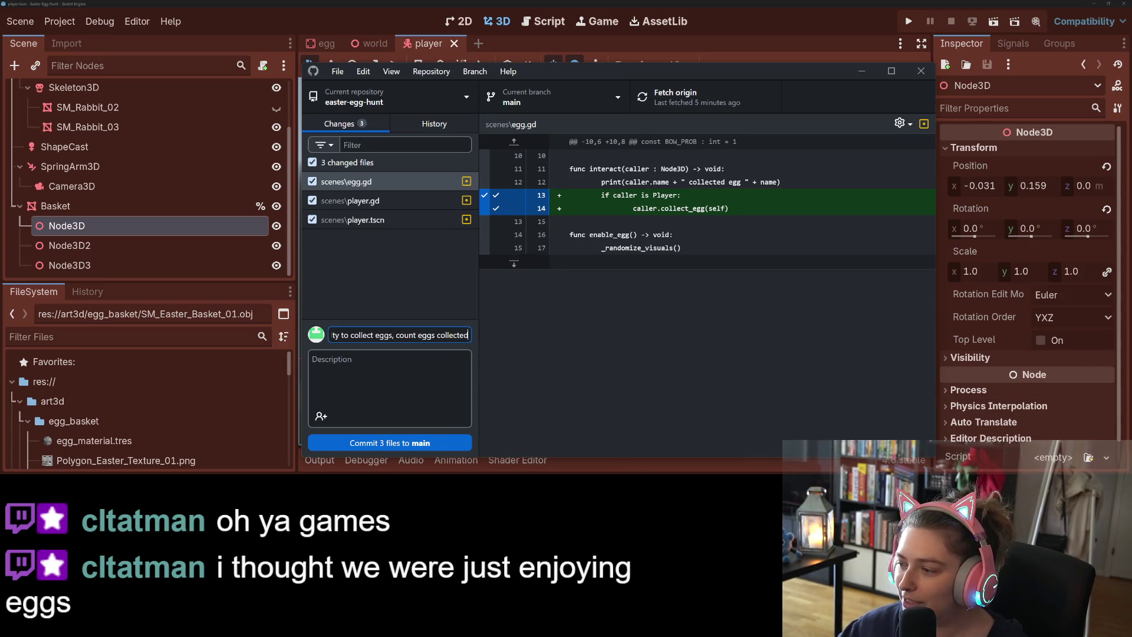
key(ctrl+Return)
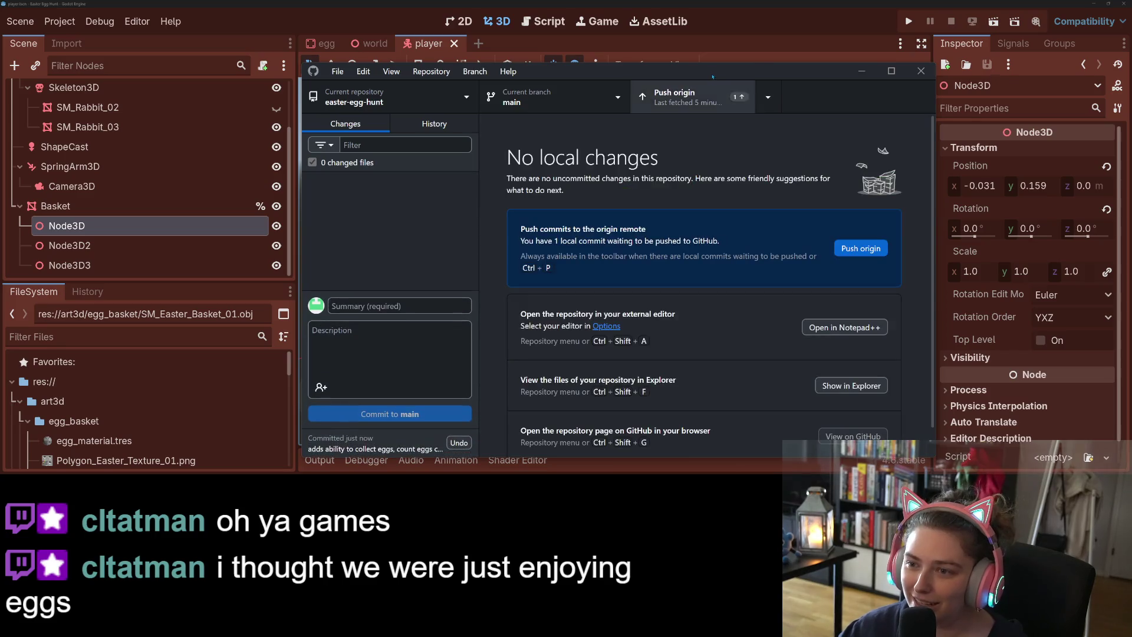
- Push the new commit to origin and return to the Godot editor
click(690, 96)
click(961, 328)
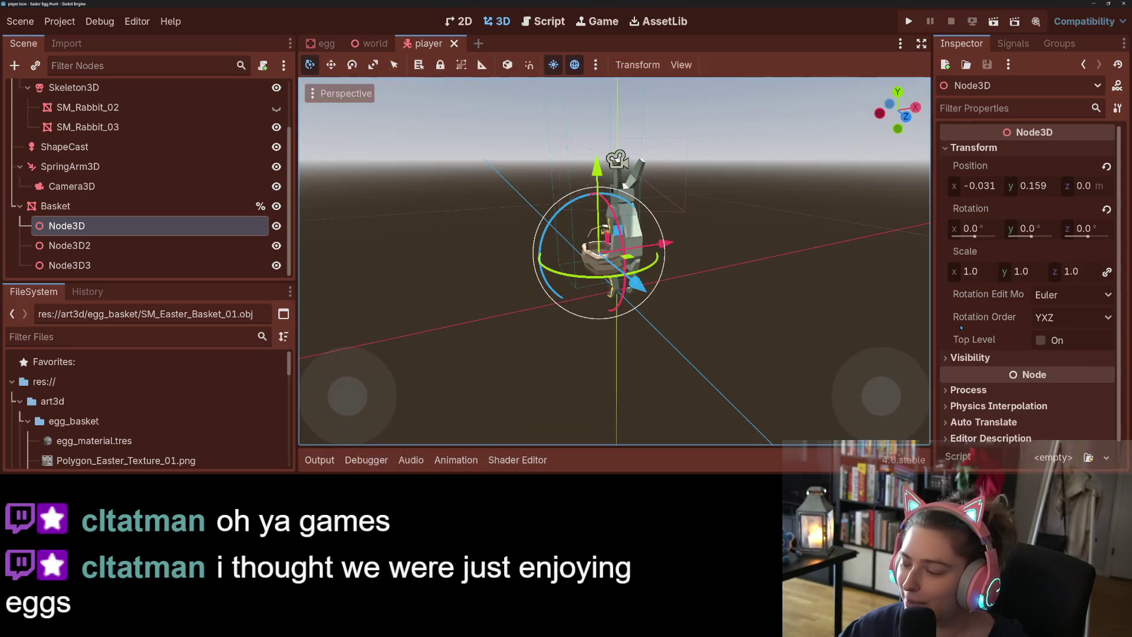
mouse_move(974, 338)
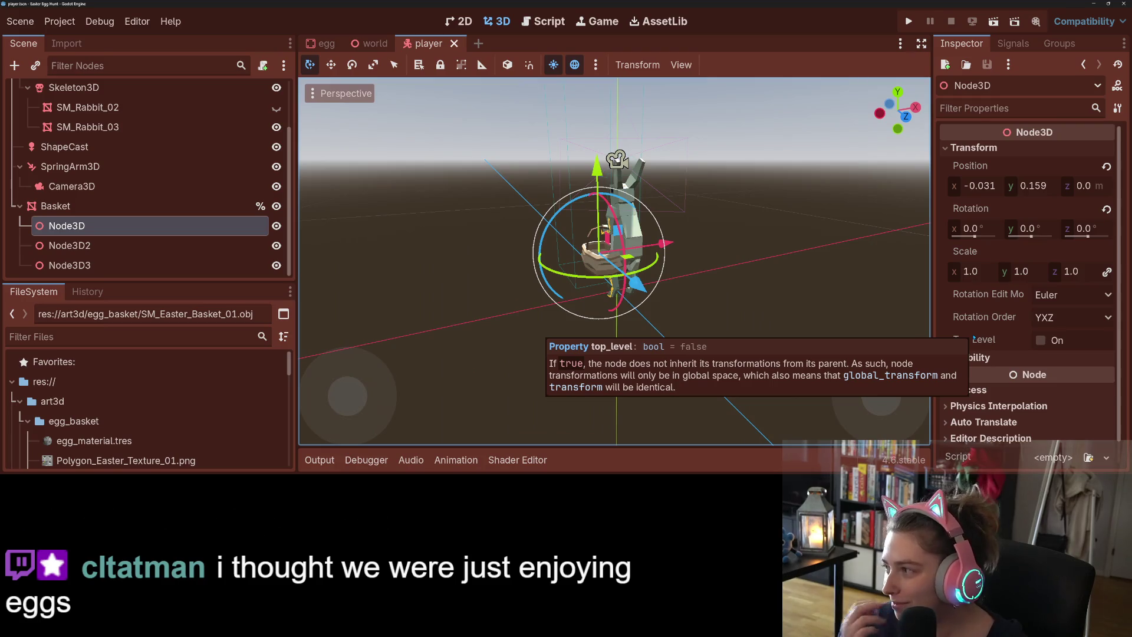